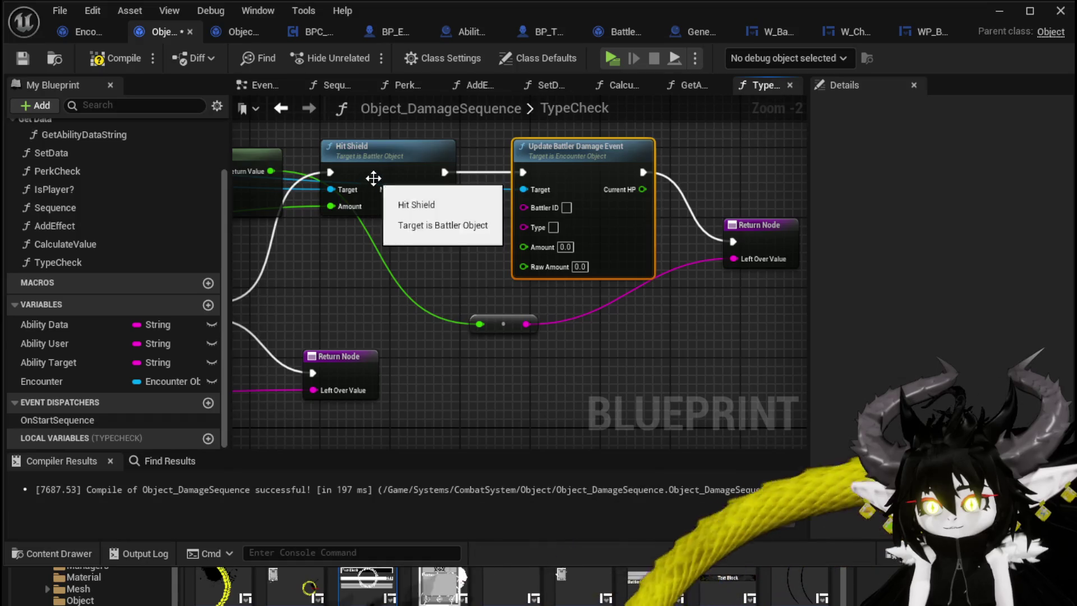
- Delete the Hit Shield node and route the Branch True path into Update Battler Damage Event
mouse_move(316, 202)
left_mouse_down()
mouse_move(338, 243)
mouse_move(414, 231)
left_mouse_up()
mouse_move(312, 334)
left_mouse_down()
mouse_move(620, 203)
mouse_move(520, 151)
left_mouse_up()
key("Delete")
mouse_move(543, 197)
left_mouse_down()
mouse_move(418, 177)
mouse_move(424, 166)
mouse_move(745, 157)
left_mouse_up()
scroll(588, 157, "down", 1)
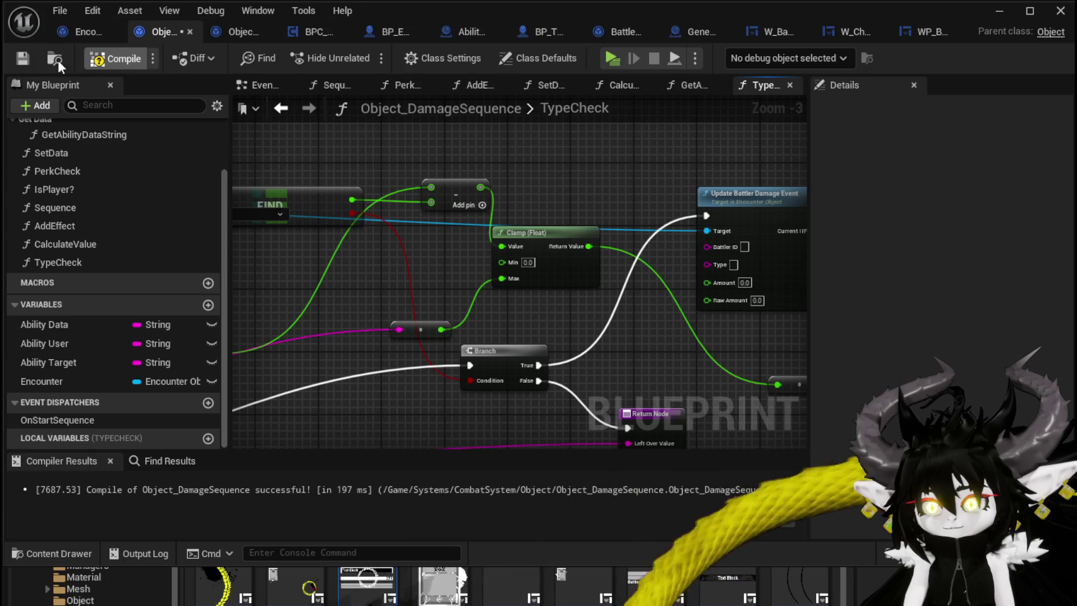
- Connect the Clamp (Float) Return Value to Update Battler Damage Event's Raw Amount
left_click_drag(533, 179, 361, 158)
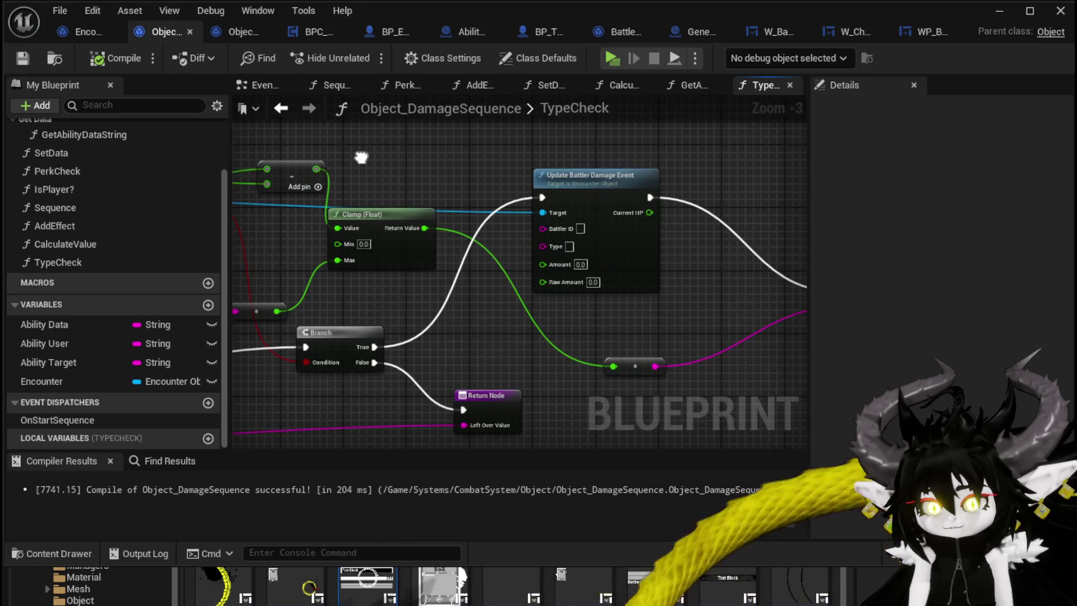
mouse_move(425, 227)
left_mouse_down()
mouse_move(477, 330)
mouse_move(551, 284)
left_mouse_up()
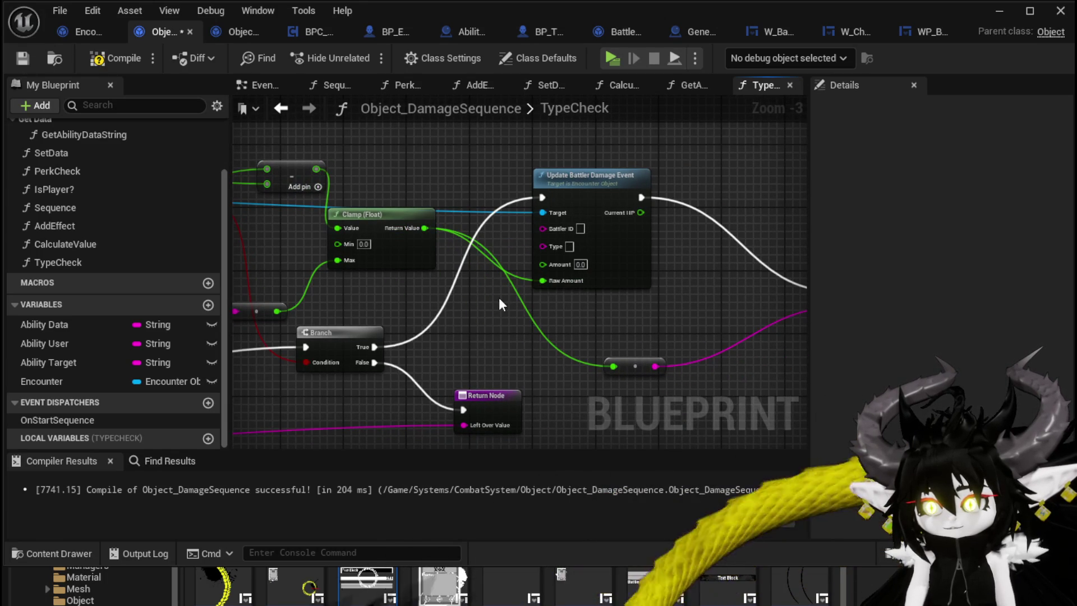
left_click_drag(621, 265, 650, 264)
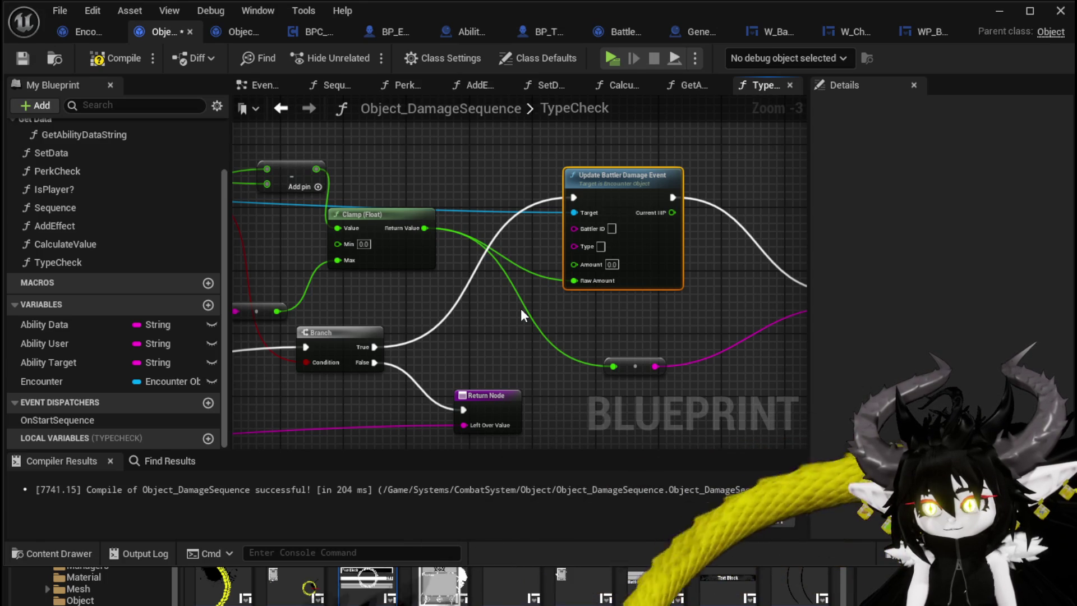
left_click_drag(520, 315, 913, 272)
mouse_move(567, 258)
left_mouse_down()
mouse_move(438, 257)
mouse_move(406, 270)
left_mouse_up()
scroll(407, 269, "down", 2)
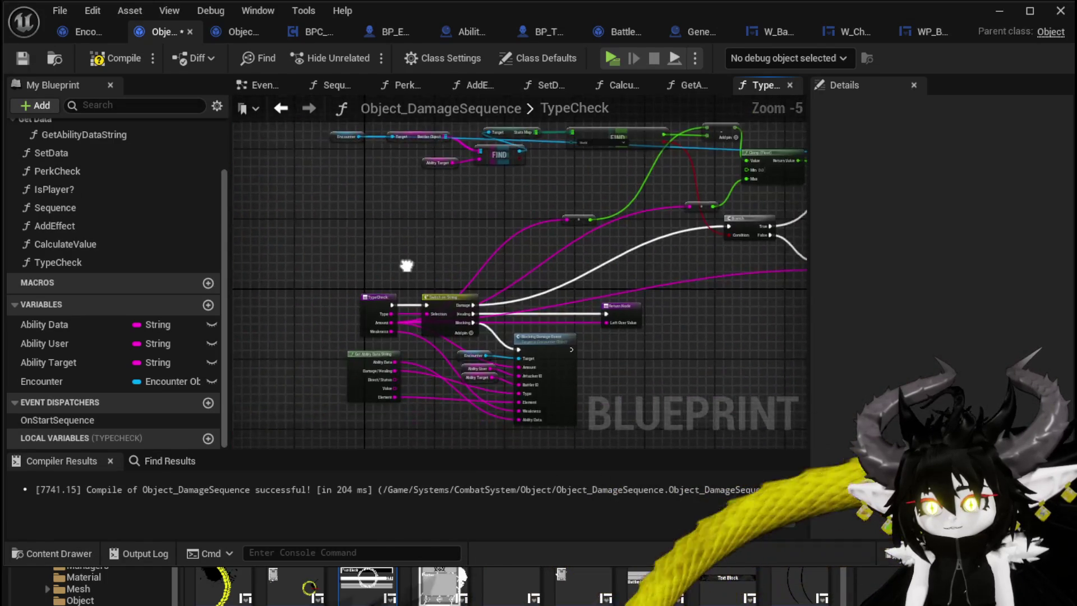
- Add an Ability Target getter and wire it into Battler ID
scroll(367, 196, "up", 2)
left_click(280, 346)
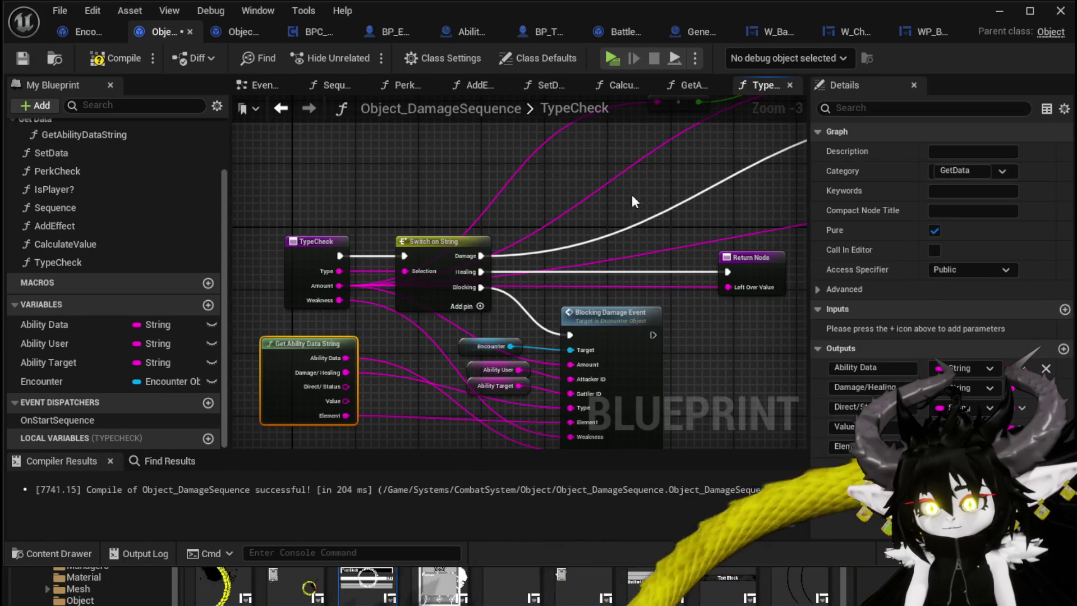
scroll(607, 204, "down", 2)
mouse_move(608, 204)
left_mouse_down()
mouse_move(509, 190)
mouse_move(416, 147)
mouse_move(371, 169)
mouse_move(473, 326)
left_mouse_up()
scroll(416, 147, "up", 3)
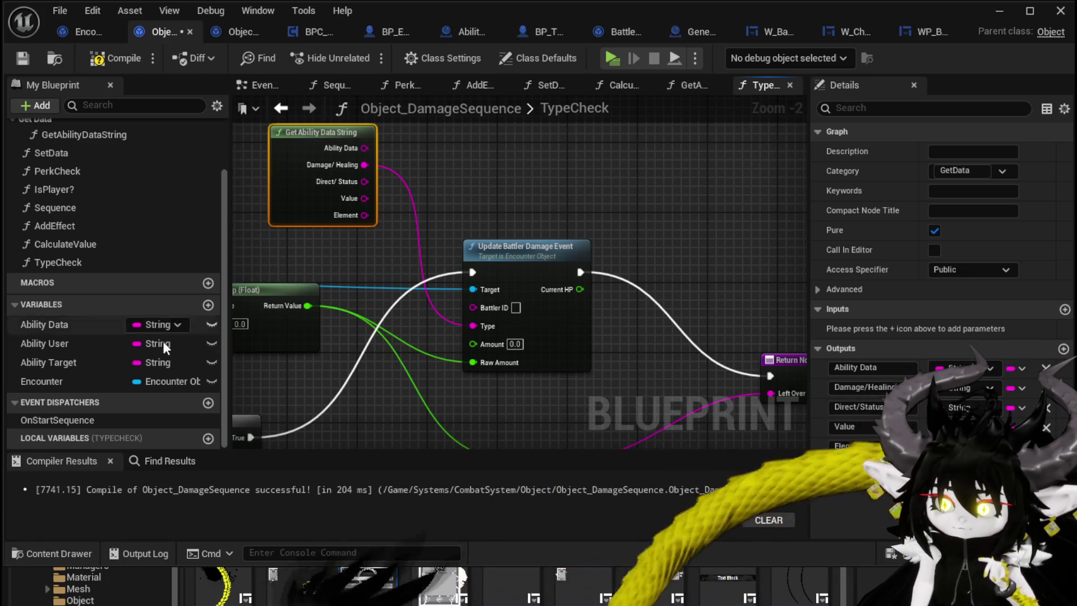
mouse_move(53, 363)
left_mouse_down()
mouse_move(367, 258)
mouse_move(440, 187)
left_mouse_up()
left_click(477, 211)
left_click_drag(458, 288, 484, 307)
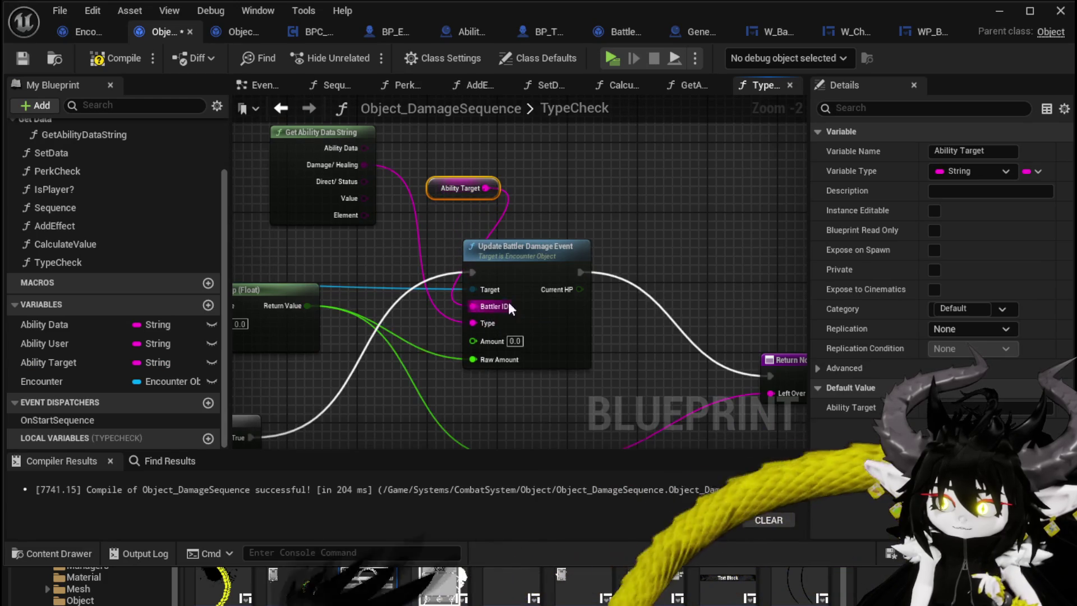
- Shift the reroute node left and wire Clamp's Return Value into Amount
mouse_move(364, 266)
left_mouse_down()
mouse_move(500, 152)
mouse_move(632, 151)
mouse_move(674, 163)
mouse_move(433, 166)
left_mouse_up()
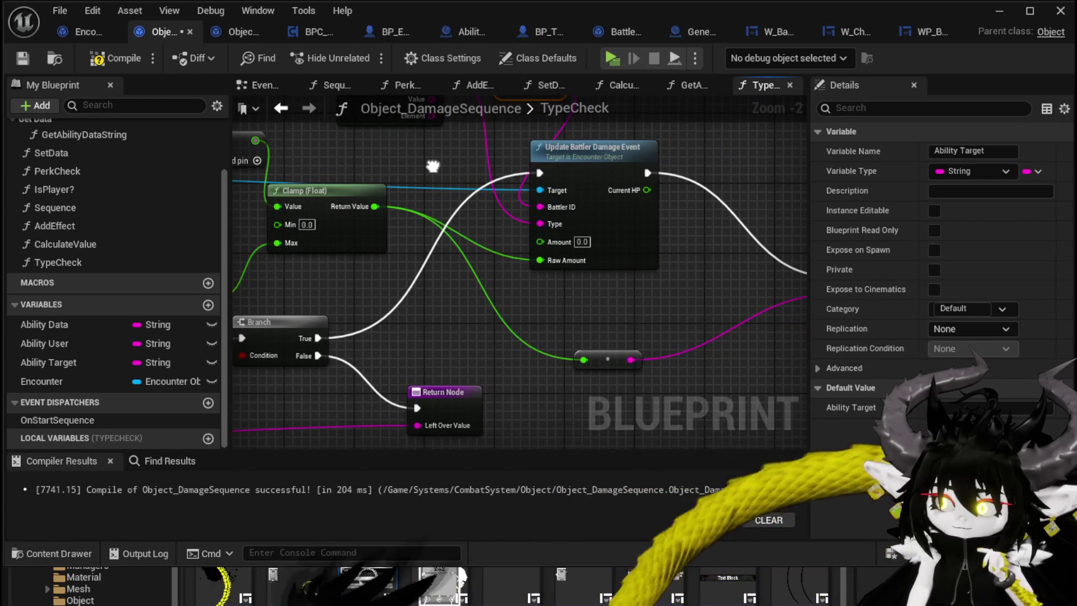
mouse_move(640, 311)
left_mouse_down()
mouse_move(422, 294)
mouse_move(527, 287)
left_mouse_up()
left_click_drag(494, 341, 386, 321)
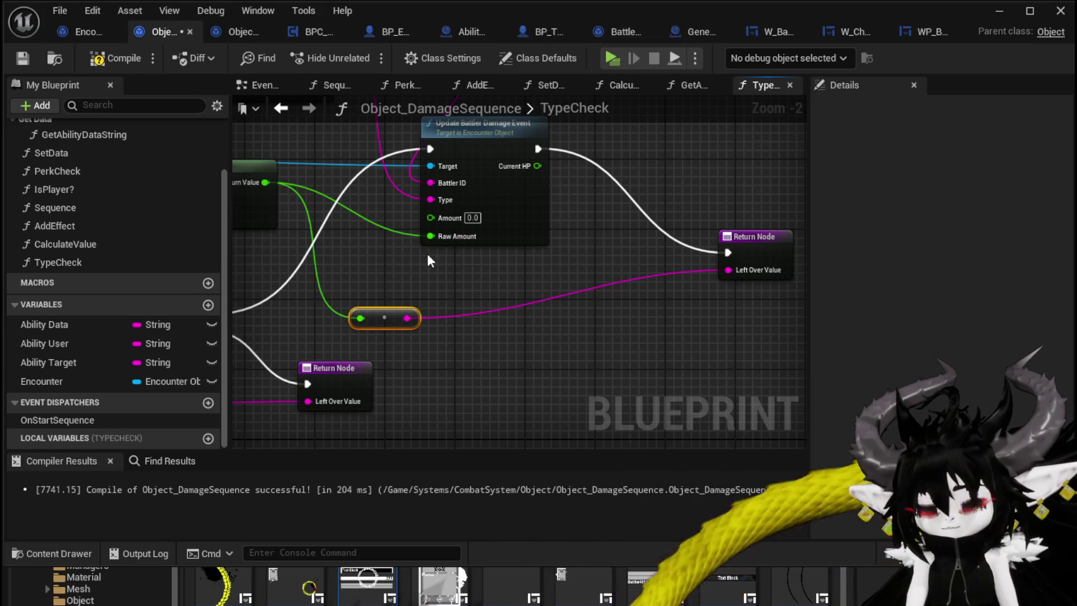
left_click_drag(393, 254, 595, 270)
mouse_move(370, 227)
left_mouse_down()
mouse_move(549, 262)
mouse_move(593, 255)
mouse_move(537, 238)
mouse_move(301, 243)
mouse_move(541, 234)
mouse_move(320, 242)
left_mouse_up()
scroll(319, 241, "down", 1)
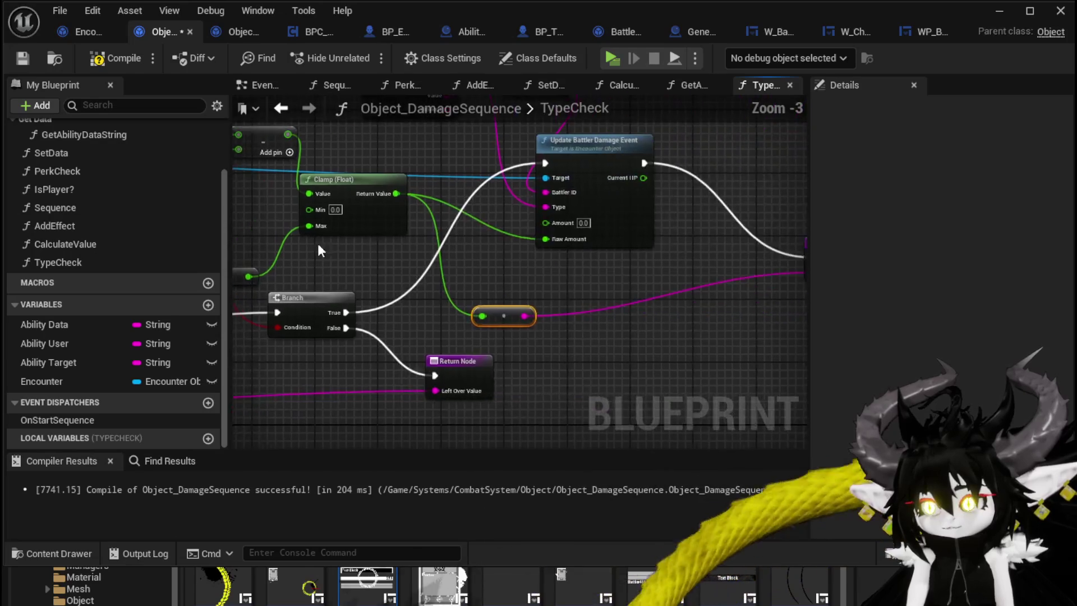
scroll(359, 213, "up", 2)
mouse_move(398, 187)
left_mouse_down()
mouse_move(552, 233)
mouse_move(595, 230)
left_mouse_up()
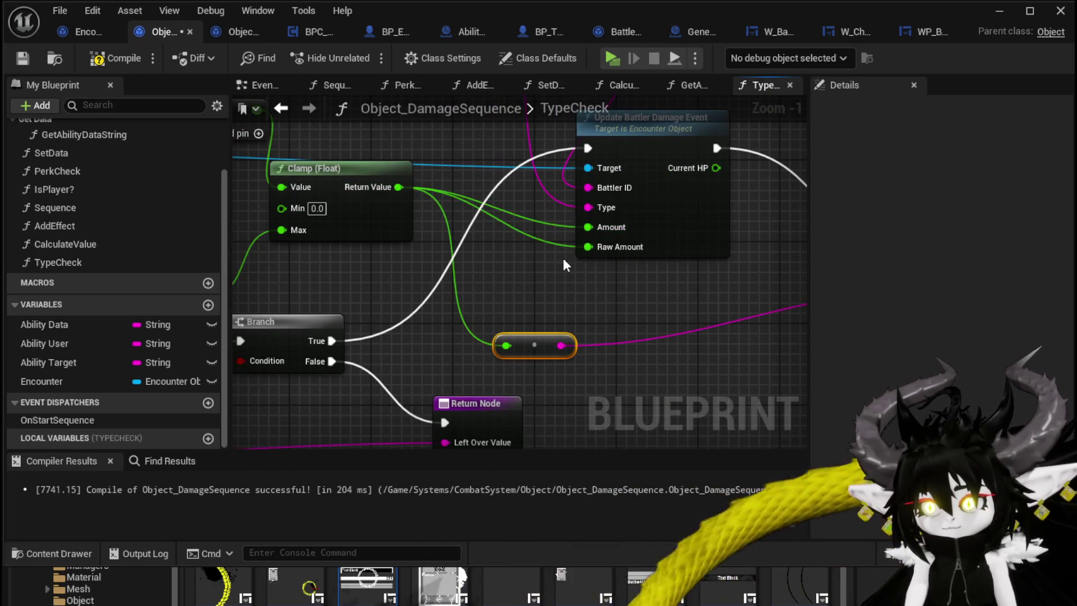
- Compile and save Object_DamageSequence; compile reports the missing Target connection
scroll(577, 281, "down", 2)
left_click(116, 57)
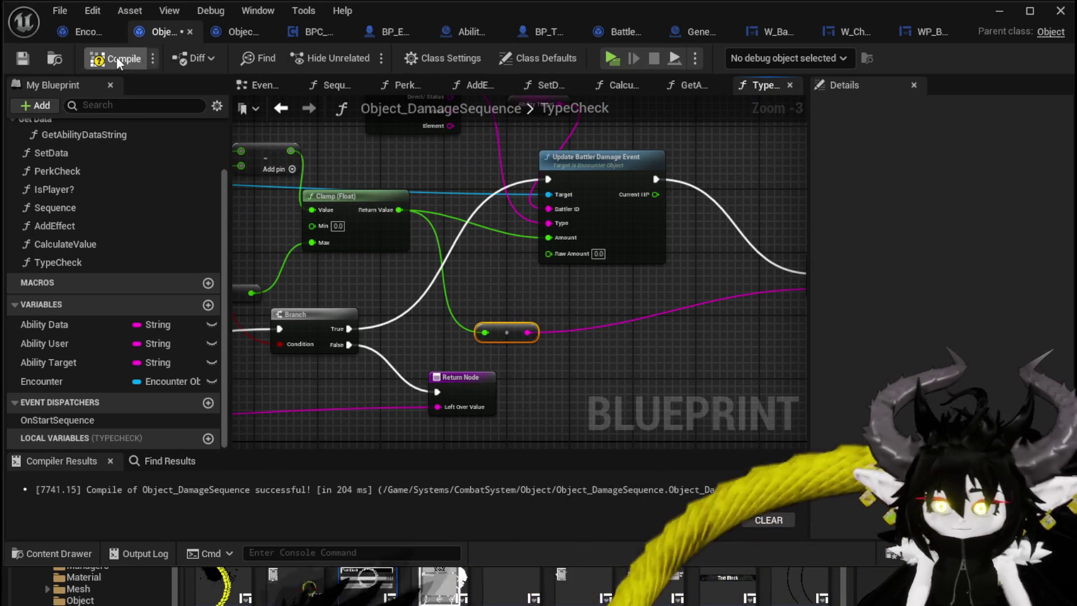
left_click(21, 58)
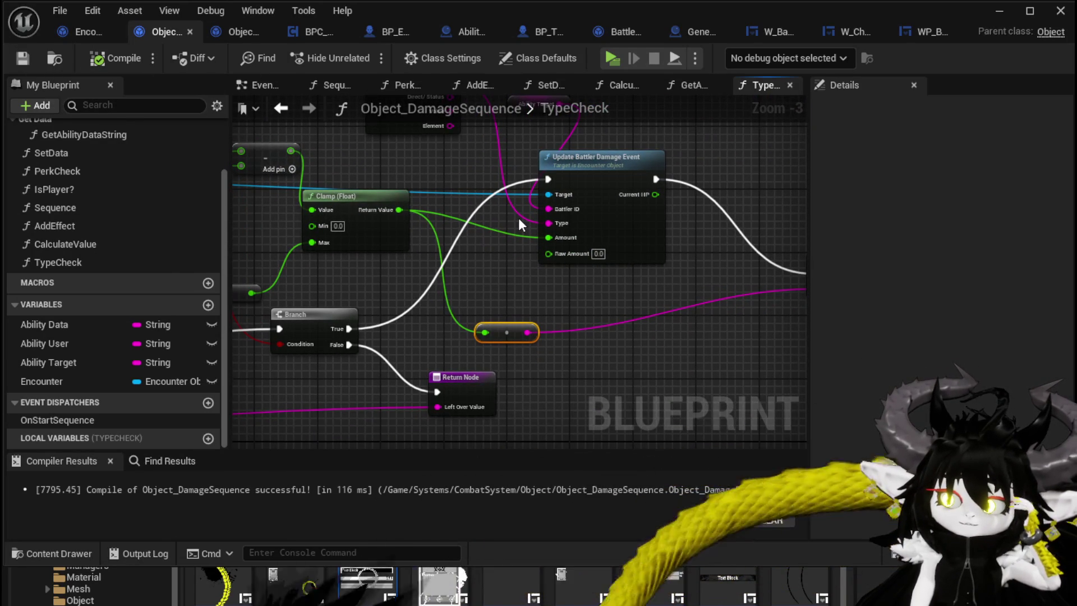
left_click_drag(497, 251, 630, 249)
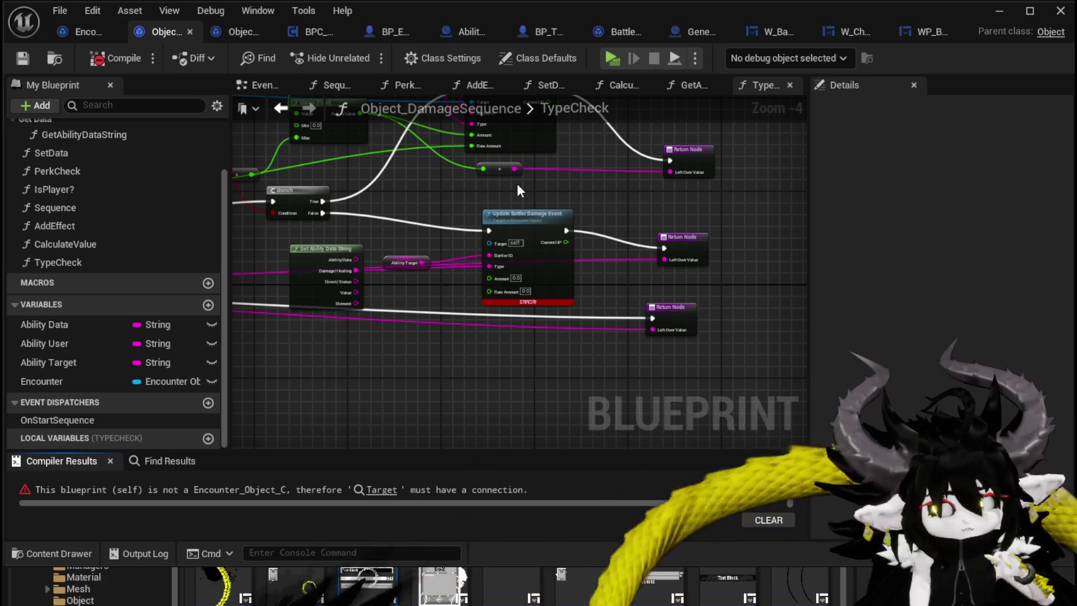
- Move Left Over Value onto Amount, wire Ability Target to Target, and compile
scroll(561, 224, "up", 1)
mouse_move(695, 279)
left_mouse_down()
mouse_move(395, 315)
mouse_move(446, 304)
left_mouse_up()
mouse_move(483, 202)
left_mouse_down()
mouse_move(530, 257)
mouse_move(512, 313)
mouse_move(516, 240)
mouse_move(505, 260)
left_mouse_up()
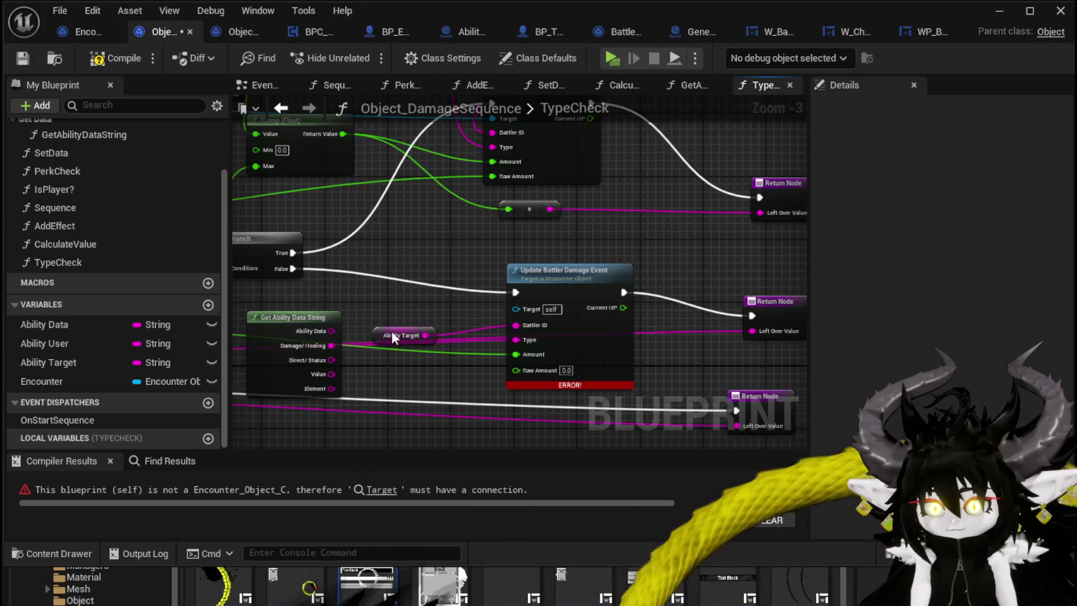
left_click(409, 284)
mouse_move(430, 277)
left_mouse_down()
mouse_move(455, 274)
mouse_move(450, 228)
mouse_move(915, 276)
mouse_move(434, 212)
left_mouse_up()
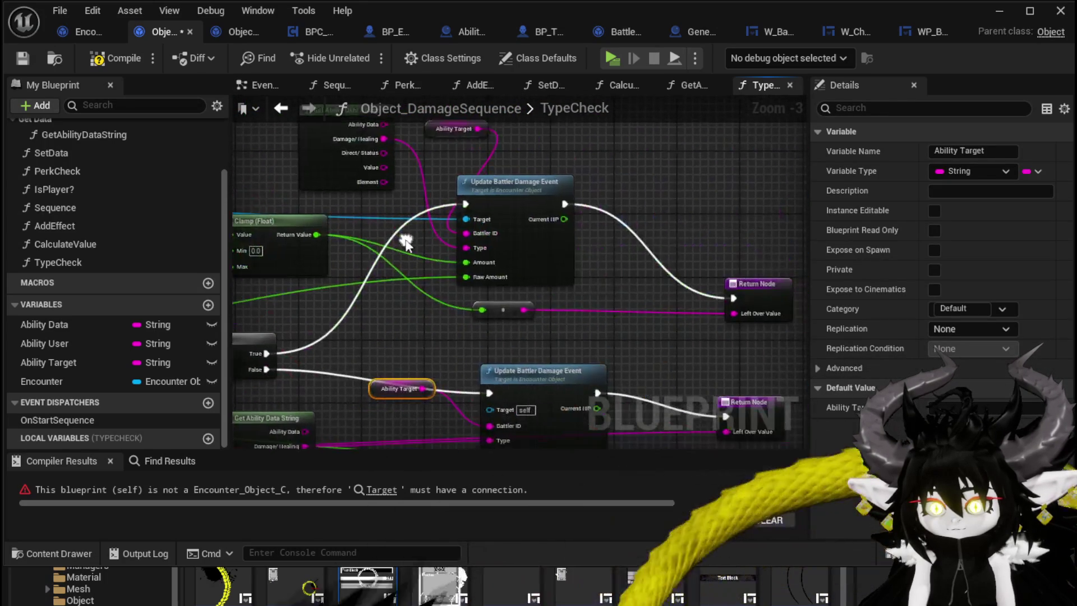
mouse_move(432, 389)
left_mouse_down()
mouse_move(480, 281)
mouse_move(507, 396)
mouse_move(497, 408)
mouse_move(448, 314)
mouse_move(408, 361)
left_mouse_up()
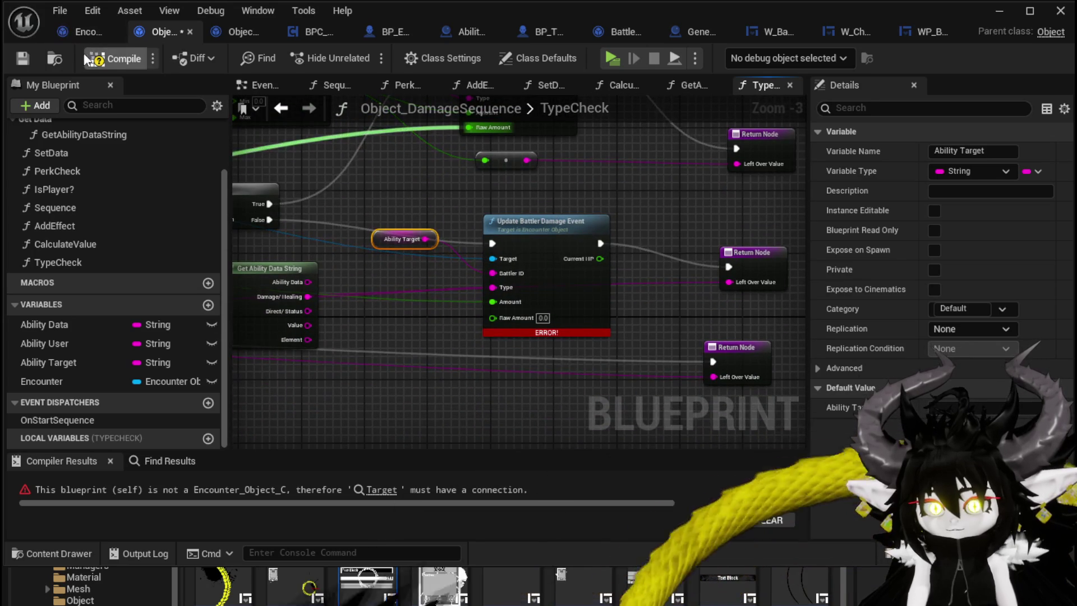
left_click(115, 58)
- Copy the Ability Target getter and update node, pasting the copy beside the Return Node
left_click_drag(408, 340, 494, 236)
key("ctrl+c")
left_click_drag(432, 390, 443, 324)
key("ctrl+v")
mouse_move(565, 332)
left_mouse_down()
mouse_move(548, 287)
mouse_move(719, 297)
left_mouse_up()
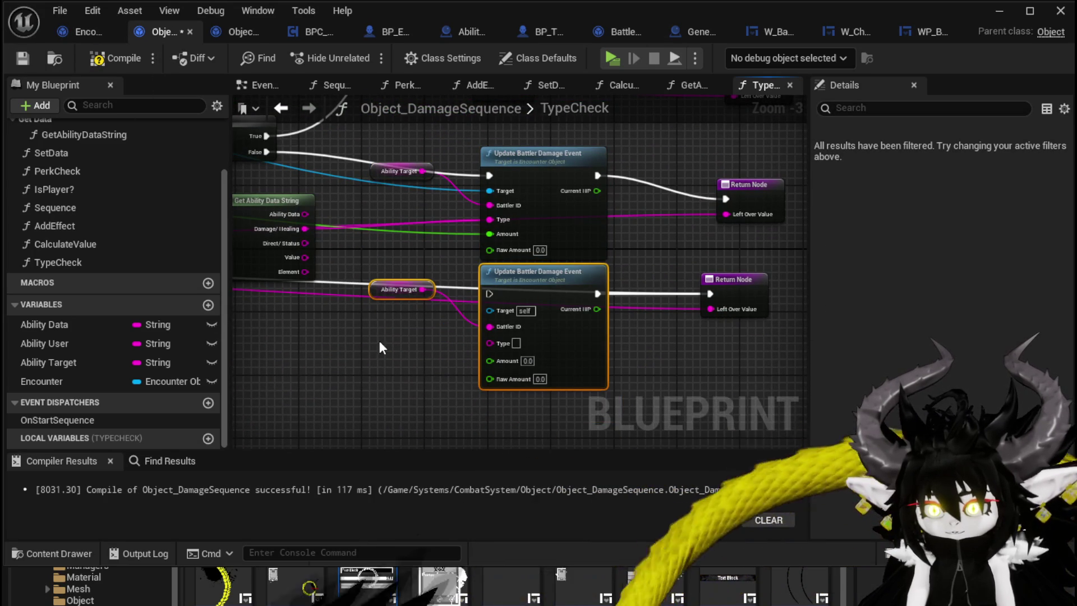
left_click_drag(531, 279, 531, 311)
mouse_move(364, 296)
left_mouse_down()
mouse_move(683, 280)
mouse_move(408, 306)
left_mouse_up()
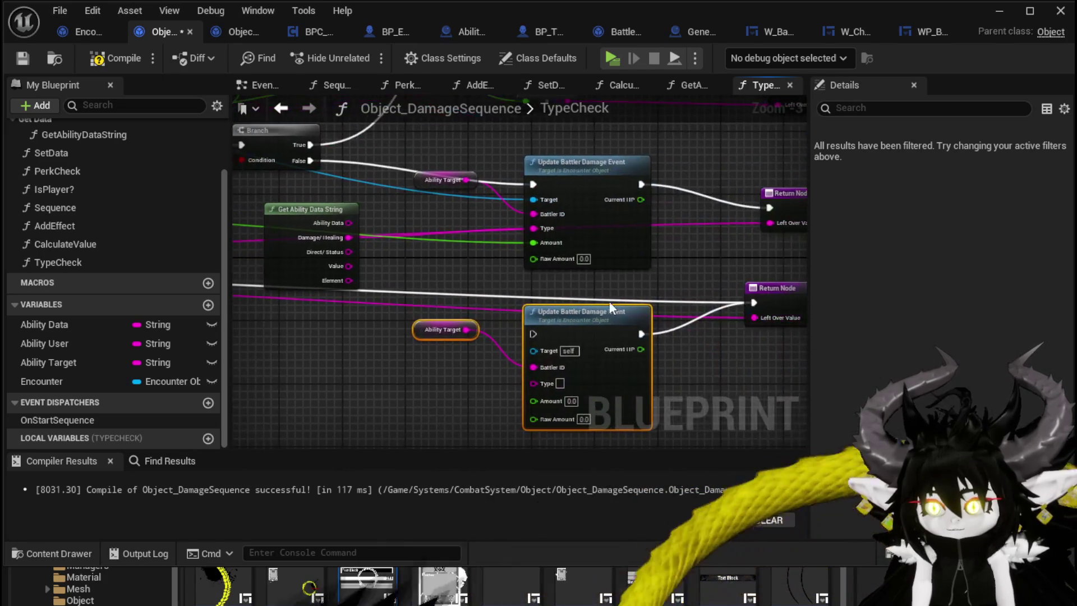
- Wire the copied update node's exec, Target, Type and Amount, then compile successfully
left_click_drag(641, 334, 534, 332)
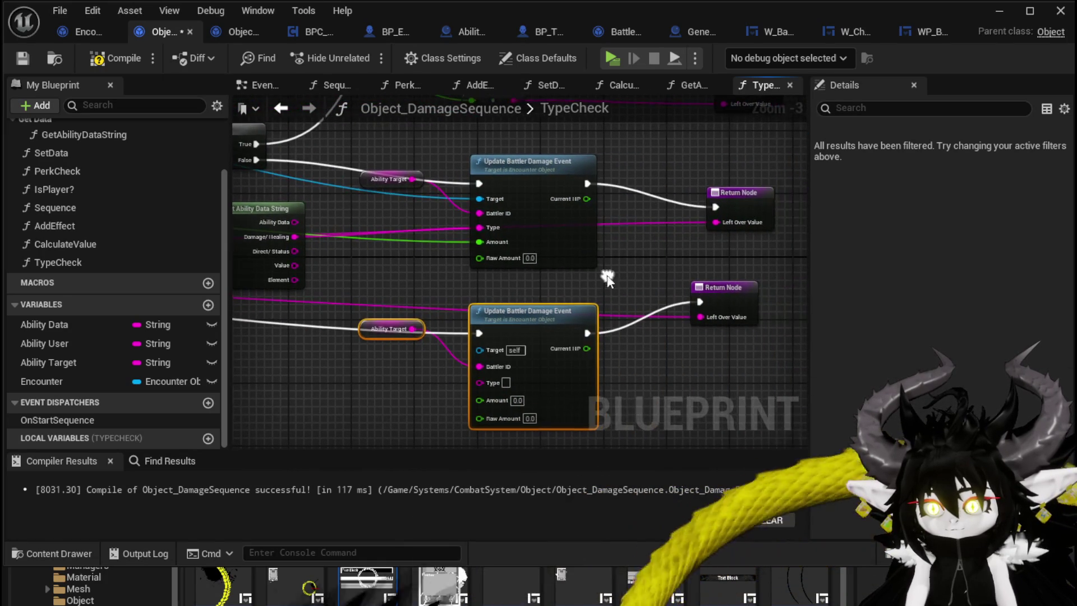
mouse_move(485, 203)
left_mouse_down()
mouse_move(506, 343)
mouse_move(497, 352)
left_mouse_up()
left_click_drag(480, 227, 481, 382)
mouse_move(474, 243)
left_mouse_down()
mouse_move(465, 402)
mouse_move(479, 393)
left_mouse_up()
scroll(395, 398, "down", 1)
mouse_move(393, 370)
left_mouse_down()
mouse_move(666, 317)
mouse_move(649, 308)
left_mouse_up()
left_click(115, 56)
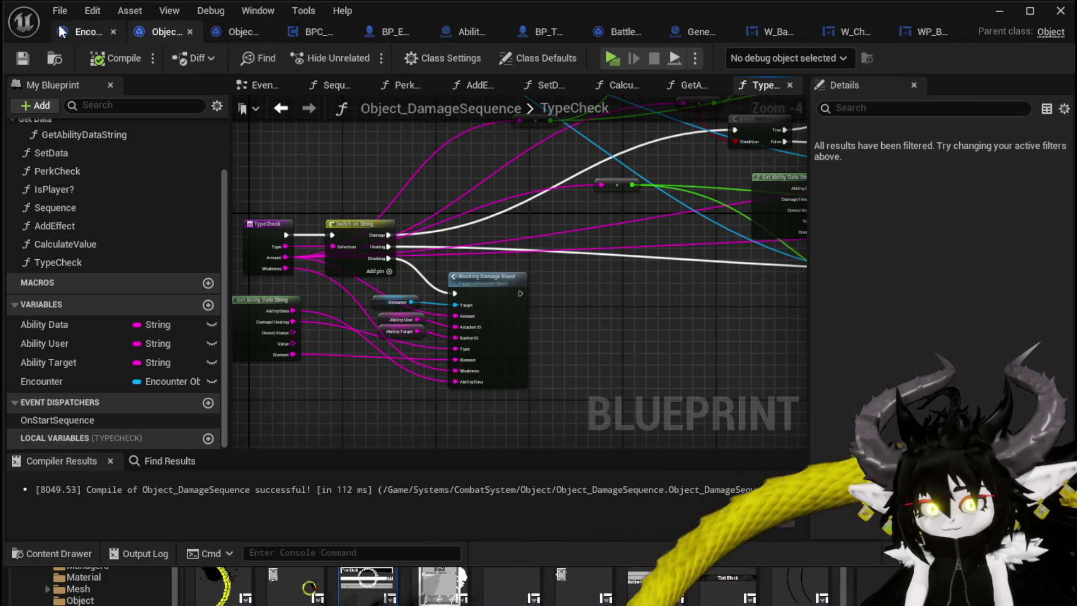
- Open Encounter_Object's DamageBattler graph and select five of its nodes
left_click(85, 31)
scroll(557, 187, "up", 1)
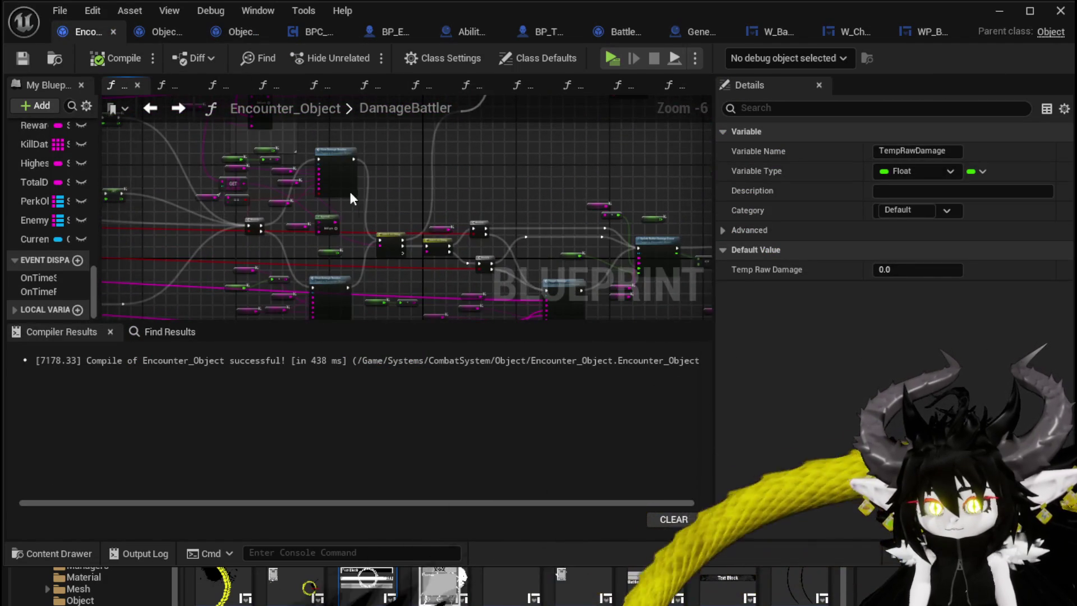
scroll(561, 168, "down", 3)
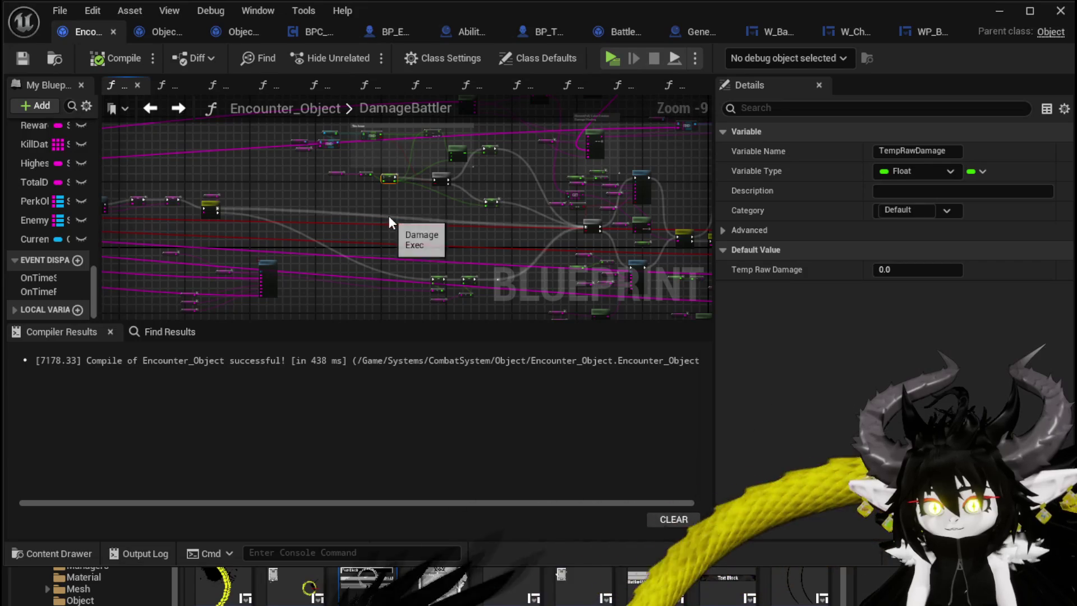
scroll(405, 195, "up", 6)
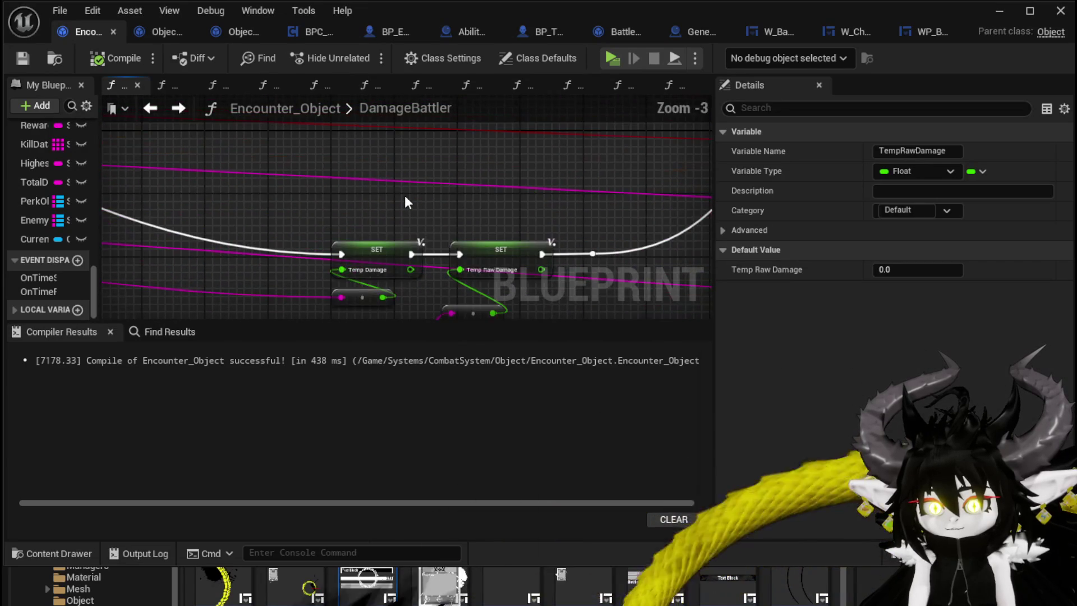
left_click_drag(310, 269, 503, 159)
scroll(503, 159, "down", 4)
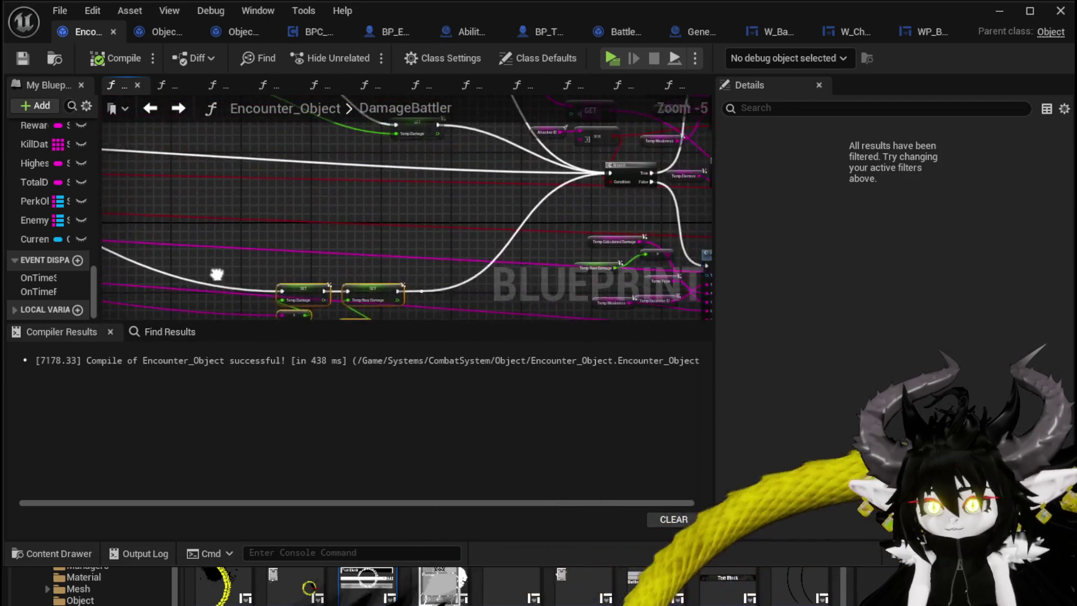
scroll(201, 244, "up", 2)
- Move the two SET nodes down so their wire into Switch runs straight
left_click_drag(200, 244, 707, 241)
left_click_drag(320, 223, 589, 229)
left_click_drag(507, 158, 511, 171)
mouse_move(651, 203)
left_mouse_down()
mouse_move(361, 197)
mouse_move(270, 208)
mouse_move(200, 187)
mouse_move(251, 212)
mouse_move(253, 278)
left_mouse_up()
scroll(305, 218, "up", 3)
scroll(300, 221, "down", 2)
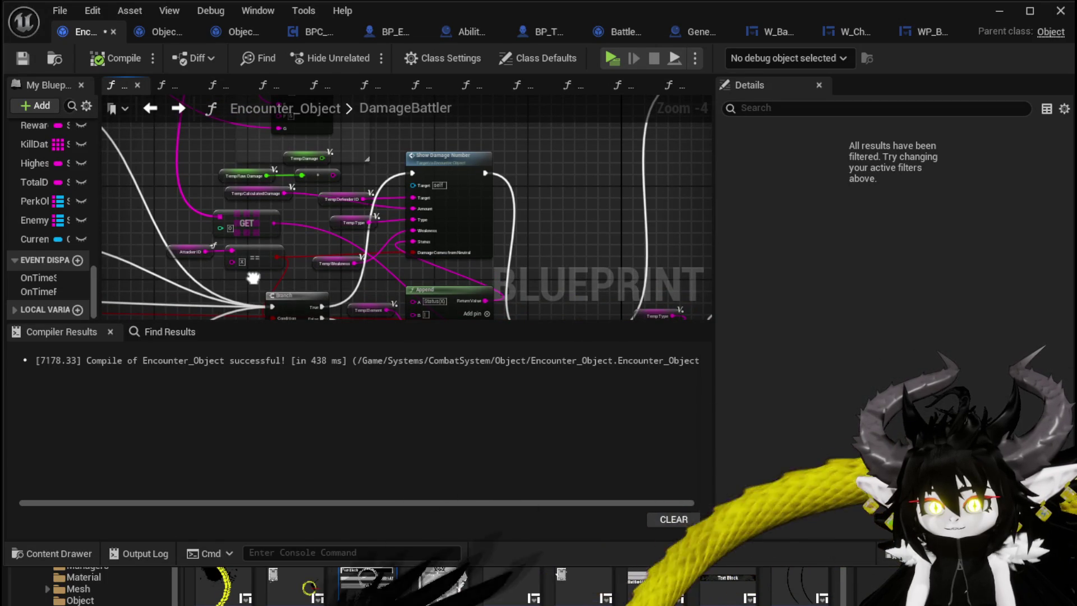
- Clear the selection and box-select the nodes around the Update Battler Damage call
left_click_drag(253, 278, 190, 101)
mouse_move(494, 224)
left_mouse_down()
mouse_move(368, 147)
mouse_move(248, 137)
mouse_move(274, 285)
mouse_move(306, 301)
mouse_move(267, 277)
left_mouse_up()
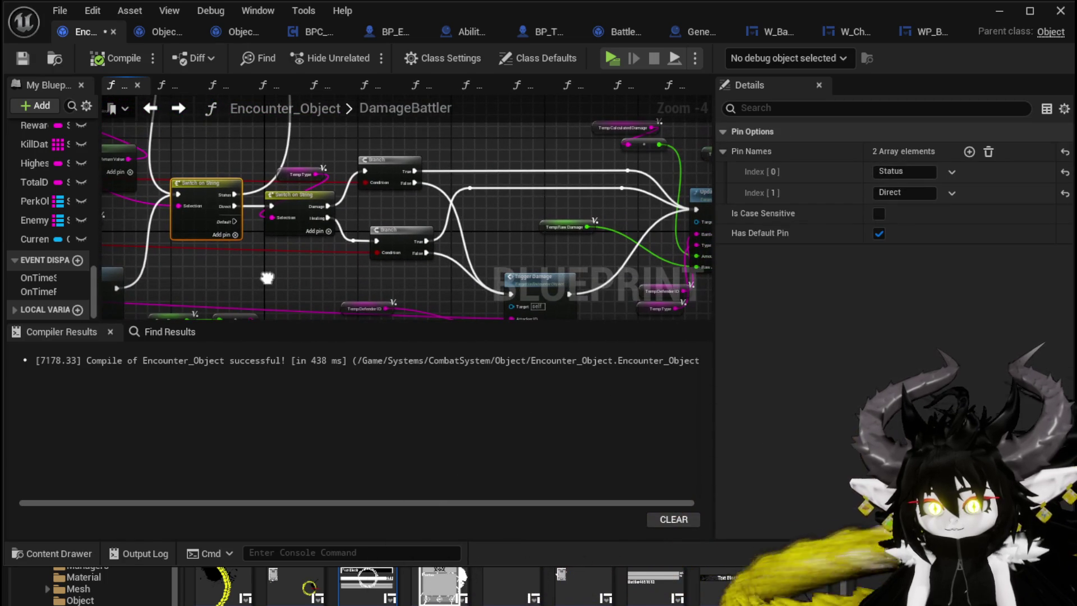
left_click(303, 281)
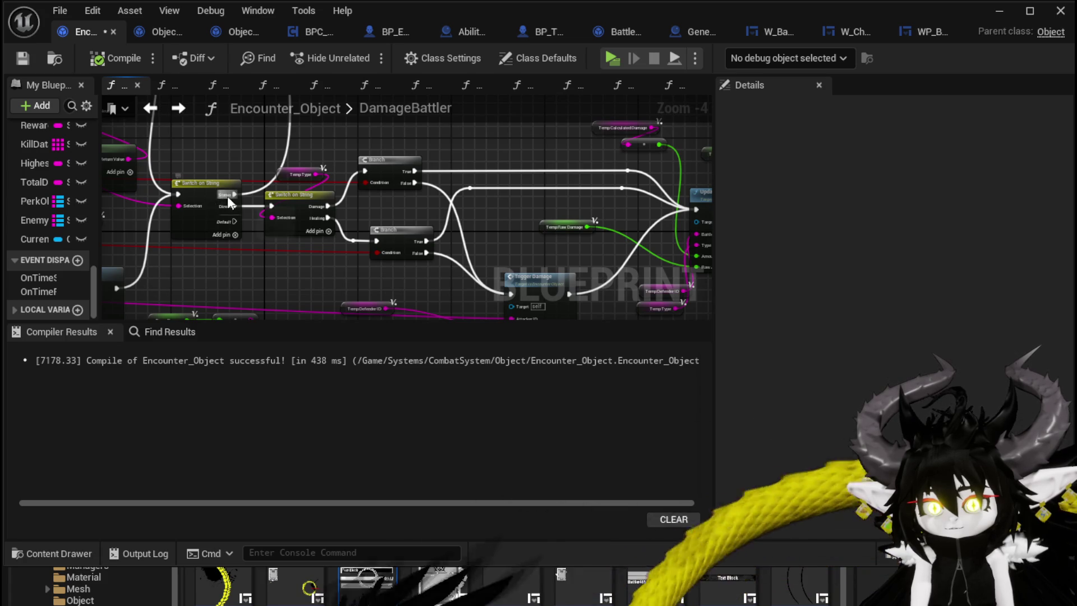
mouse_move(223, 197)
left_mouse_down()
mouse_move(228, 140)
mouse_move(241, 209)
mouse_move(252, 212)
left_mouse_up()
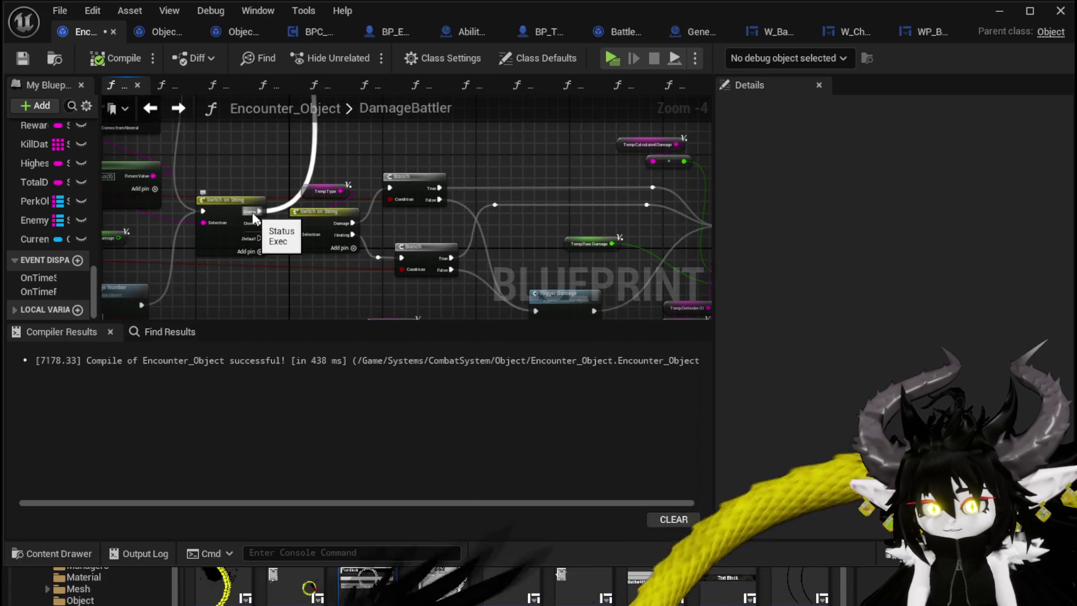
scroll(251, 212, "down", 2)
scroll(403, 214, "up", 2)
left_click_drag(350, 167, 368, 288)
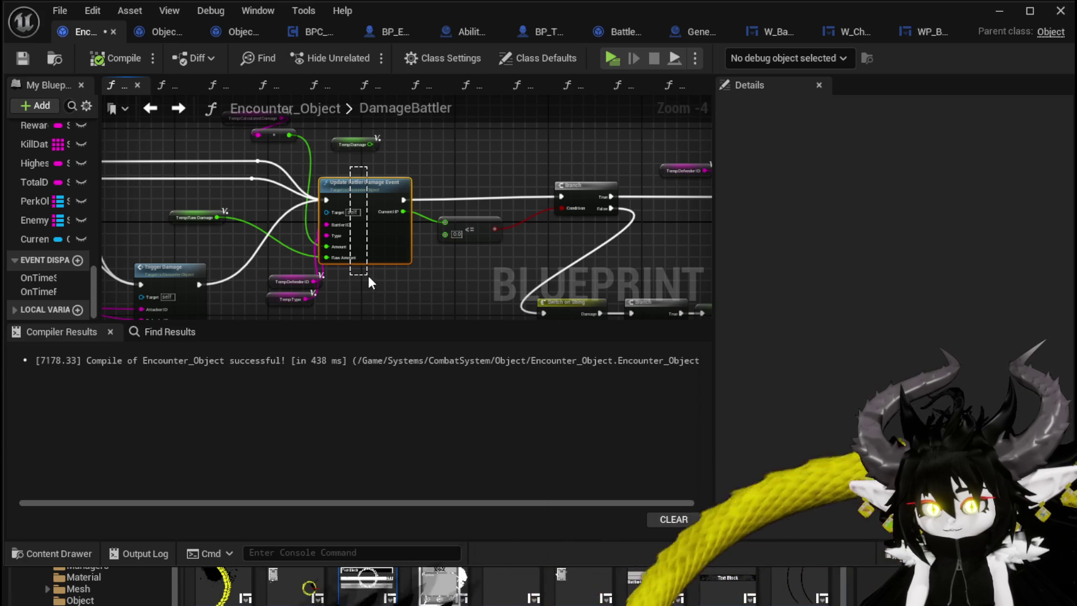
- Inspect the Switch on String pin options and nudge the Branch node left
left_click_drag(184, 180, 430, 213)
left_click(256, 247)
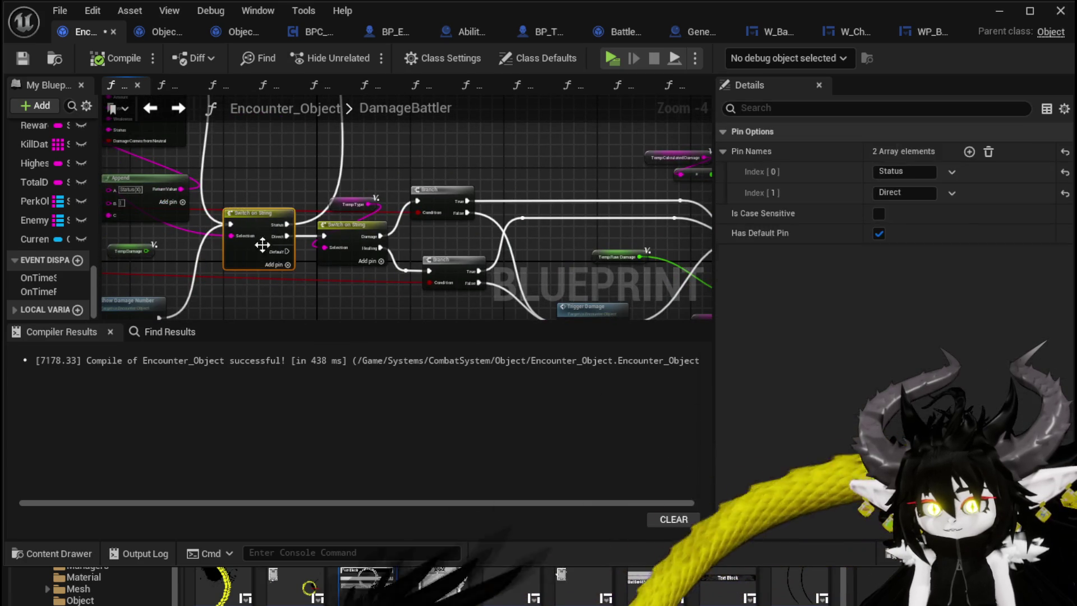
left_click(291, 157)
mouse_move(291, 157)
left_mouse_down()
mouse_move(520, 154)
mouse_move(315, 157)
left_mouse_up()
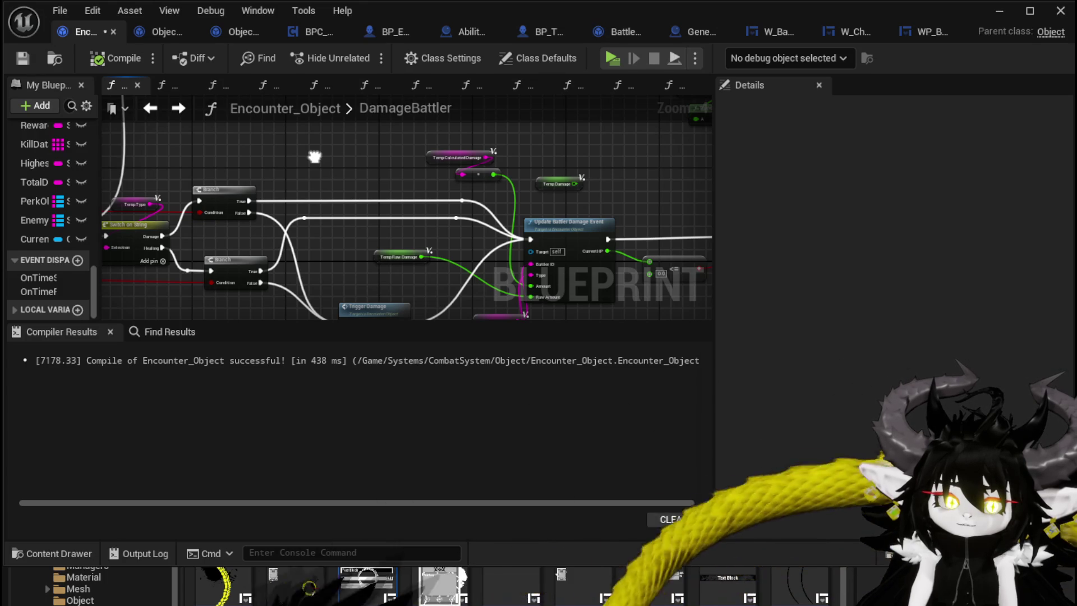
left_click_drag(314, 156, 149, 150)
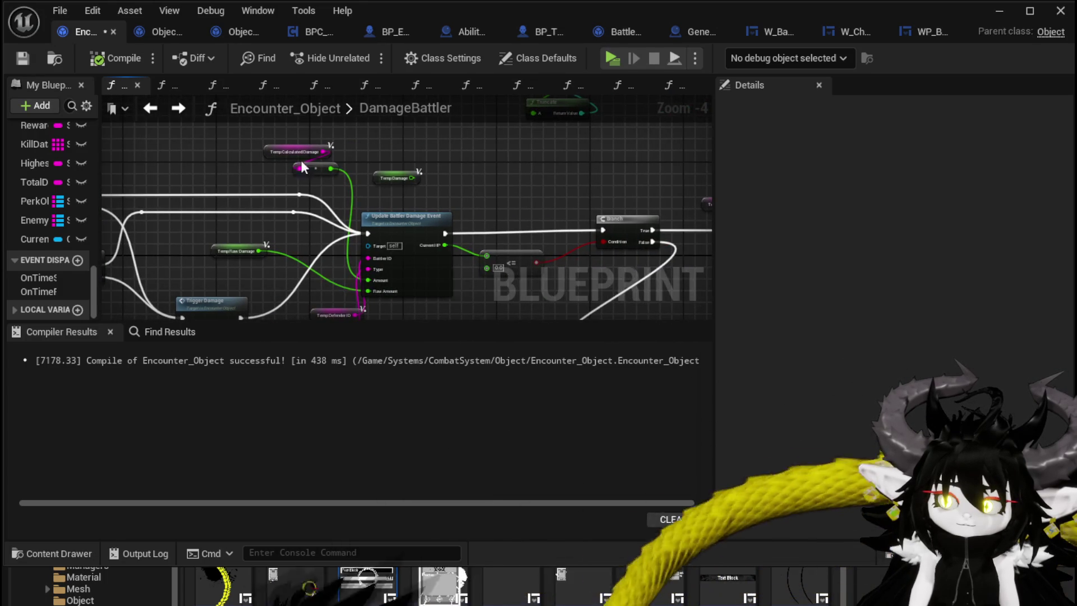
left_click_drag(466, 174, 377, 168)
mouse_move(483, 191)
left_mouse_down()
mouse_move(425, 183)
mouse_move(552, 186)
left_mouse_up()
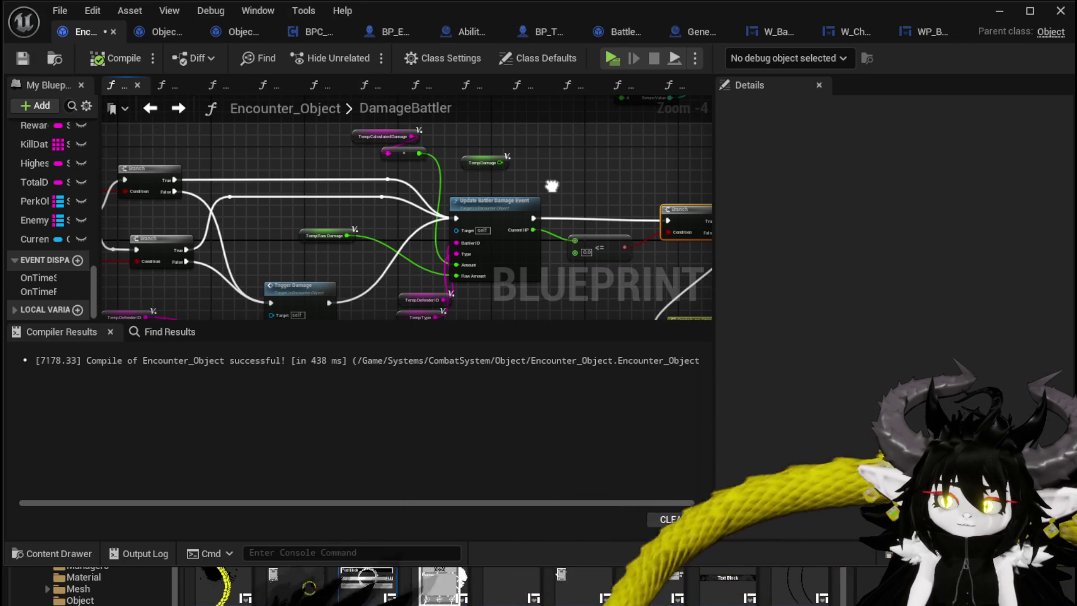
mouse_move(552, 186)
left_mouse_down()
mouse_move(543, 172)
mouse_move(538, 200)
mouse_move(523, 186)
left_mouse_up()
- Save Encounter_Object and return to Object_DamageSequence's TypeCheck graph
mouse_move(372, 268)
left_mouse_down()
mouse_move(397, 303)
mouse_move(356, 243)
mouse_move(332, 231)
mouse_move(344, 190)
mouse_move(353, 201)
mouse_move(295, 208)
mouse_move(338, 240)
left_mouse_up()
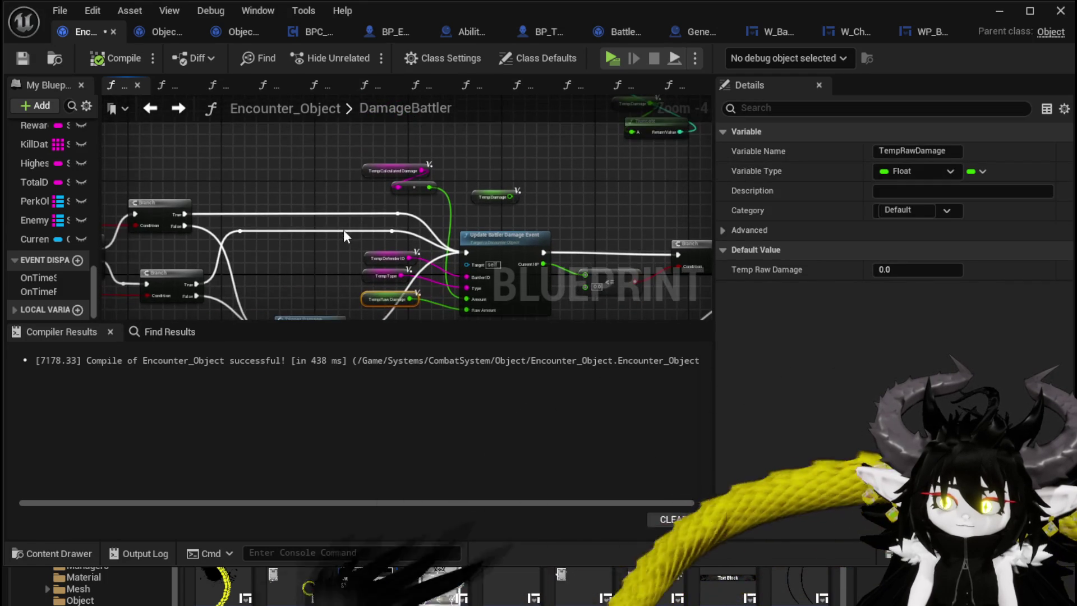
left_click_drag(545, 190, 538, 153)
left_click(22, 58)
left_click(164, 32)
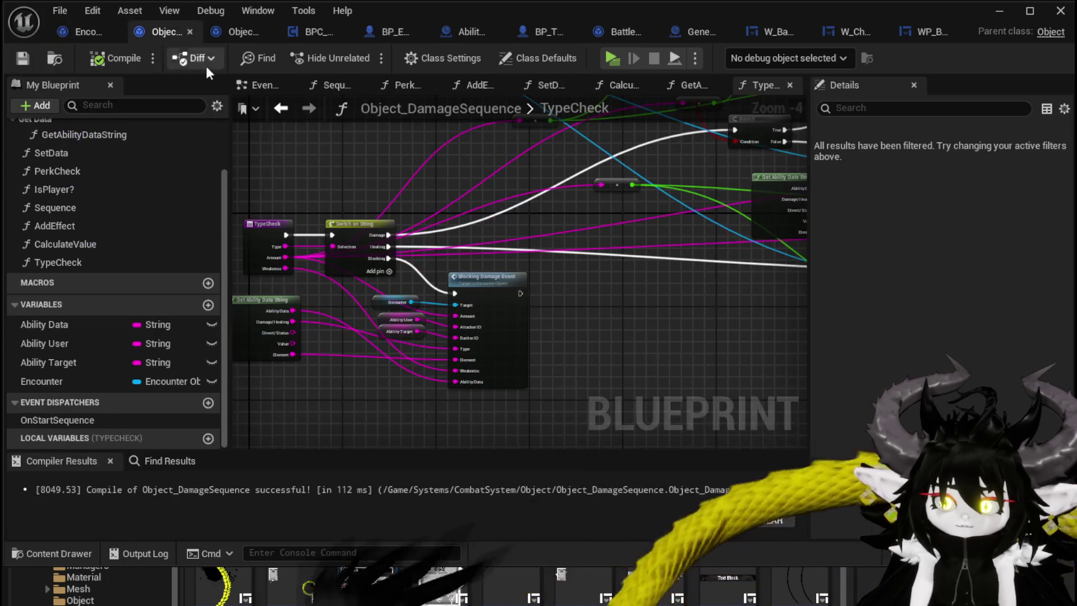
- Align the upper and lower Return Nodes with their exec wires
left_click_drag(614, 208, 580, 309)
left_click(598, 180)
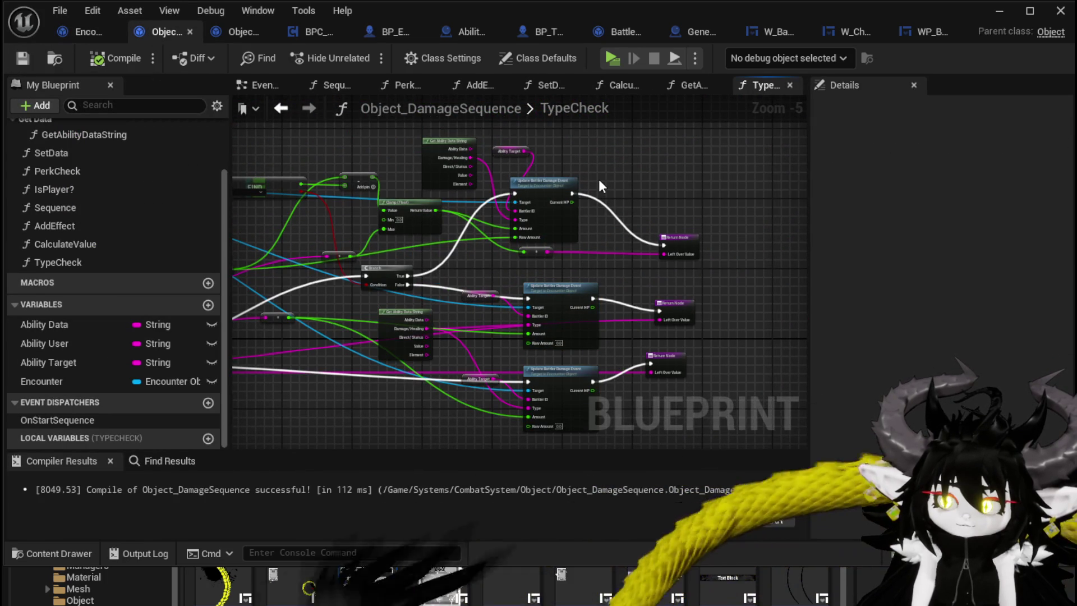
scroll(599, 183, "up", 2)
mouse_move(598, 180)
left_mouse_down()
mouse_move(690, 210)
mouse_move(563, 183)
mouse_move(656, 205)
left_mouse_up()
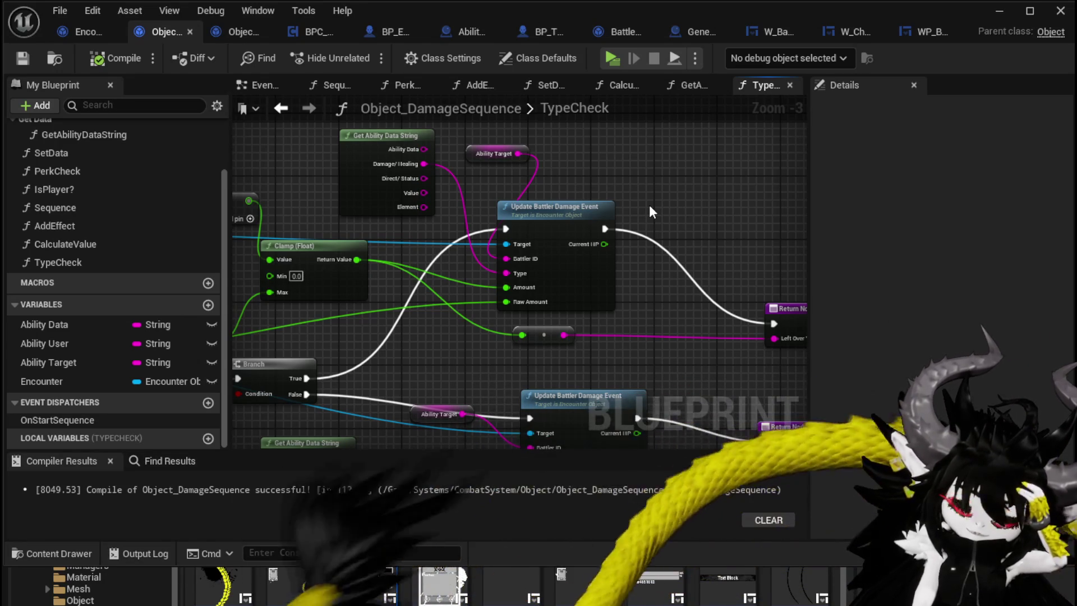
mouse_move(649, 204)
left_mouse_down()
mouse_move(636, 183)
mouse_move(511, 140)
left_mouse_up()
left_click_drag(659, 241, 629, 147)
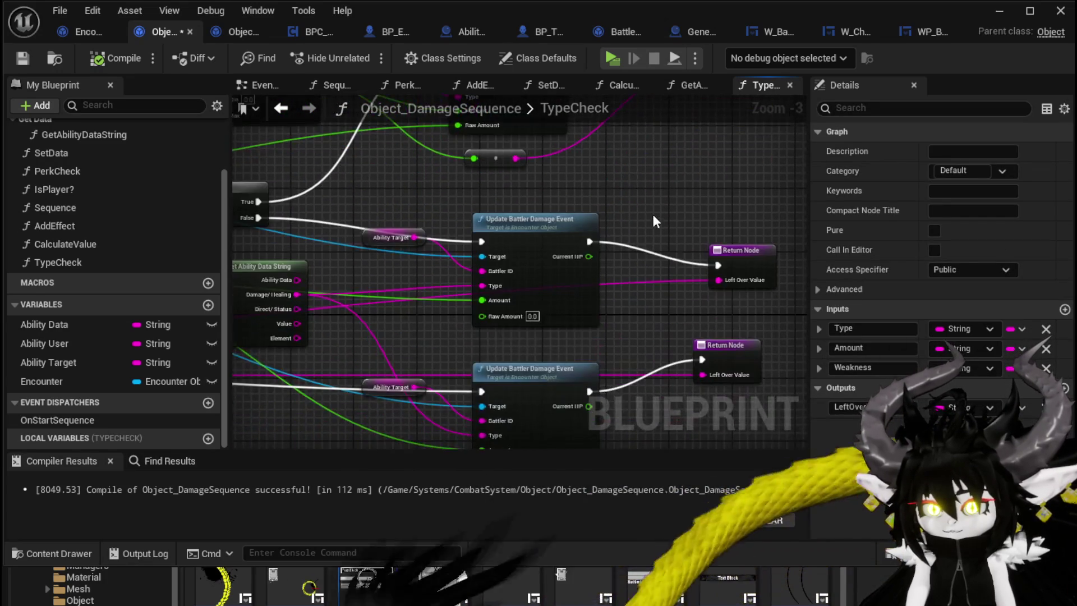
left_click_drag(653, 215, 516, 101)
left_click_drag(547, 238, 575, 212)
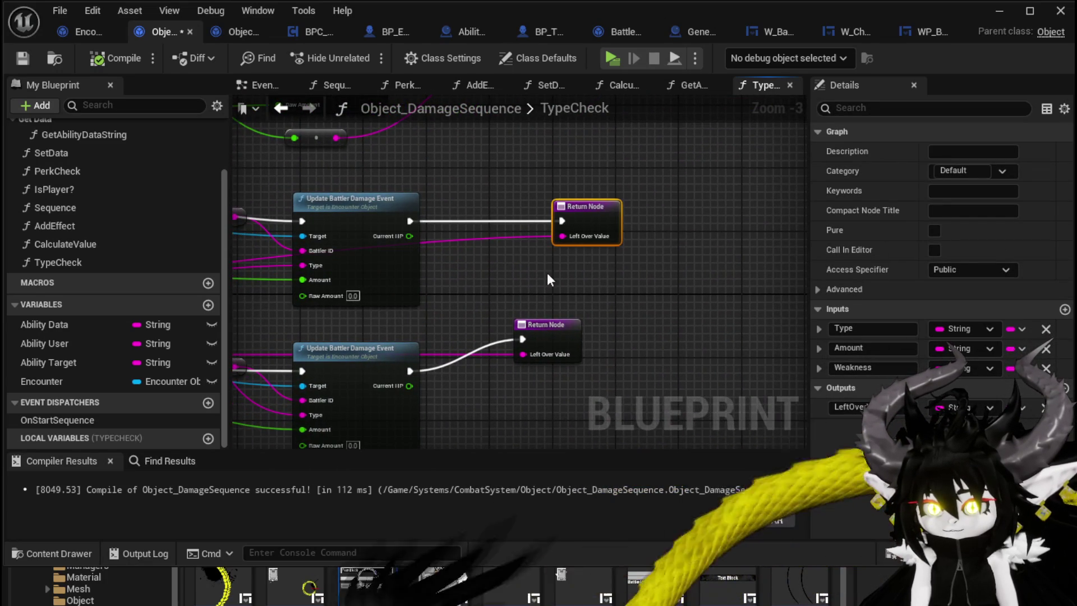
left_click_drag(553, 261, 559, 236)
mouse_move(553, 300)
left_mouse_down()
mouse_move(579, 339)
mouse_move(590, 334)
mouse_move(648, 286)
mouse_move(649, 251)
left_mouse_up()
- Move the Ability Target getter up beside the Update Battler nodes
mouse_move(411, 270)
left_mouse_down()
mouse_move(455, 278)
mouse_move(508, 237)
mouse_move(467, 253)
left_mouse_up()
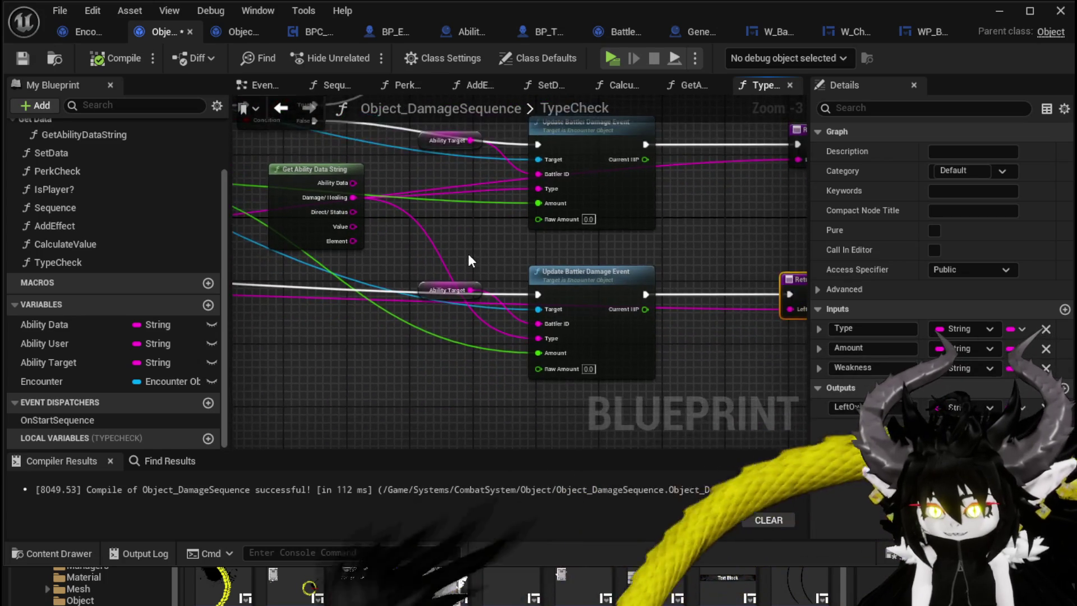
scroll(468, 253, "up", 2)
left_click_drag(440, 325, 456, 284)
mouse_move(615, 292)
left_mouse_down()
mouse_move(603, 273)
mouse_move(502, 257)
left_mouse_up()
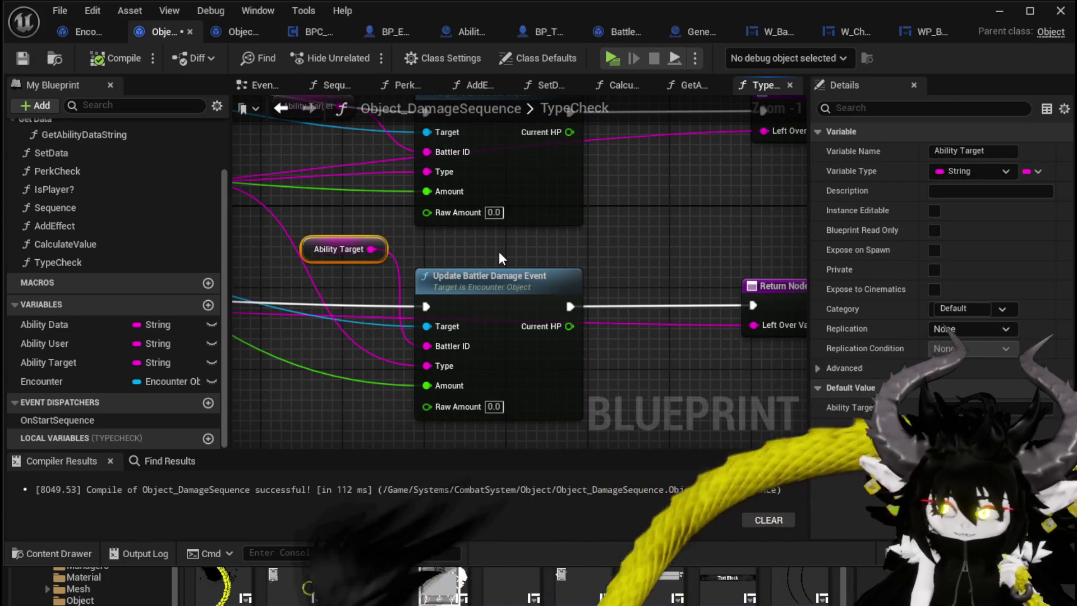
left_click(499, 251)
- Move the reroute node near the Branch and Clamp wiring upward
scroll(499, 252, "down", 2)
scroll(469, 298, "down", 2)
left_click_drag(469, 298, 559, 354)
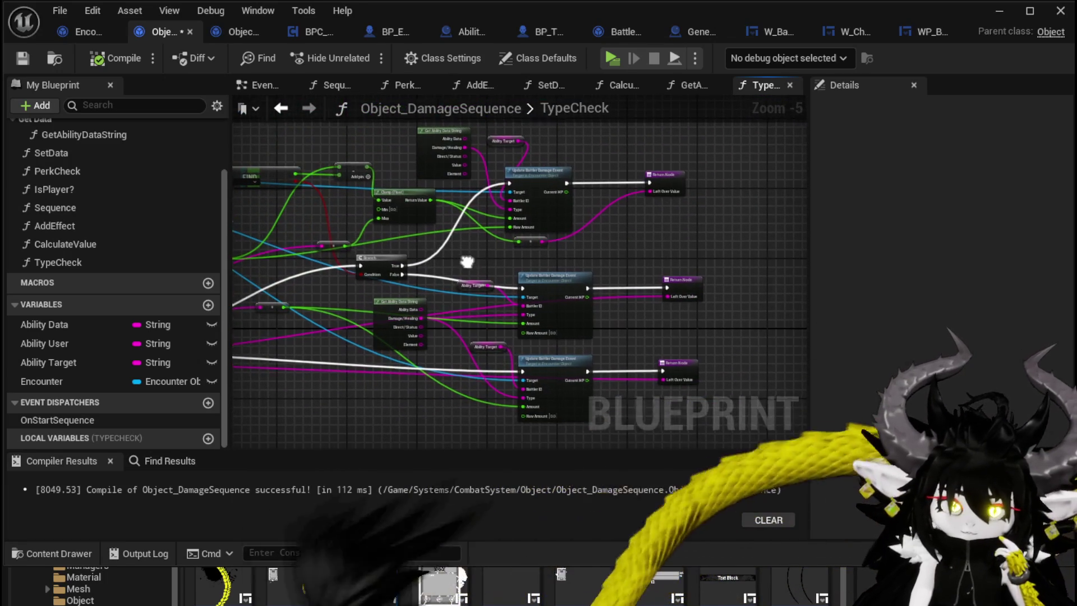
left_click_drag(466, 267, 508, 249)
scroll(429, 215, "up", 1)
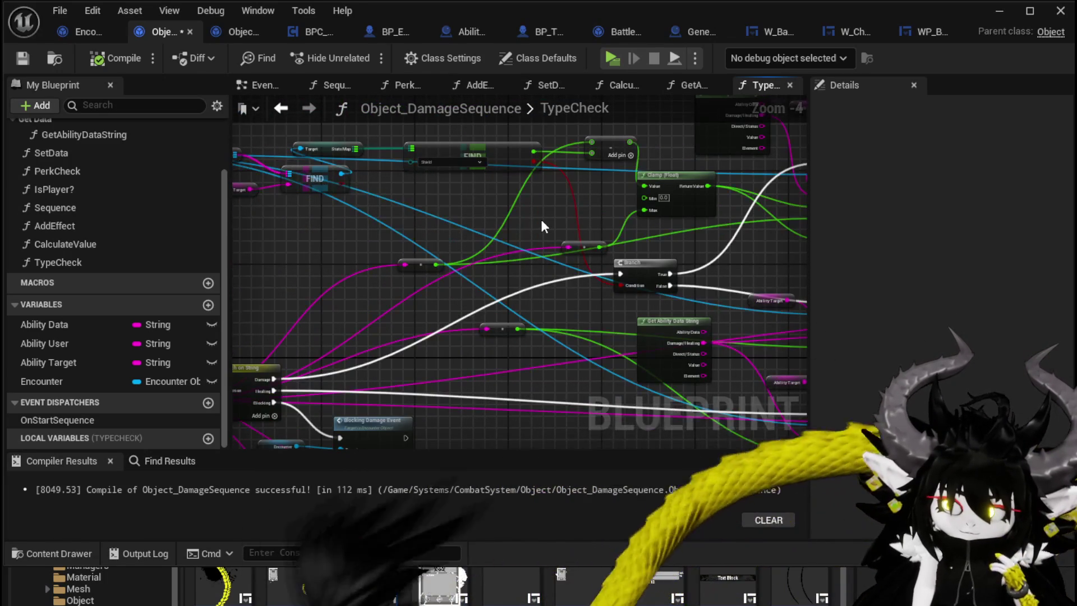
mouse_move(540, 218)
left_mouse_down()
mouse_move(526, 219)
mouse_move(585, 222)
left_mouse_up()
left_click(452, 242)
mouse_move(452, 242)
left_mouse_down()
mouse_move(443, 223)
mouse_move(453, 213)
left_mouse_up()
mouse_move(391, 256)
left_mouse_down()
mouse_move(499, 219)
mouse_move(75, 262)
left_mouse_up()
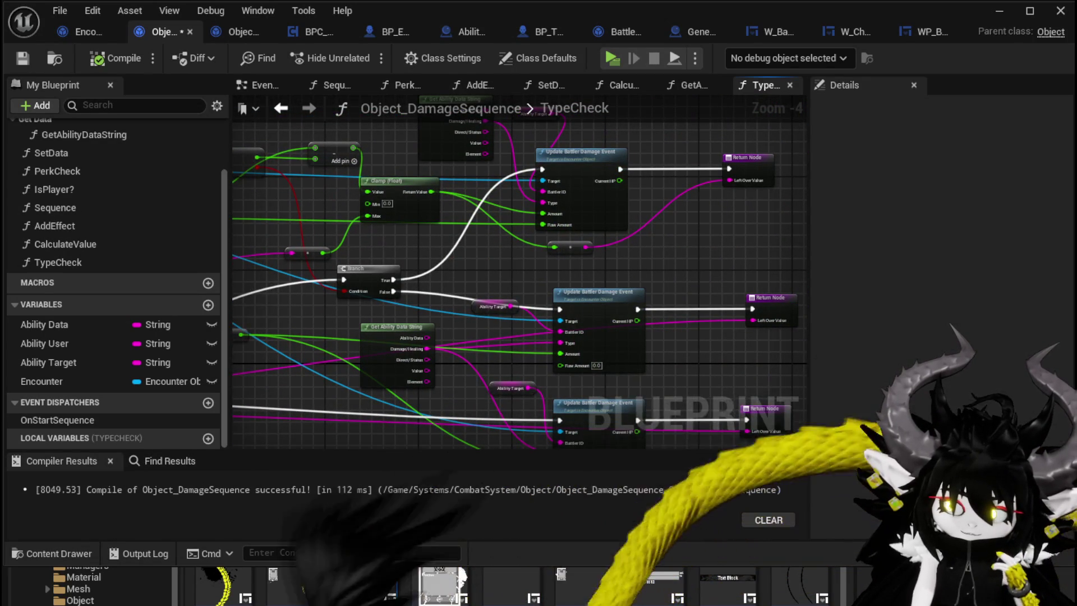
- Try wiring from the TypeCheck Amount and Value pins, dismissing the String actions list
scroll(462, 179, "up", 2)
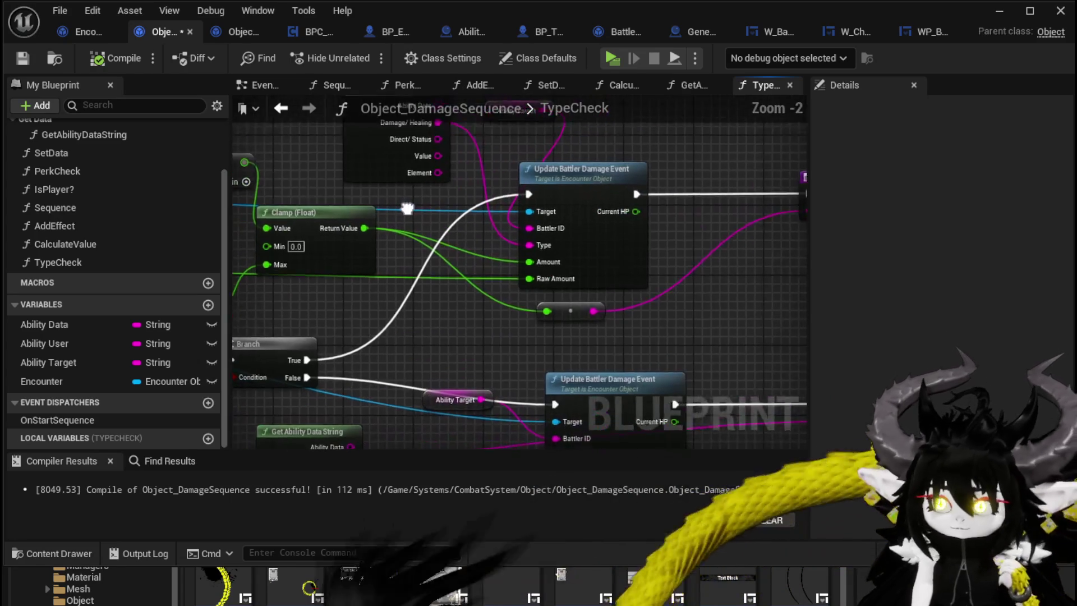
left_click_drag(409, 207, 396, 219)
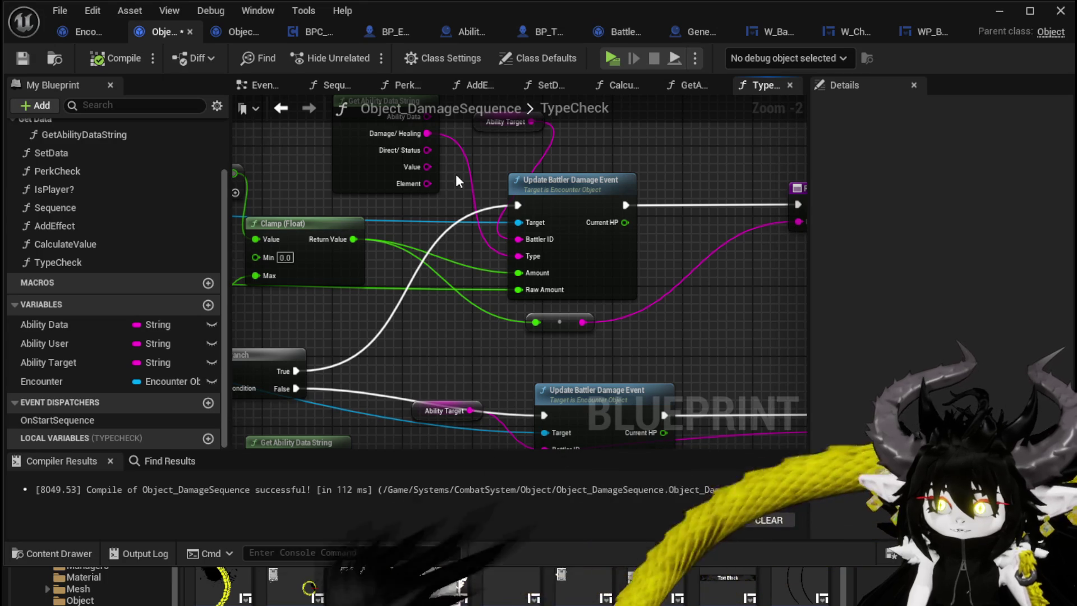
scroll(455, 174, "down", 1)
mouse_move(438, 247)
left_mouse_down()
mouse_move(447, 83)
mouse_move(495, 95)
mouse_move(858, 90)
mouse_move(768, 82)
mouse_move(447, 239)
left_mouse_up()
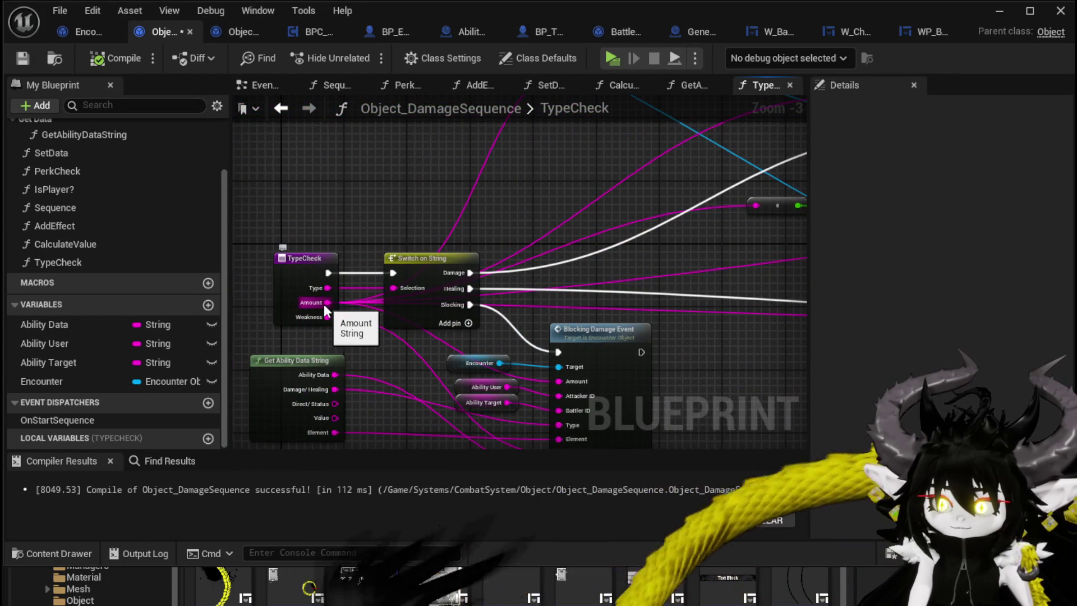
mouse_move(327, 303)
left_mouse_down()
mouse_move(463, 310)
mouse_move(433, 291)
mouse_move(648, 229)
mouse_move(422, 292)
mouse_move(395, 375)
left_mouse_up()
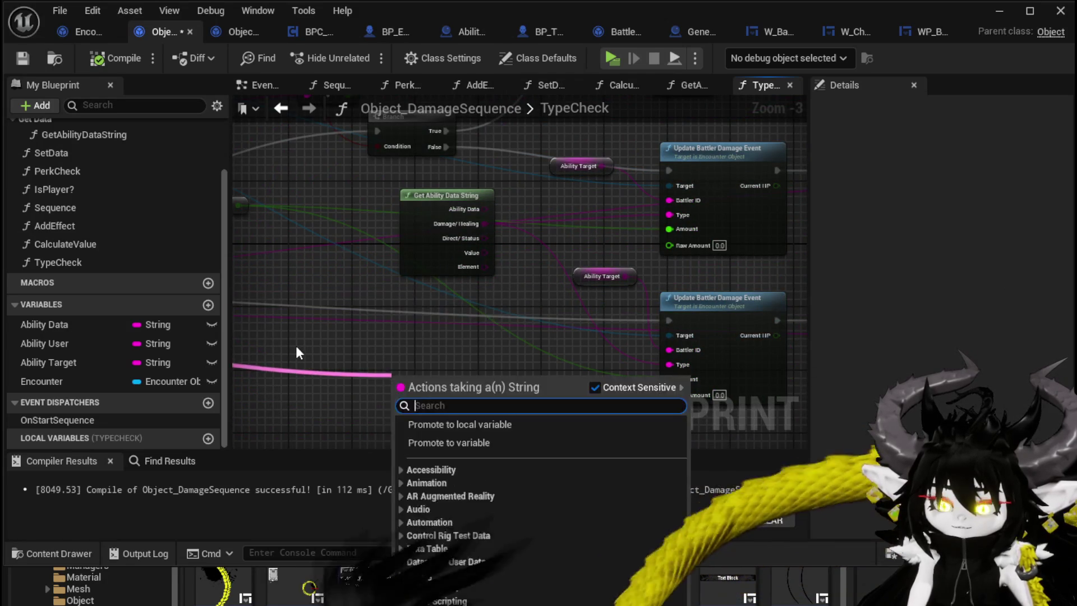
left_click(308, 350)
left_click_drag(357, 265, 385, 272)
left_click_drag(286, 348, 319, 320)
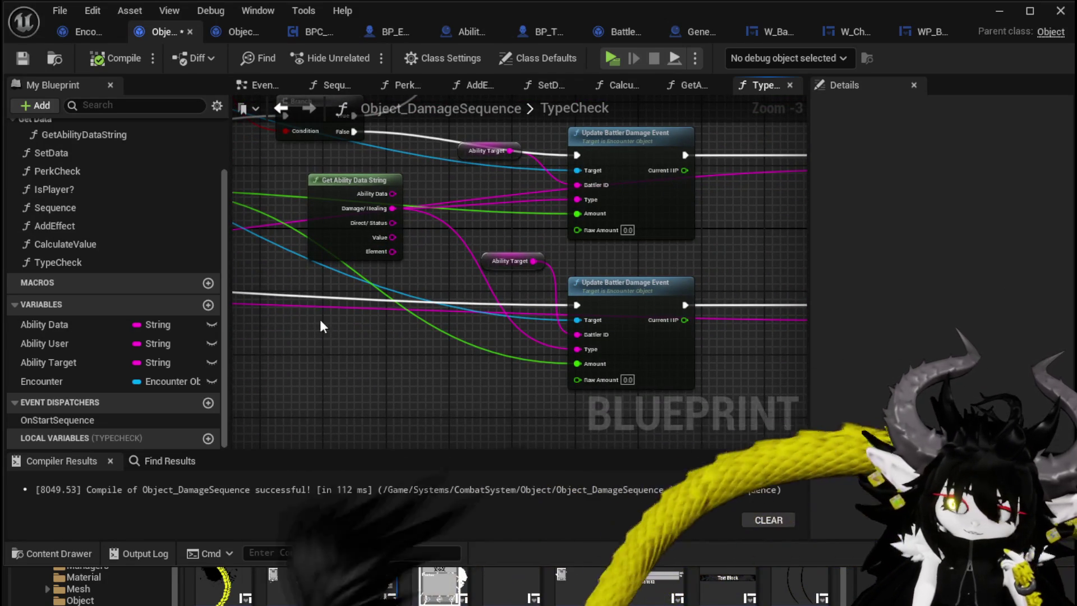
left_click_drag(408, 160, 422, 179)
left_click(426, 180)
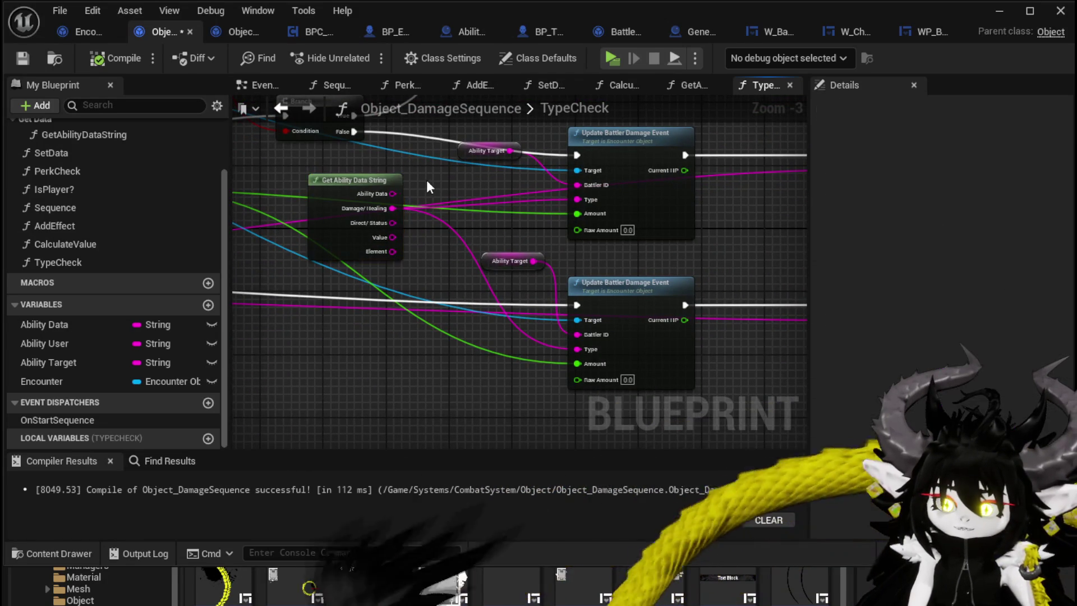
- Save the tidied Object_DamageSequence TypeCheck graph
mouse_move(381, 318)
left_mouse_down()
mouse_move(352, 254)
mouse_move(454, 312)
left_mouse_up()
scroll(352, 255, "down", 2)
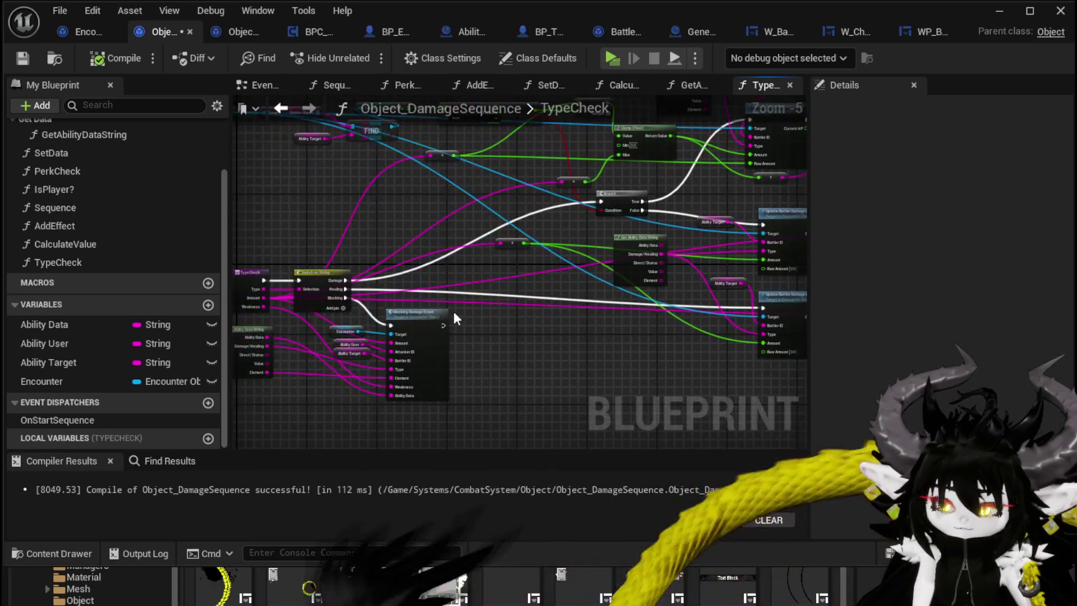
mouse_move(596, 335)
left_mouse_down()
mouse_move(335, 344)
mouse_move(380, 427)
left_mouse_up()
left_click(30, 51)
- Open the CalculateValue function graph and view its nodes
scroll(358, 147, "up", 1)
left_click_drag(360, 152, 458, 141)
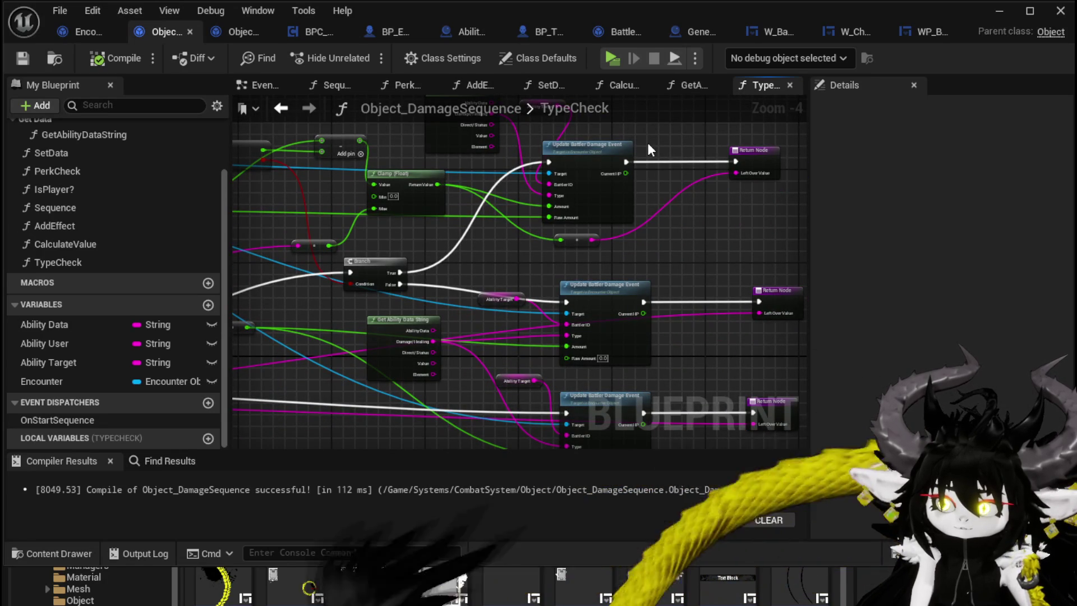
left_click(281, 109)
left_click_drag(346, 193, 535, 173)
scroll(505, 179, "down", 1)
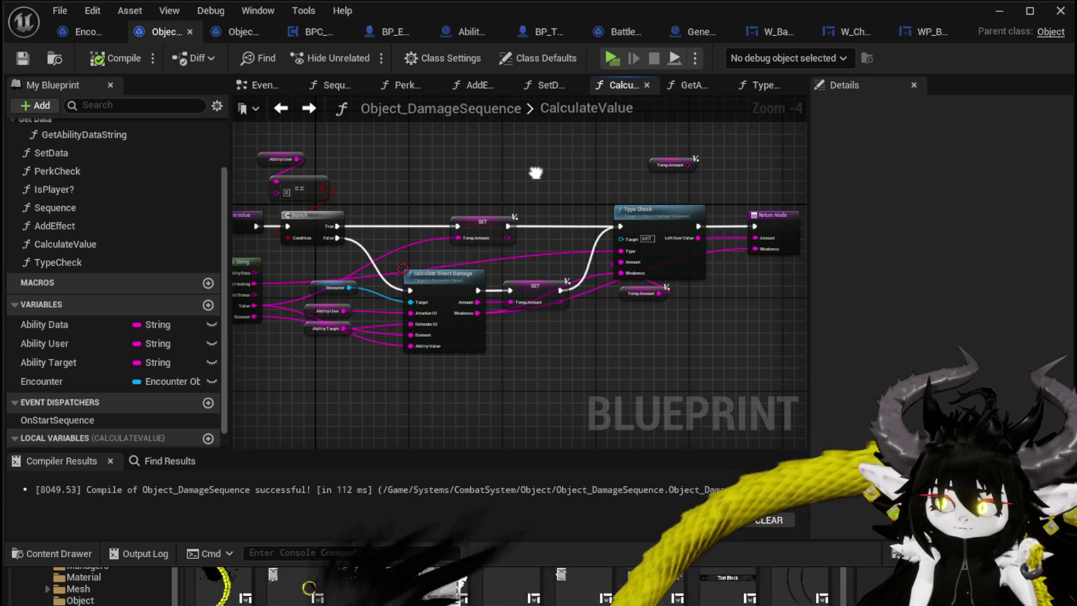
- Rearrange Temp Amount and Type Check in CalculateValue, wiring Type Check into the Return Node
scroll(688, 310, "up", 3)
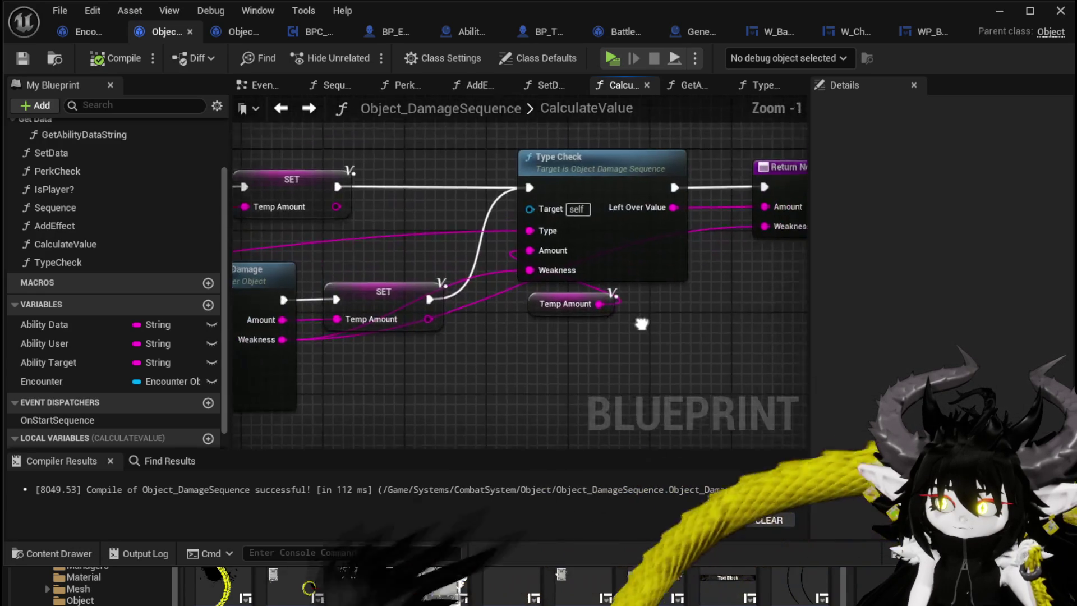
left_click_drag(548, 314, 398, 264)
left_click_drag(641, 314, 557, 303)
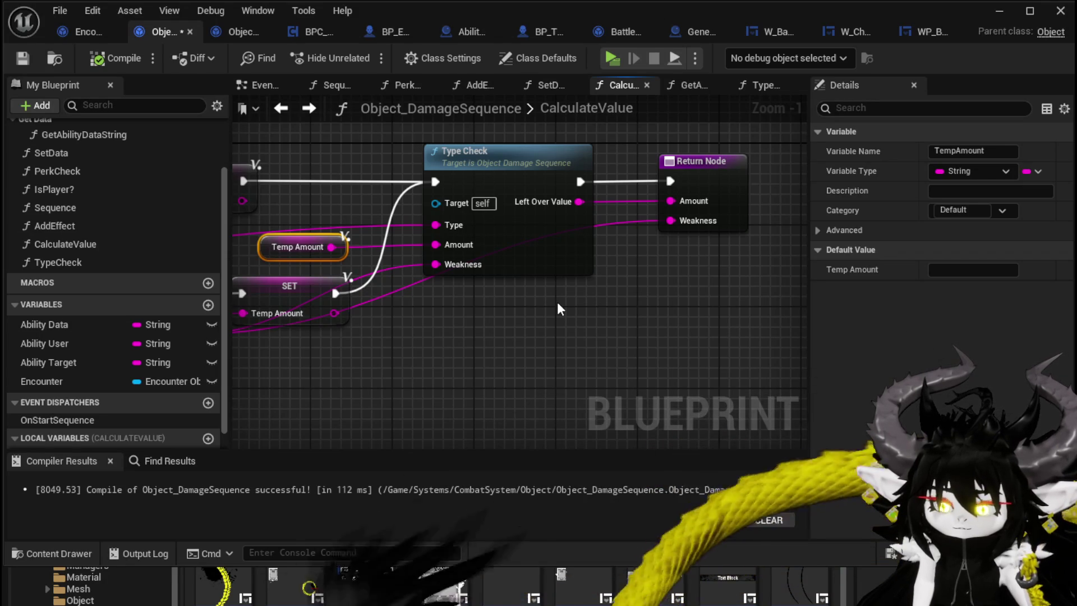
left_click(469, 151)
left_click(527, 335)
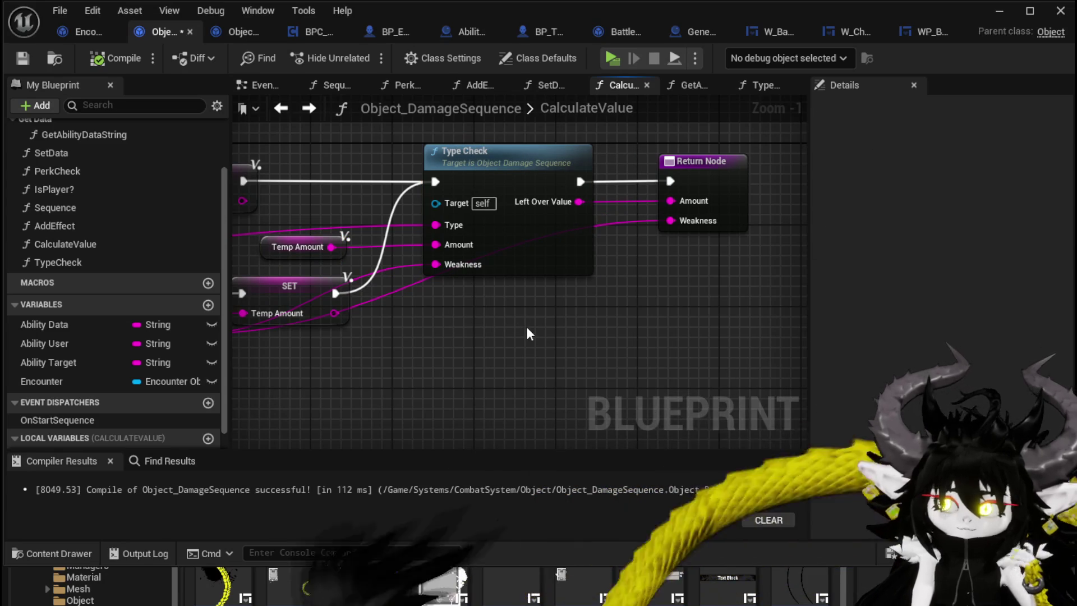
left_click_drag(436, 181, 671, 182)
mouse_move(485, 160)
left_mouse_down()
mouse_move(572, 293)
mouse_move(503, 282)
left_mouse_up()
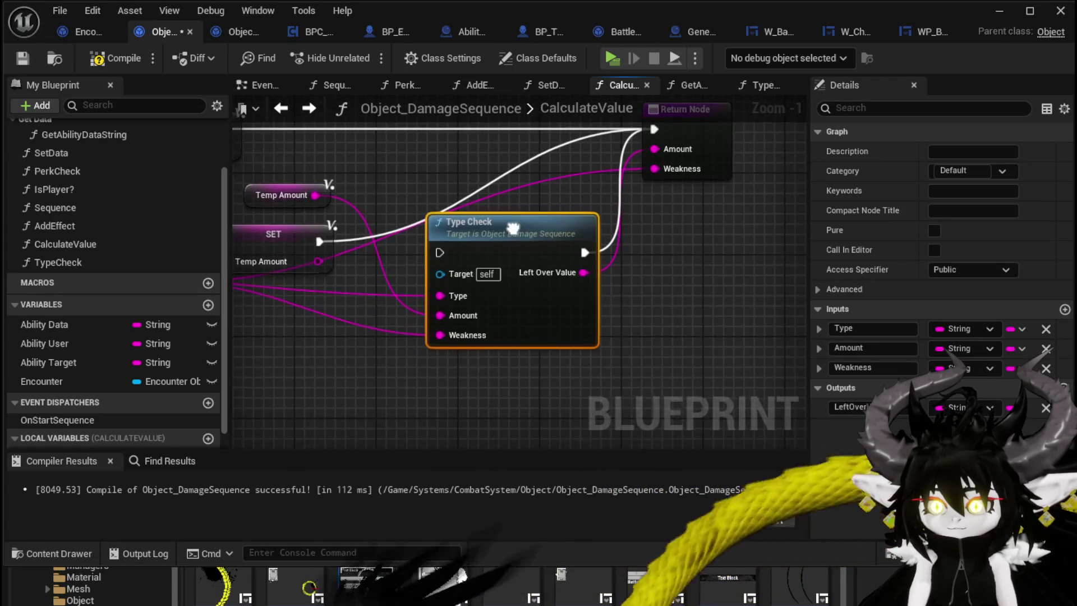
left_click_drag(520, 227, 521, 248)
left_click(659, 256)
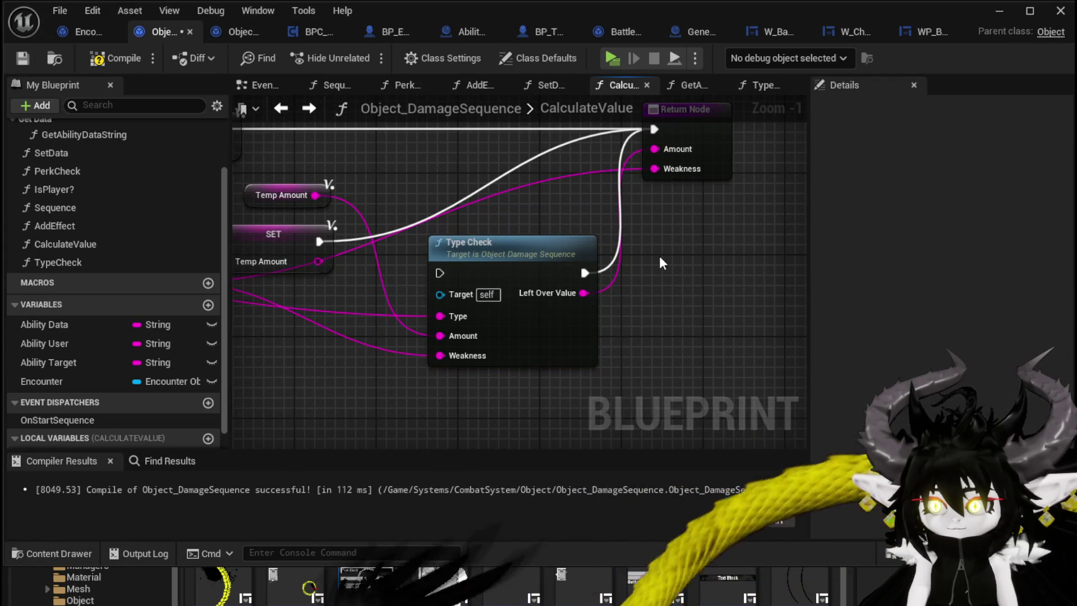
mouse_move(287, 193)
left_mouse_down()
mouse_move(341, 256)
mouse_move(344, 337)
left_mouse_up()
left_click_drag(710, 258, 698, 292)
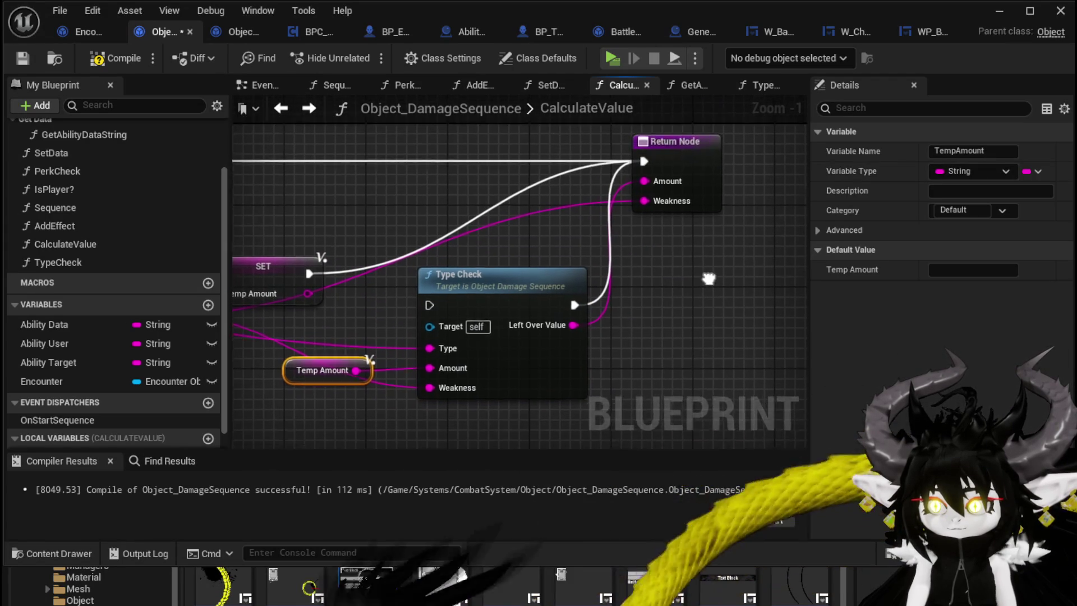
- Save and compile, then replace Type Check's link with Temp Amount feeding the Return Node's Amount
left_click(112, 63)
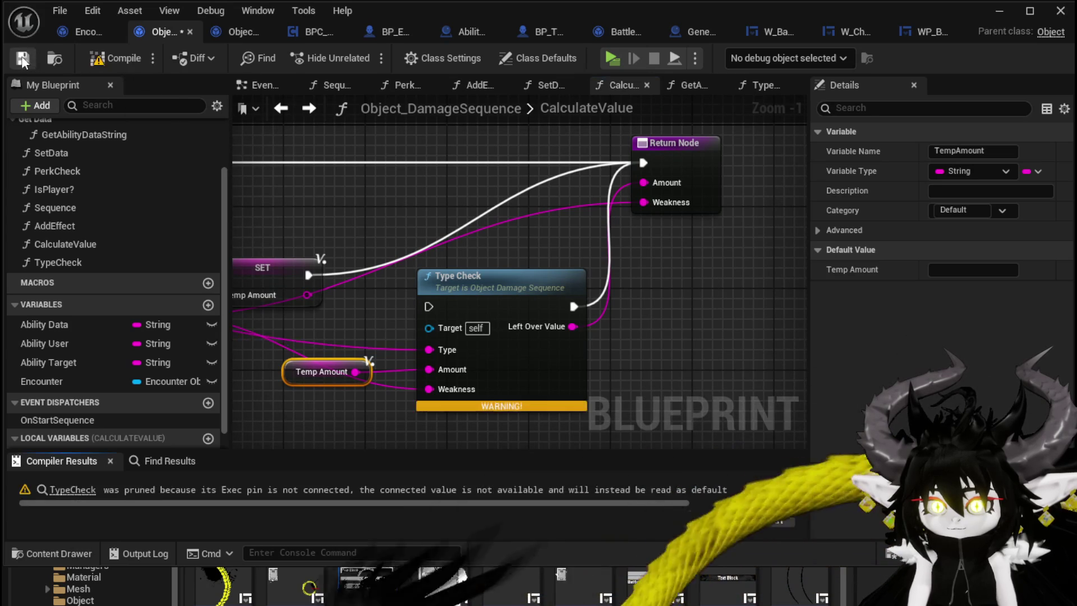
left_click(24, 57)
left_click(573, 307, "alt")
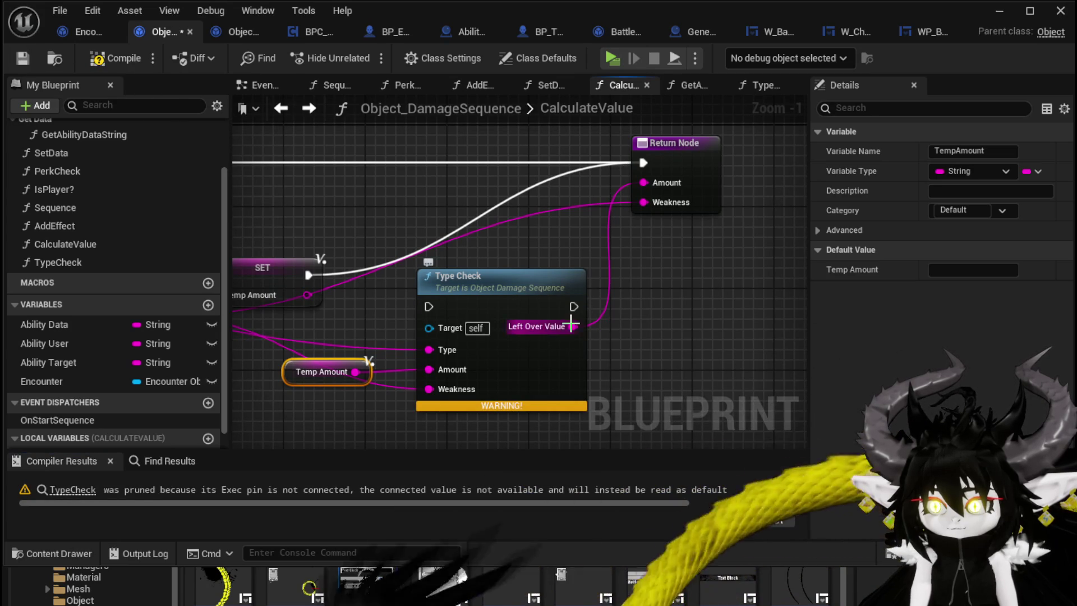
left_click_drag(328, 368, 461, 245)
left_click_drag(447, 188, 673, 183)
left_click(474, 223)
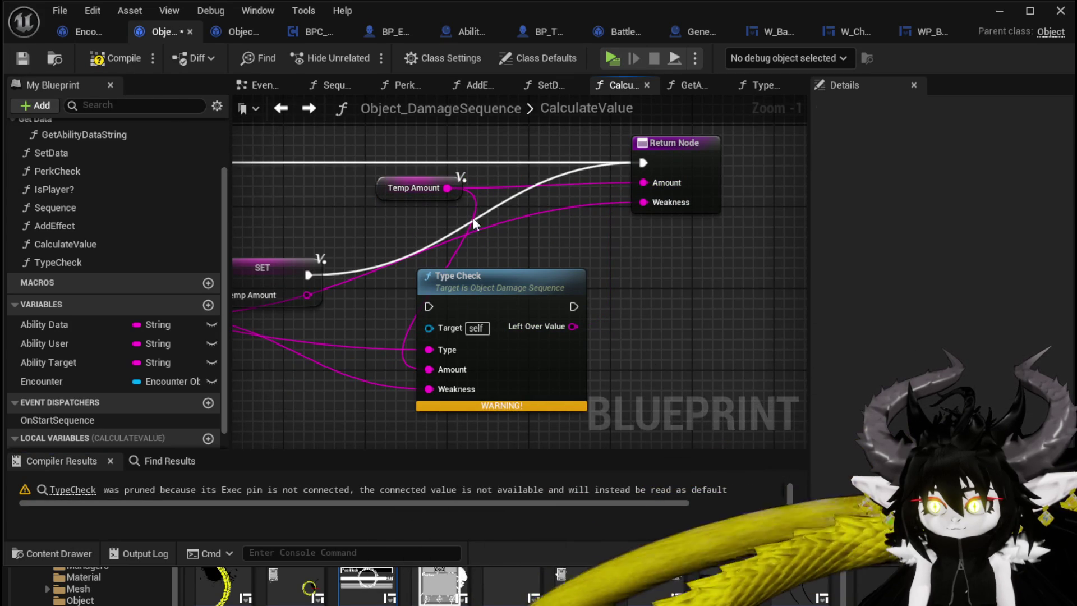
- Compile and save Object_DamageSequence, then switch to the Encounter_Object blueprint
left_click(113, 62)
left_click(25, 59)
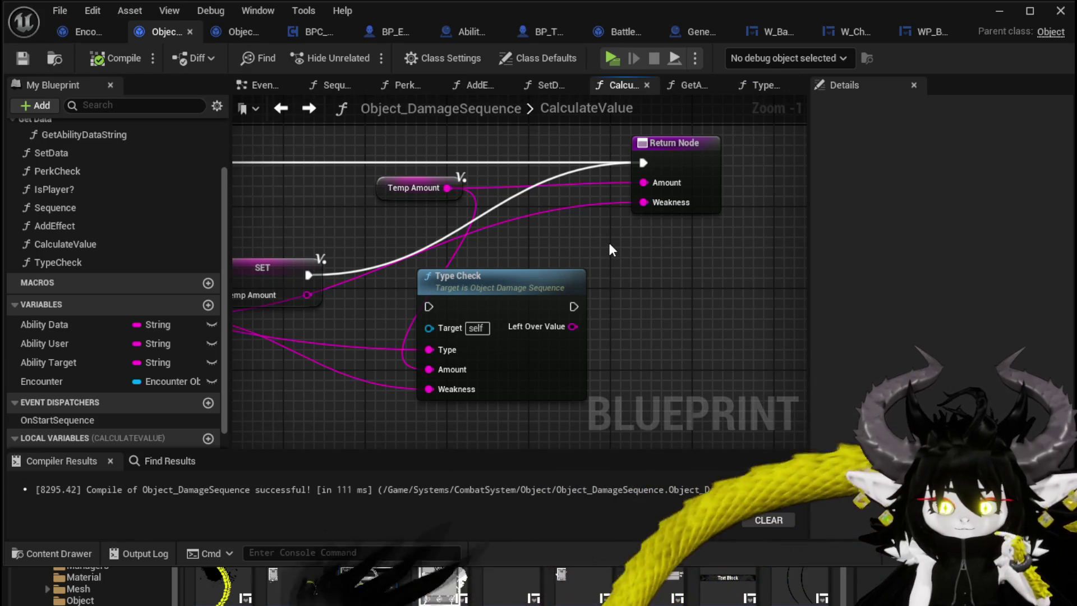
left_click(281, 110)
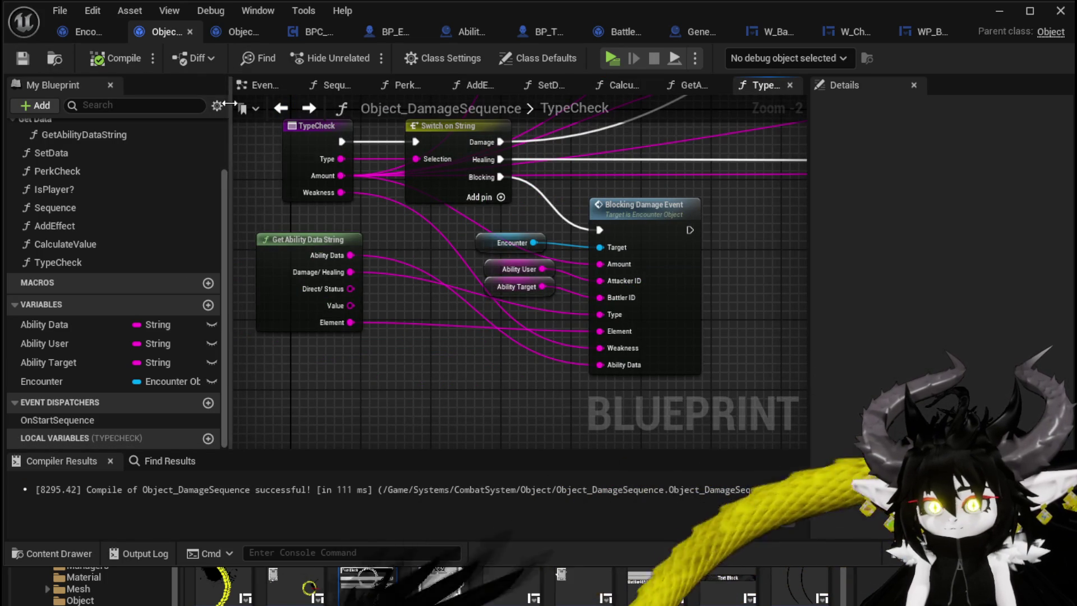
left_click(309, 110)
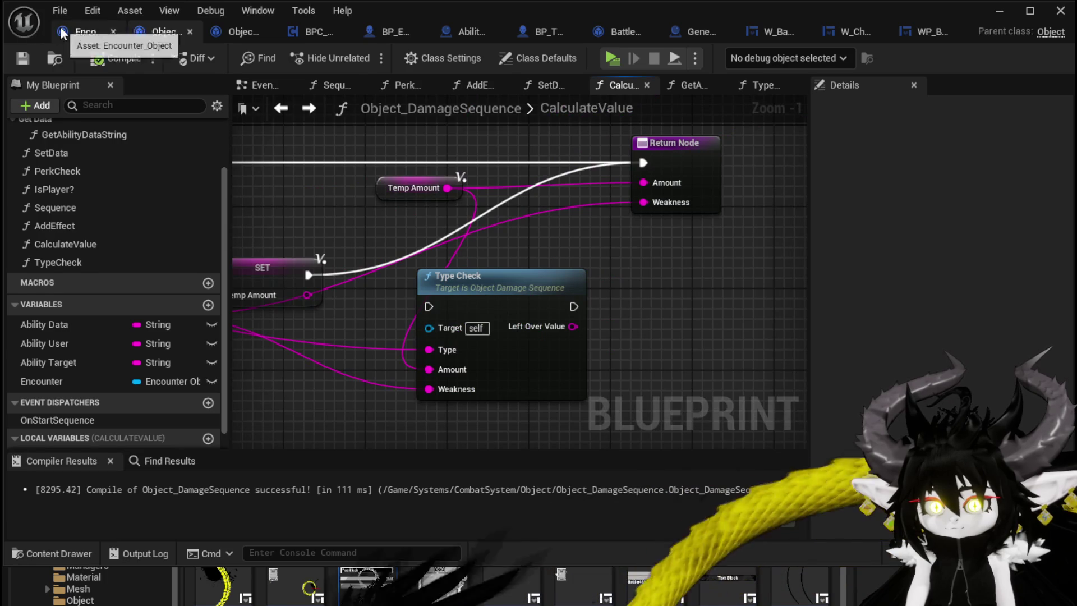
left_click(84, 31)
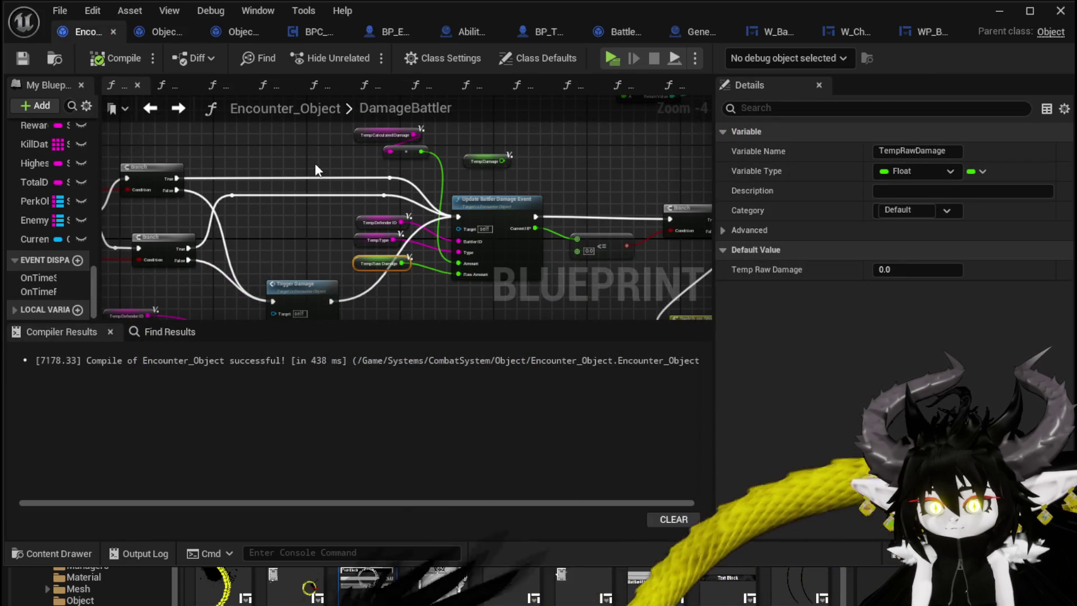
- Add a CurrentDamageObject getter and call Type Check on it in DamageBattler
left_click_drag(70, 238, 263, 131)
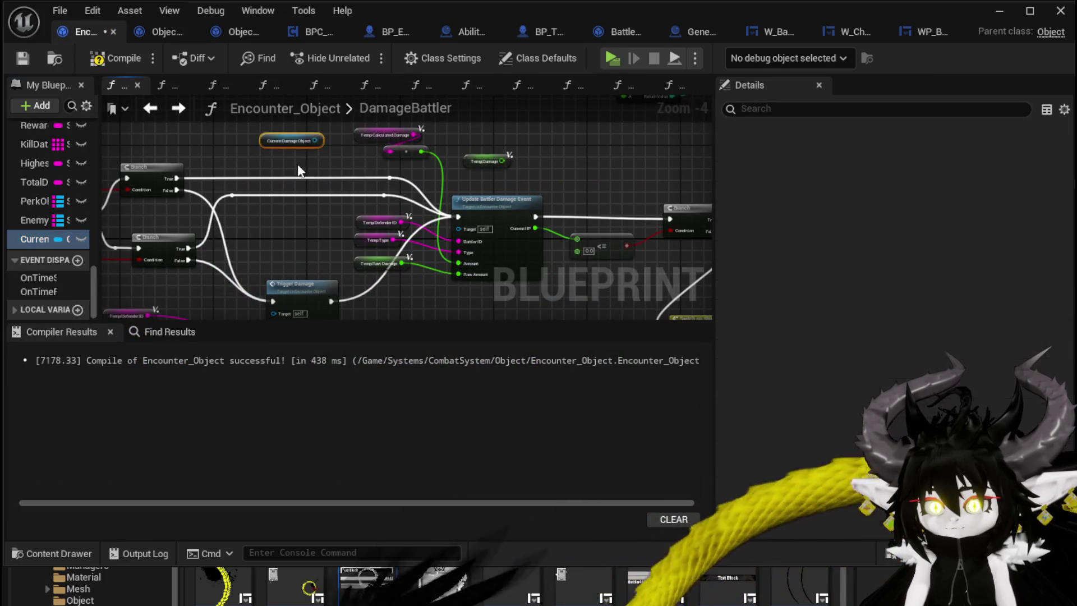
left_click_drag(368, 150, 490, 135)
type("Ty")
type("e")
left_click(526, 220)
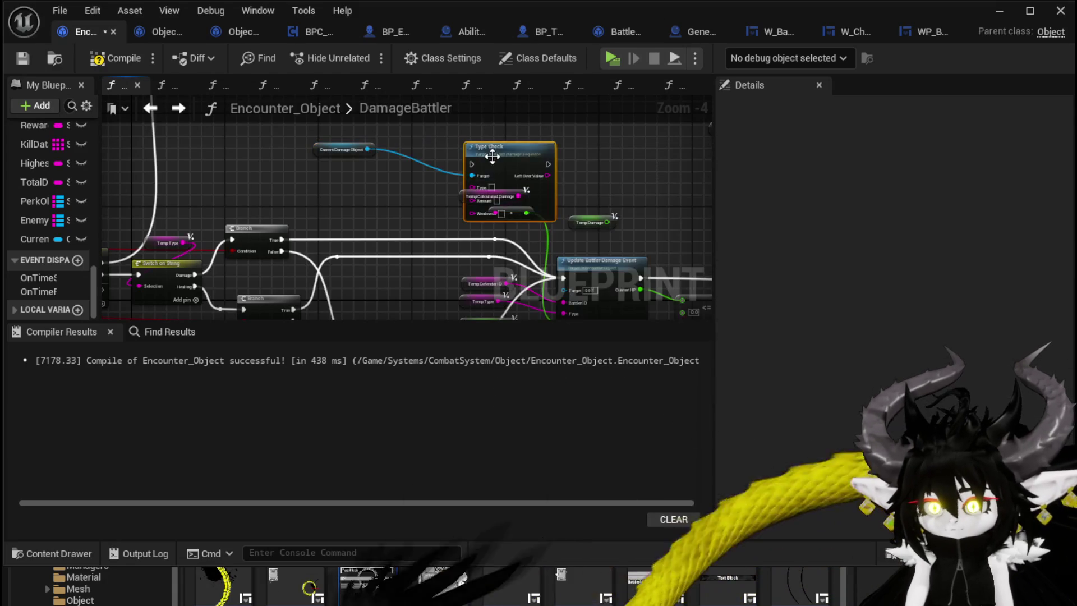
left_click_drag(494, 156, 372, 176)
left_click(559, 152)
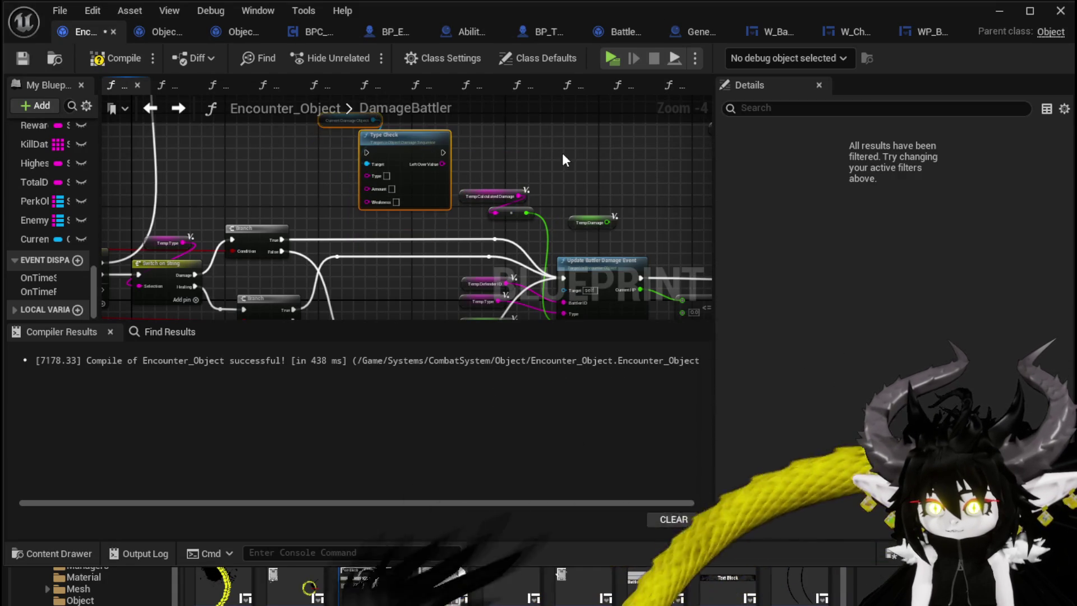
- Paste a copy of the Temp Calculated Damage getter beside Type Check's Amount input
scroll(558, 153, "up", 2)
mouse_move(412, 174)
left_mouse_down()
mouse_move(466, 158)
mouse_move(499, 215)
left_mouse_up()
left_click(499, 216)
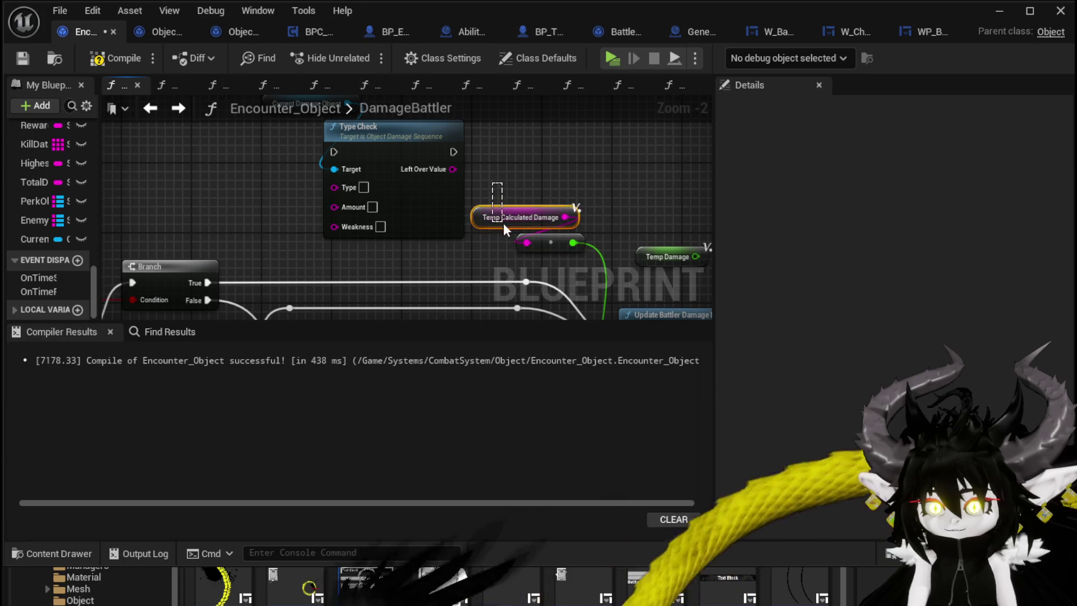
left_click(204, 195)
key("ctrl+v")
mouse_move(321, 214)
left_mouse_down()
mouse_move(272, 213)
mouse_move(347, 207)
left_mouse_up()
- Expand and widen the local variables list to read the Temp variable names
scroll(279, 178, "down", 1)
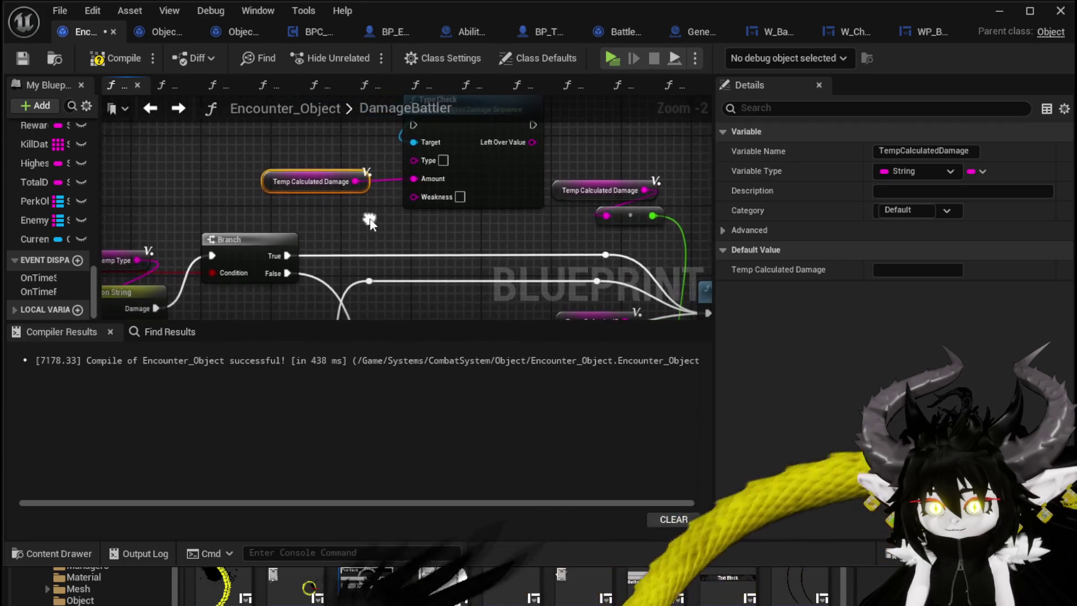
scroll(215, 192, "down", 2)
scroll(214, 189, "down", 2)
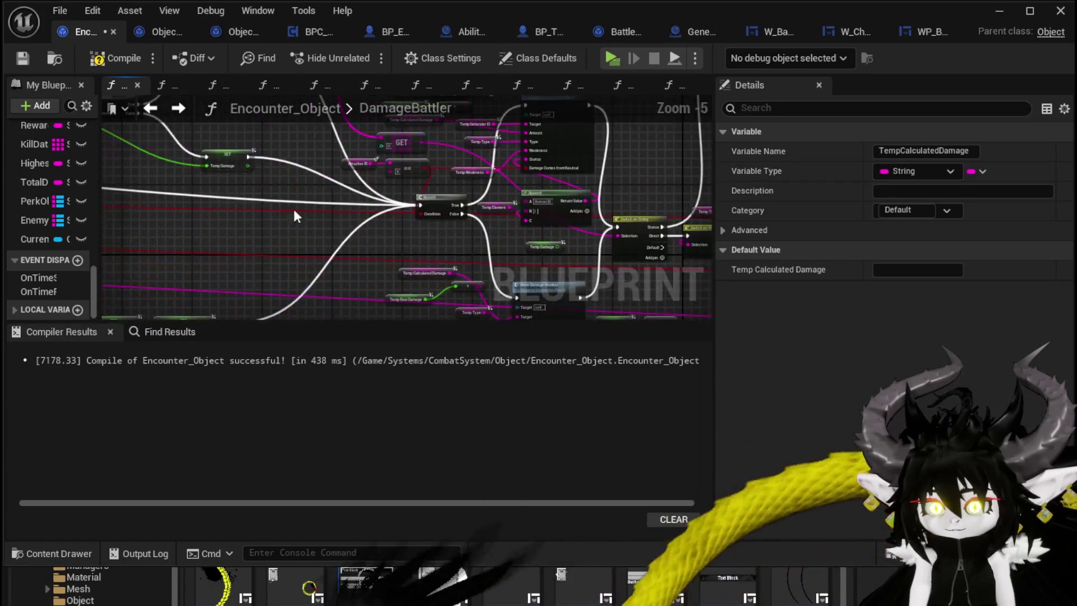
scroll(490, 219, "up", 4)
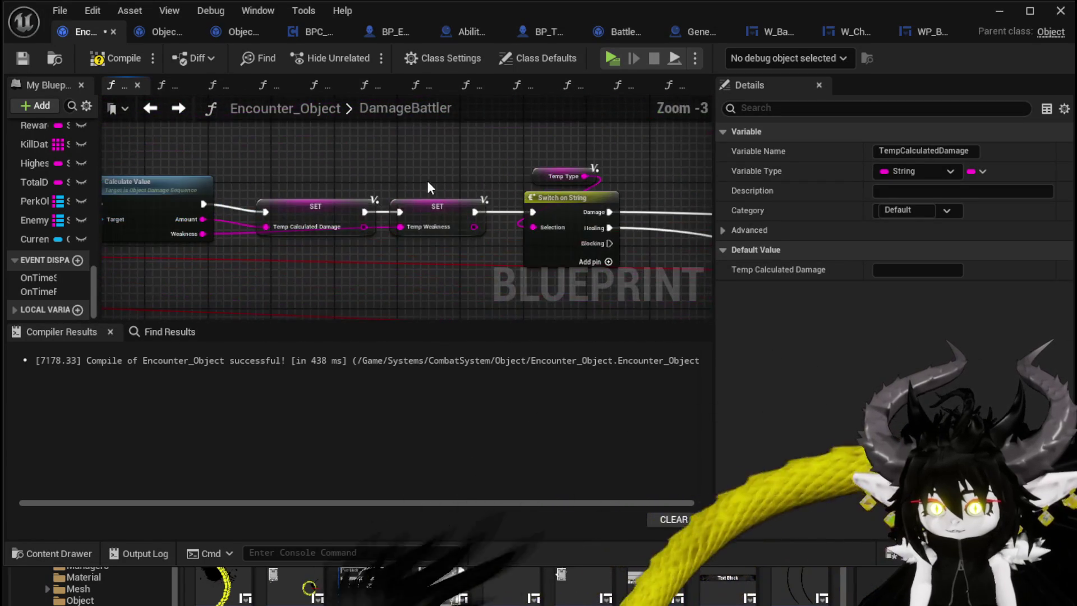
scroll(519, 182, "down", 2)
mouse_move(392, 202)
left_mouse_down()
mouse_move(105, 205)
mouse_move(201, 212)
left_mouse_up()
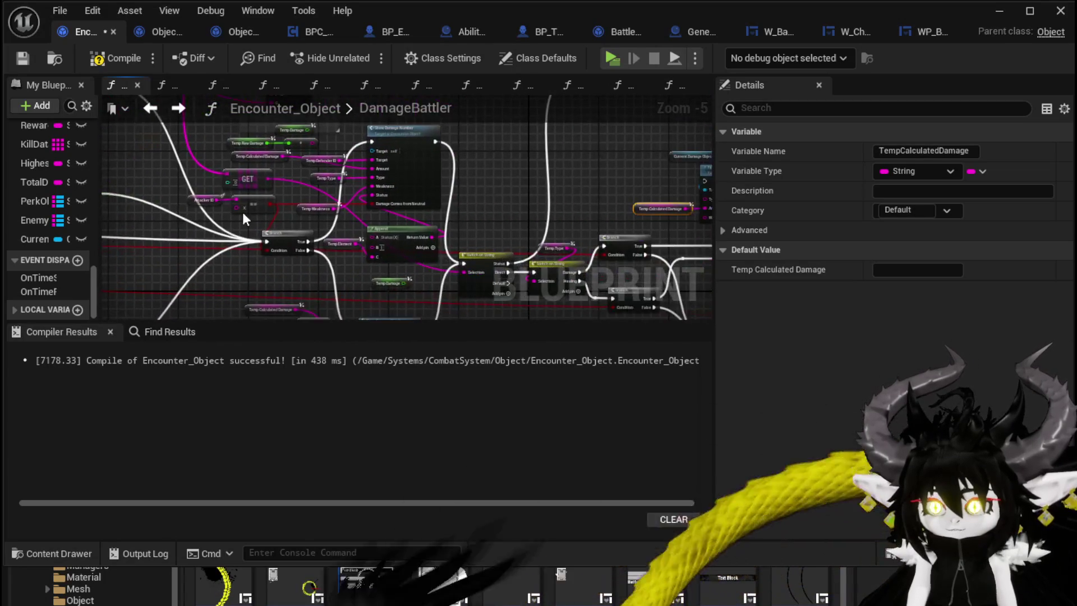
scroll(107, 222, "up", 3)
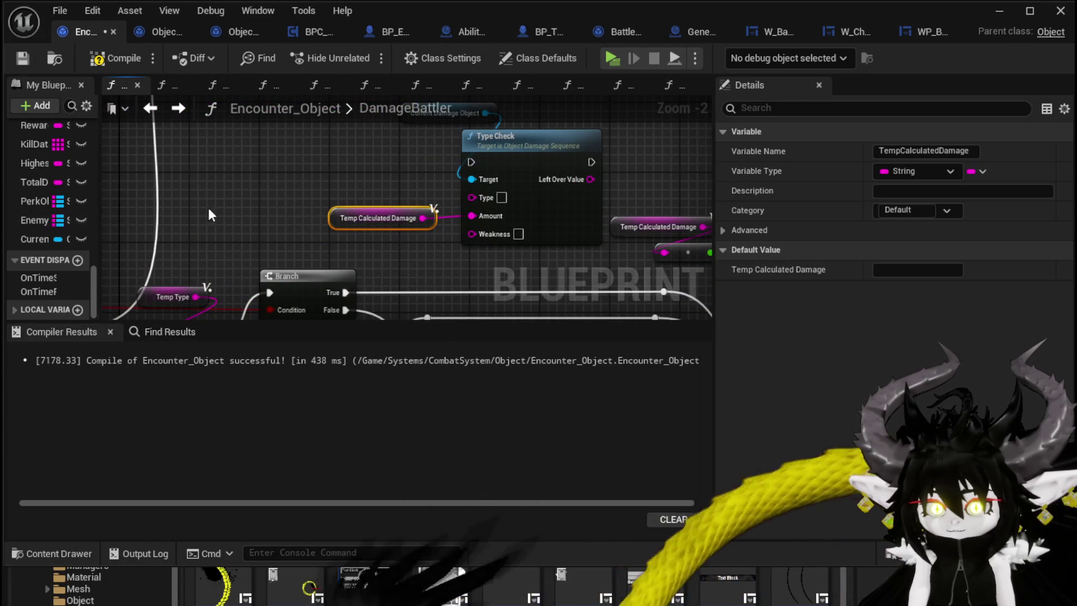
left_click(15, 307)
scroll(65, 272, "down", 3)
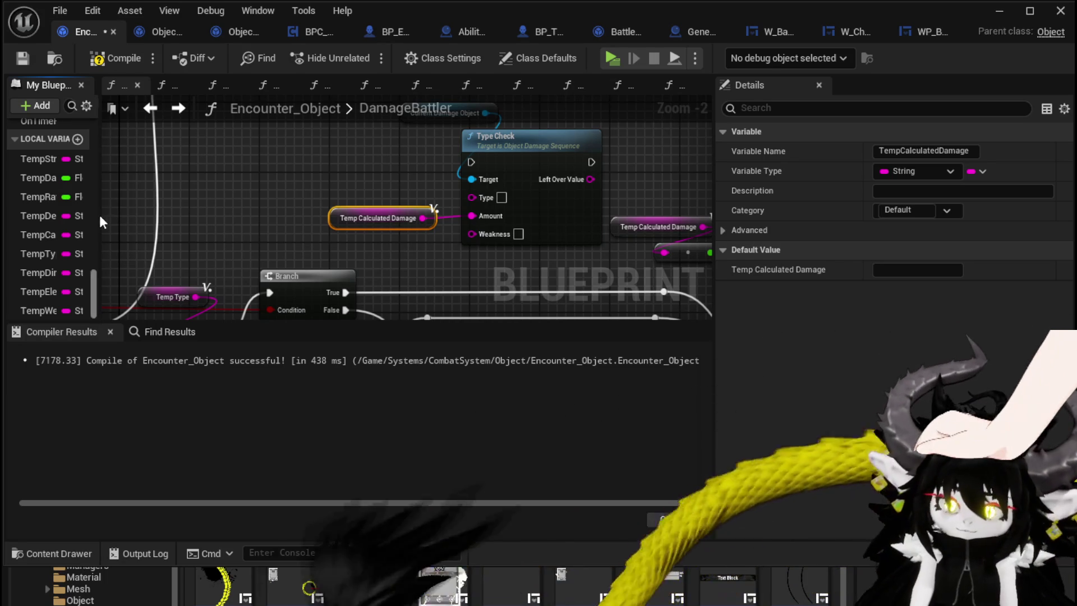
left_click_drag(97, 215, 171, 216)
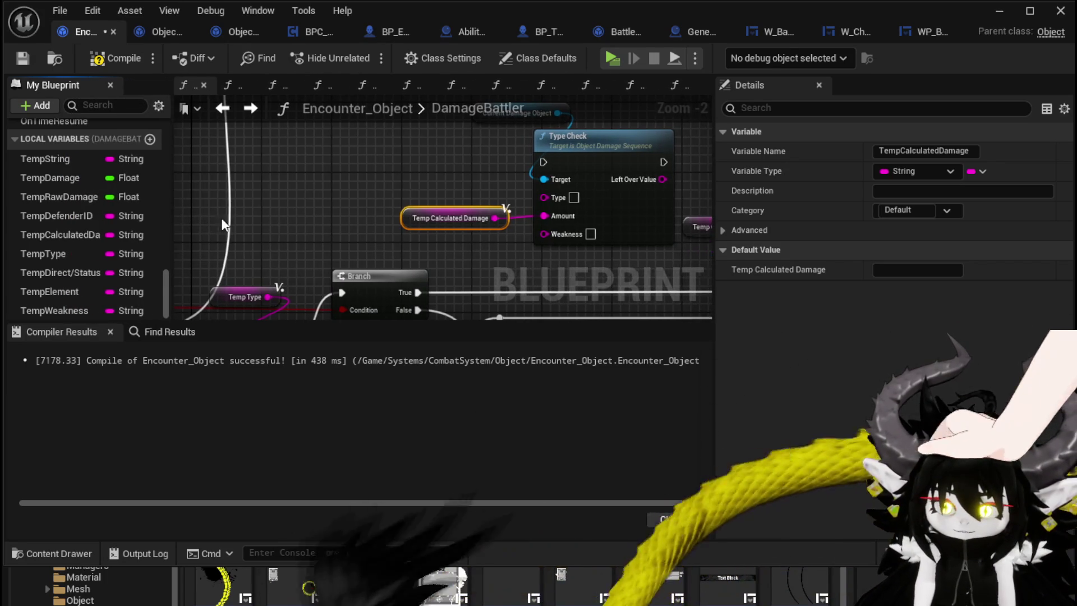
- Wire a Temp Weakness getter into Type Check's Weakness input and save Encounter_Object
mouse_move(55, 310)
left_mouse_down()
mouse_move(448, 232)
mouse_move(414, 208)
mouse_move(564, 214)
mouse_move(548, 212)
left_mouse_up()
left_click(457, 234)
left_click_drag(407, 214, 418, 222)
left_click(360, 166)
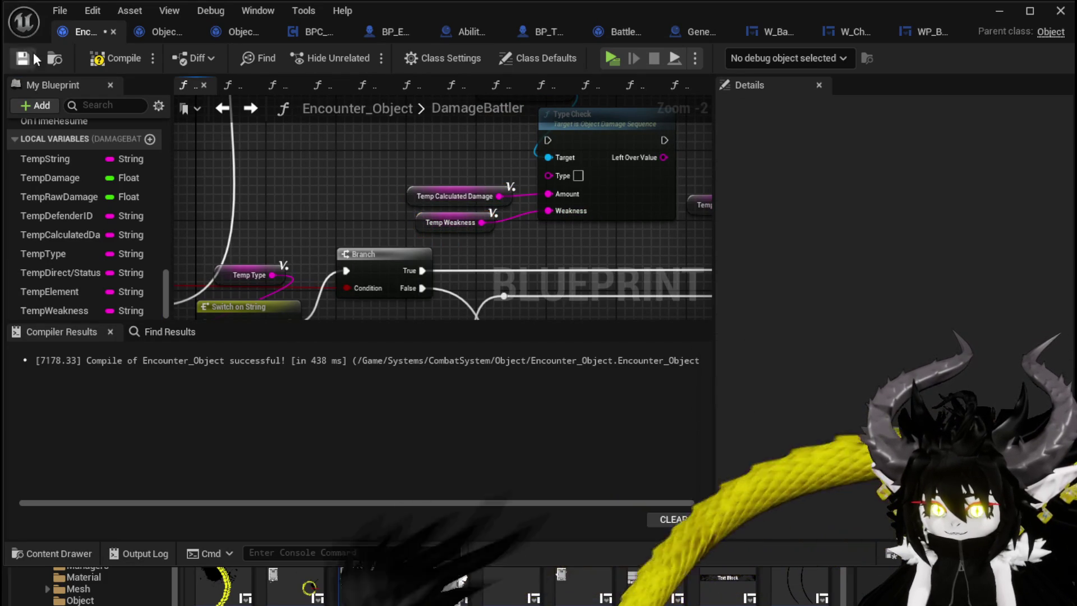
left_click(22, 59)
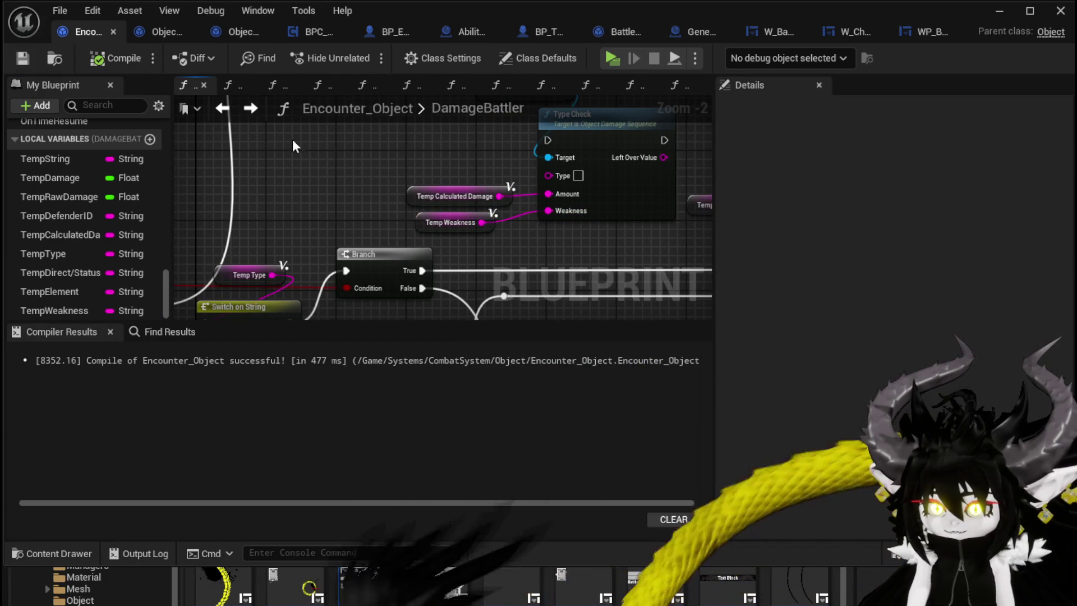
- Connect a Temp Type getter to Type Check's Type input and compile Encounter_Object
mouse_move(66, 261)
left_mouse_down()
mouse_move(465, 167)
mouse_move(449, 167)
left_mouse_up()
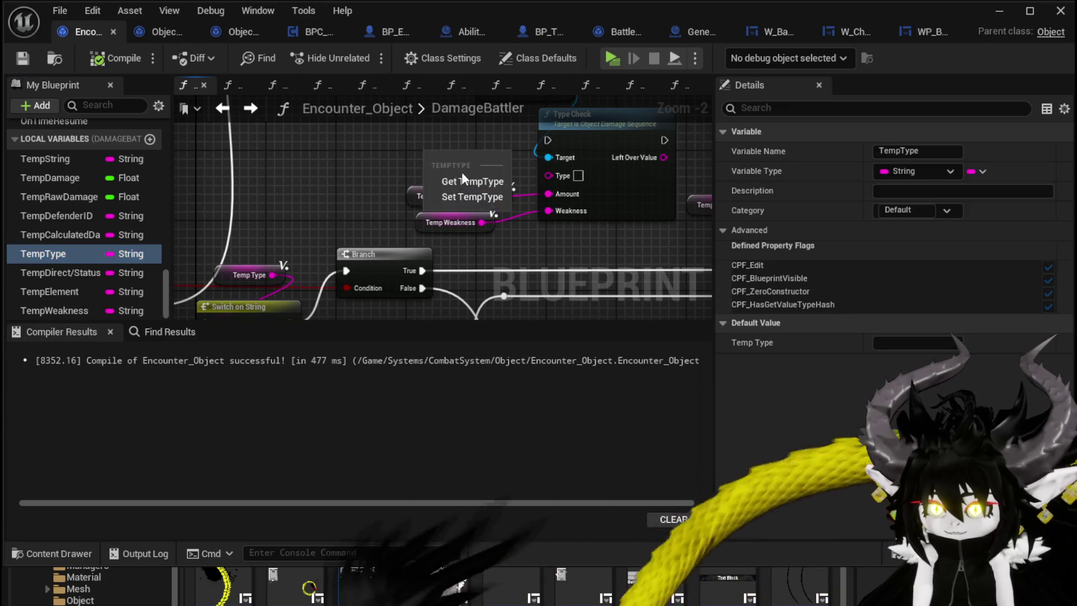
left_click(482, 178)
scroll(474, 179, "down", 2)
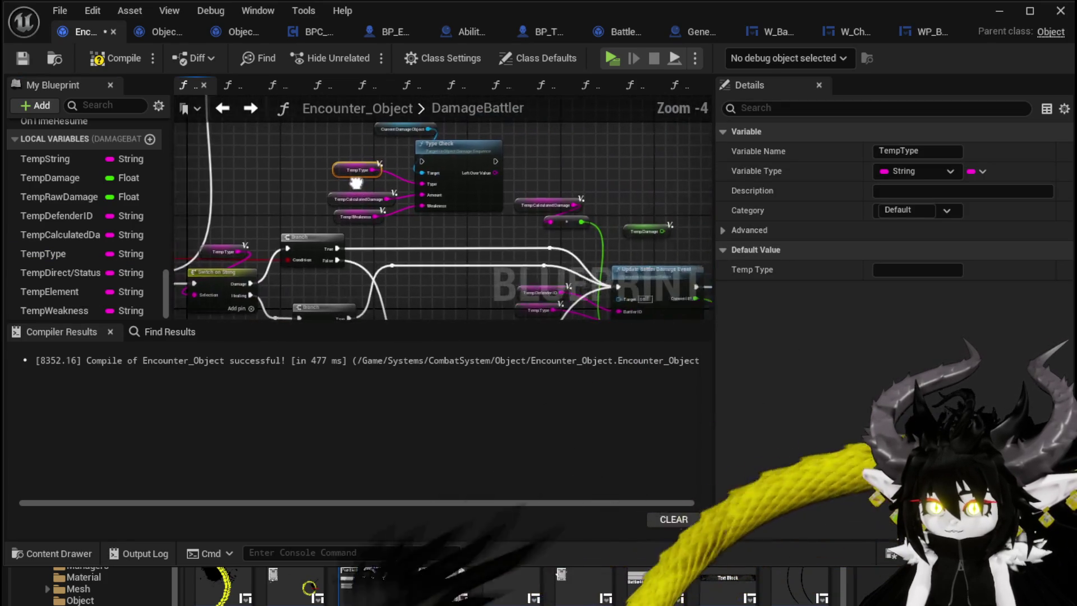
scroll(353, 190, "up", 1)
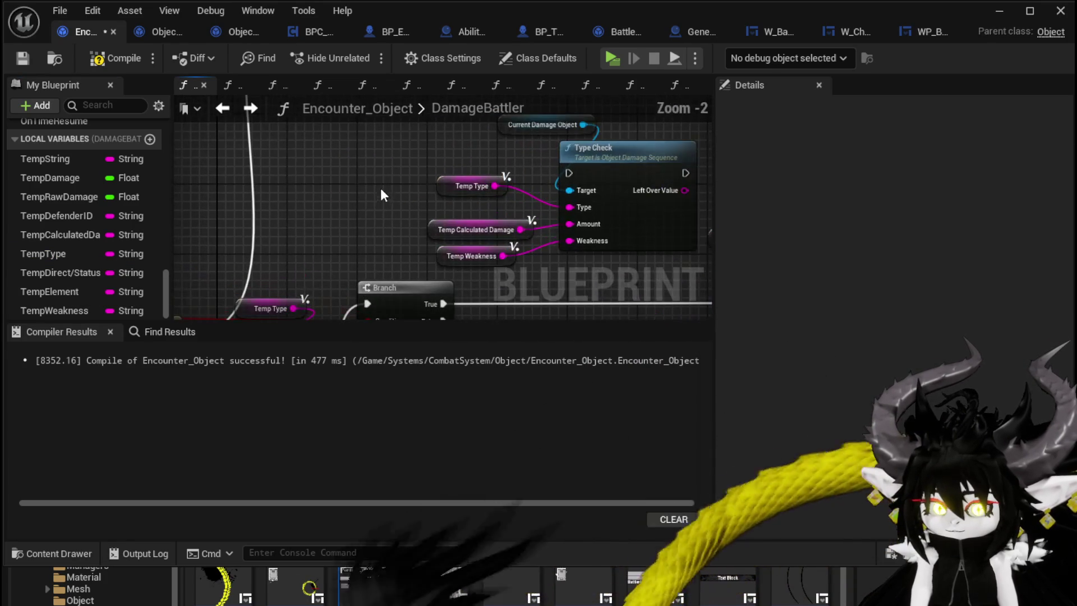
mouse_move(435, 181)
left_mouse_down()
mouse_move(443, 197)
mouse_move(441, 163)
mouse_move(453, 160)
left_mouse_up()
scroll(394, 188, "down", 1)
left_click(116, 54)
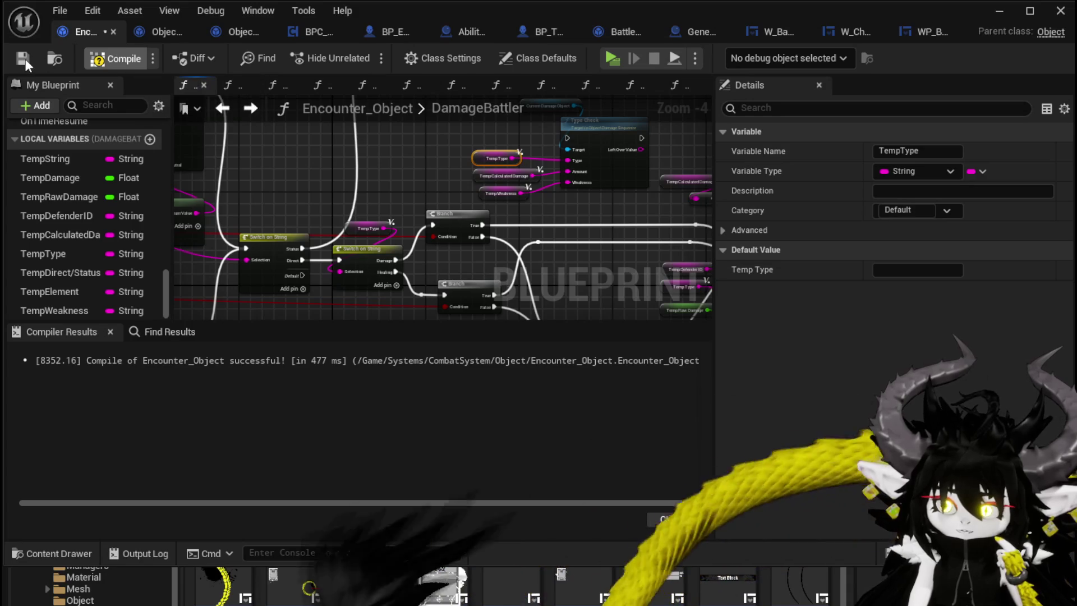
- Open the TypeCheck function in Object_DamageSequence from the Update Battler Damage Event area
mouse_move(425, 162)
left_mouse_down()
mouse_move(340, 153)
mouse_move(367, 194)
mouse_move(337, 168)
mouse_move(375, 152)
mouse_move(426, 157)
mouse_move(476, 202)
mouse_move(236, 160)
mouse_move(555, 246)
left_mouse_up()
mouse_move(390, 208)
left_mouse_down()
mouse_move(328, 200)
mouse_move(342, 203)
left_mouse_up()
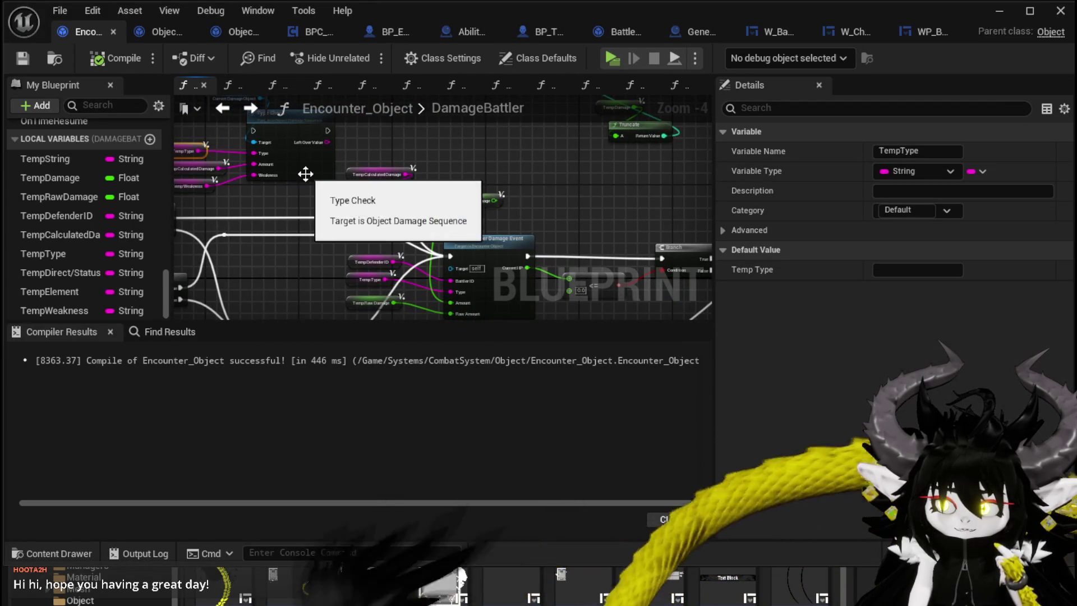
double_click(307, 179)
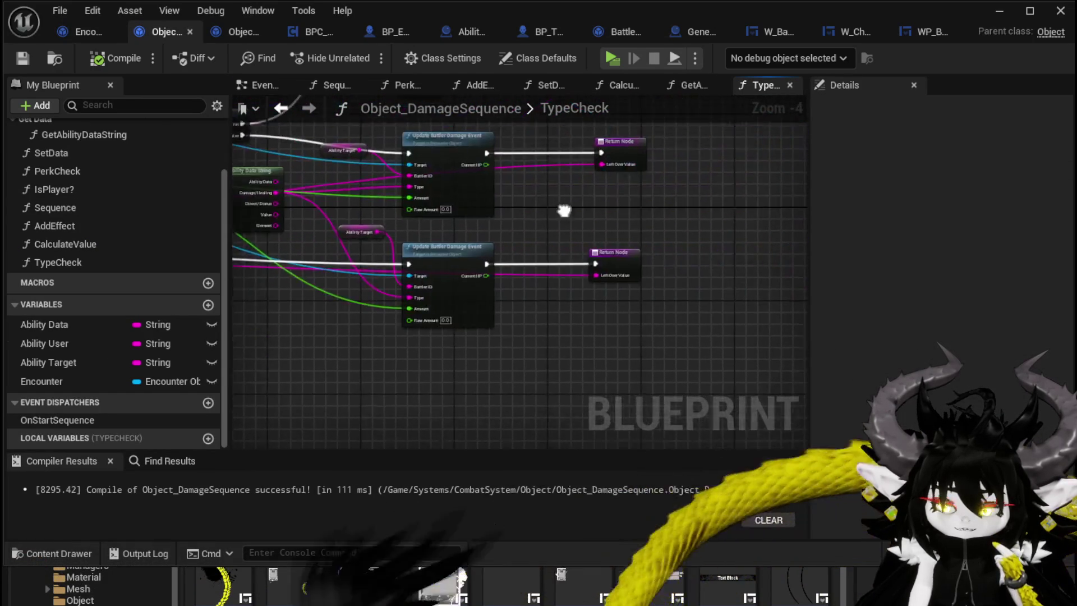
- Connect the Update Battler Damage Event's Current HP to the Return Node's Left Over Value
scroll(570, 216, "up", 1)
mouse_move(554, 212)
left_mouse_down()
mouse_move(556, 247)
mouse_move(431, 314)
left_mouse_up()
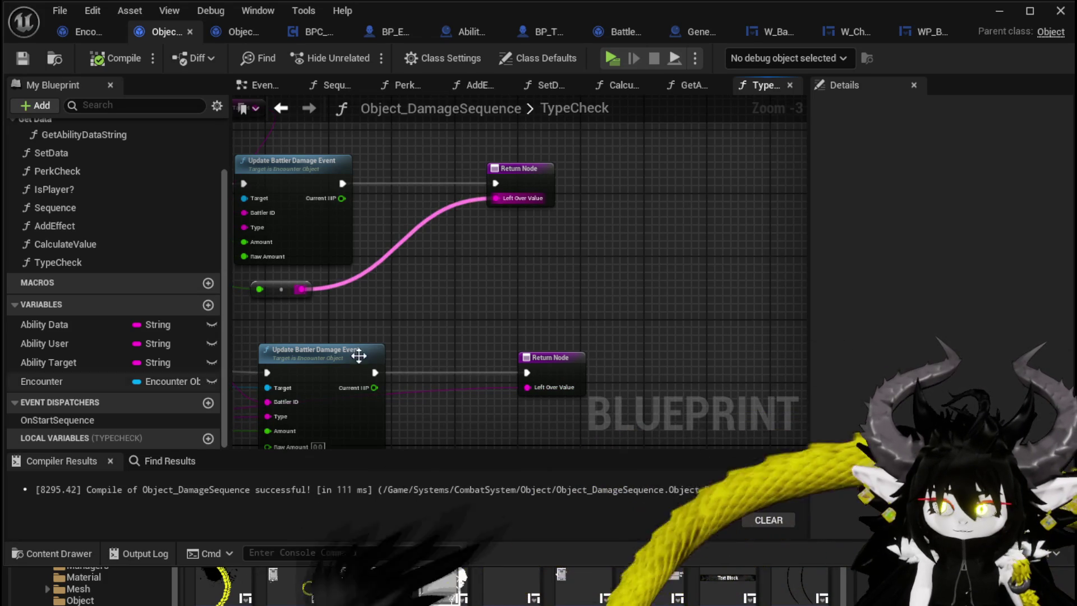
mouse_move(584, 297)
left_mouse_down()
mouse_move(553, 272)
mouse_move(475, 254)
mouse_move(520, 189)
mouse_move(520, 209)
left_mouse_up()
scroll(285, 336, "down", 2)
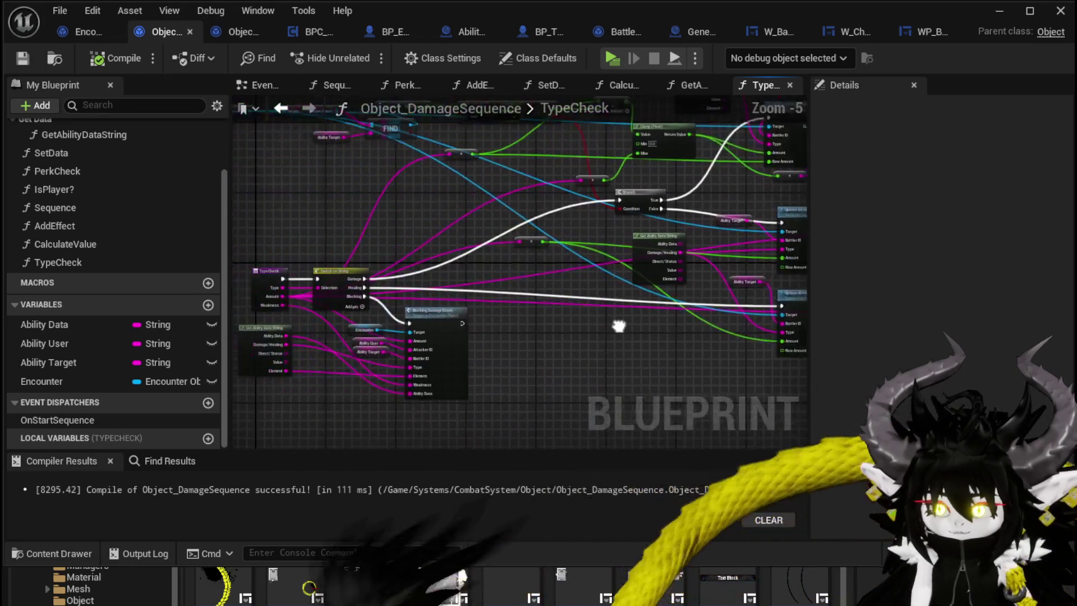
scroll(685, 308, "up", 1)
mouse_move(683, 308)
left_mouse_down()
mouse_move(572, 247)
mouse_move(436, 328)
mouse_move(541, 336)
mouse_move(530, 340)
left_mouse_up()
scroll(456, 287, "up", 1)
mouse_move(419, 272)
left_mouse_down()
mouse_move(577, 273)
mouse_move(432, 270)
mouse_move(387, 225)
mouse_move(558, 218)
left_mouse_up()
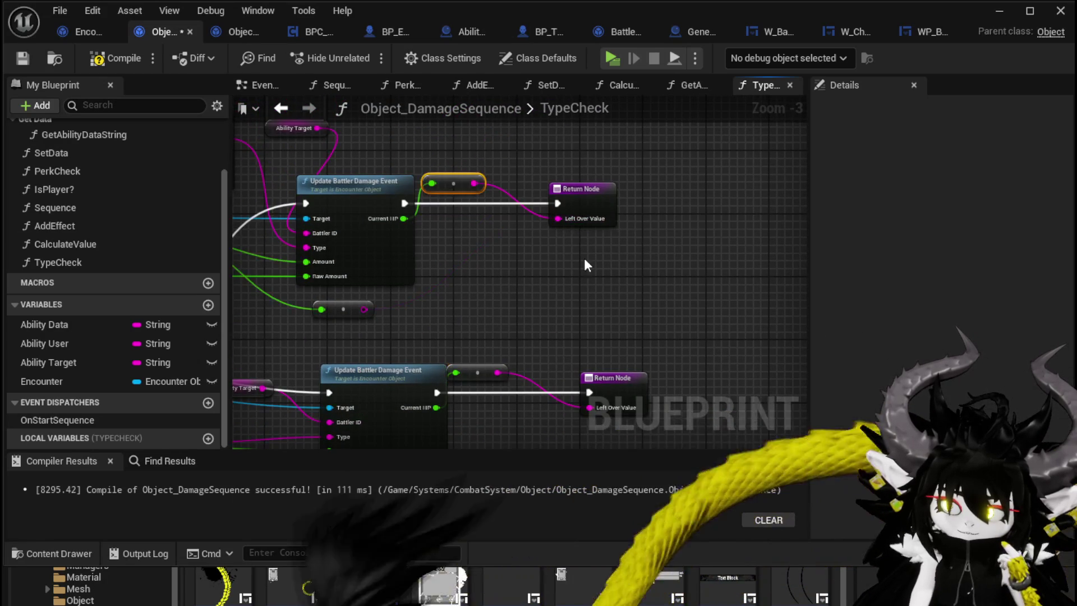
scroll(518, 274, "down", 2)
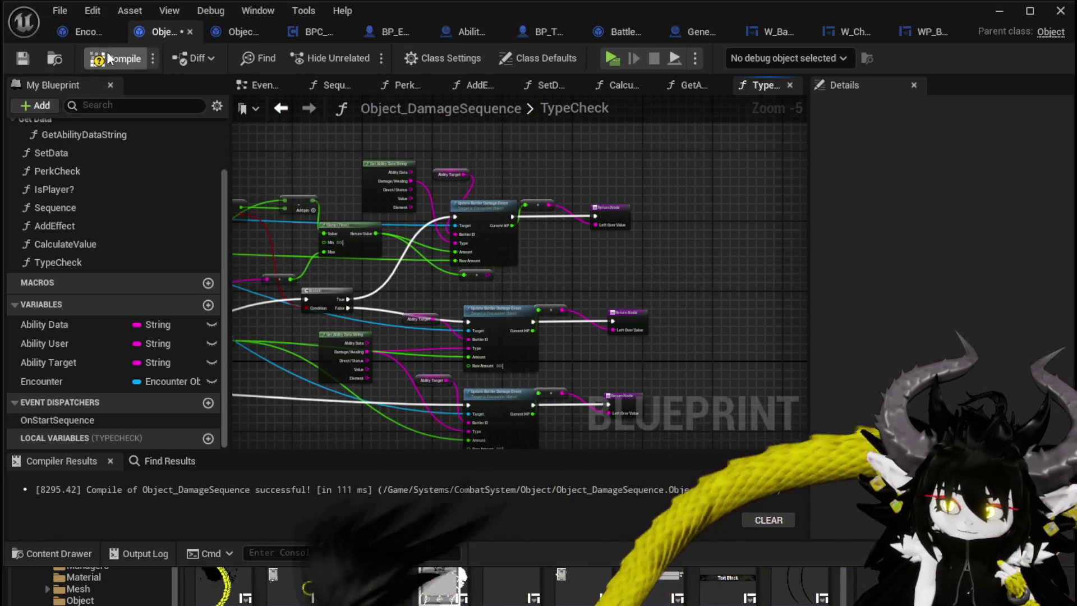
- Compile and save Object_DamageSequence, then open the Update Battler Damage Event function
left_click(106, 55)
left_click(24, 57)
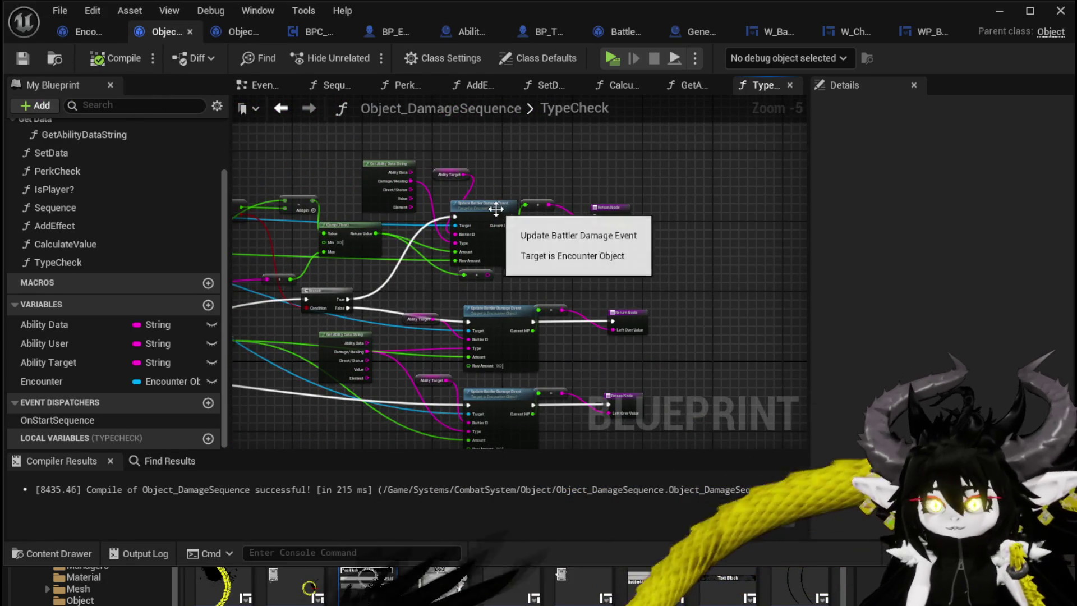
double_click(487, 206)
mouse_move(379, 240)
left_mouse_down()
mouse_move(401, 315)
mouse_move(299, 305)
mouse_move(375, 296)
left_mouse_up()
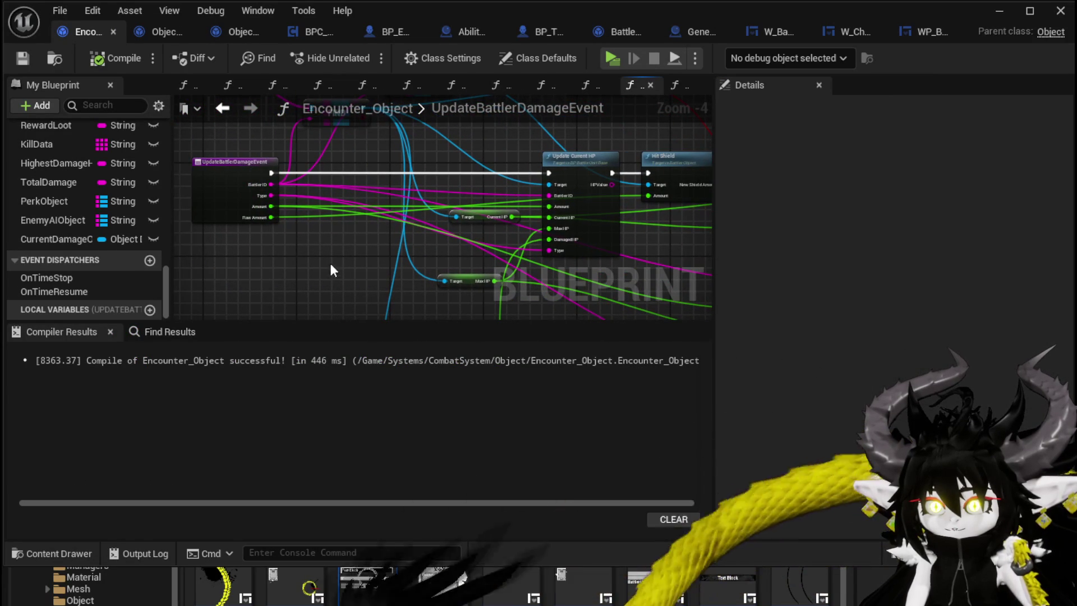
- Go from the DamageBattler graph to the Object_DamageSequence TypeCheck graph
left_click(223, 107)
scroll(279, 182, "down", 2)
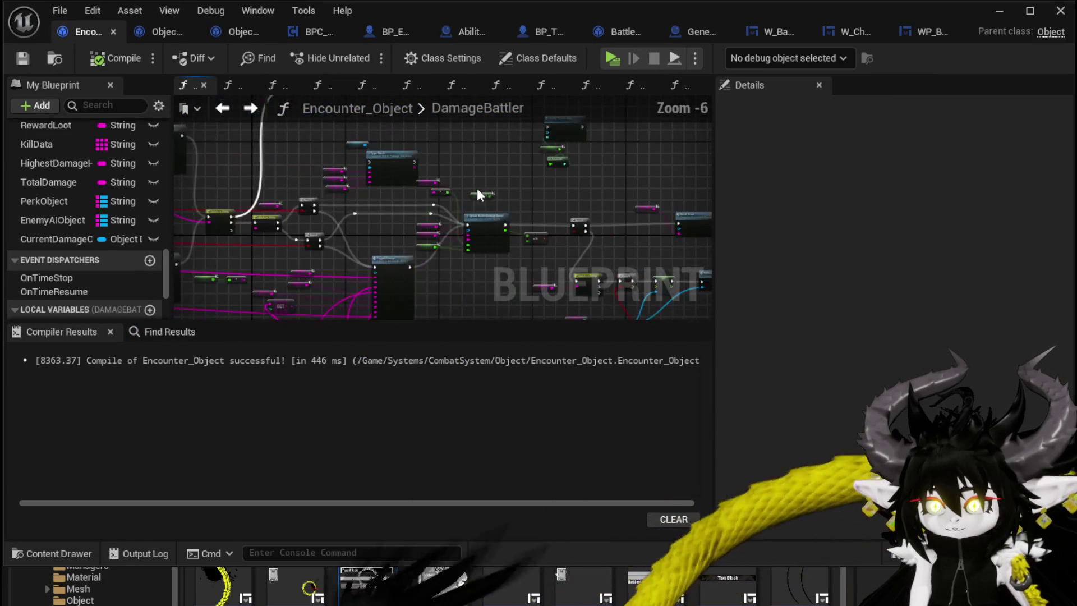
mouse_move(600, 164)
left_mouse_down()
mouse_move(233, 176)
mouse_move(281, 181)
mouse_move(303, 84)
mouse_move(336, 96)
mouse_move(387, 180)
mouse_move(506, 174)
left_mouse_up()
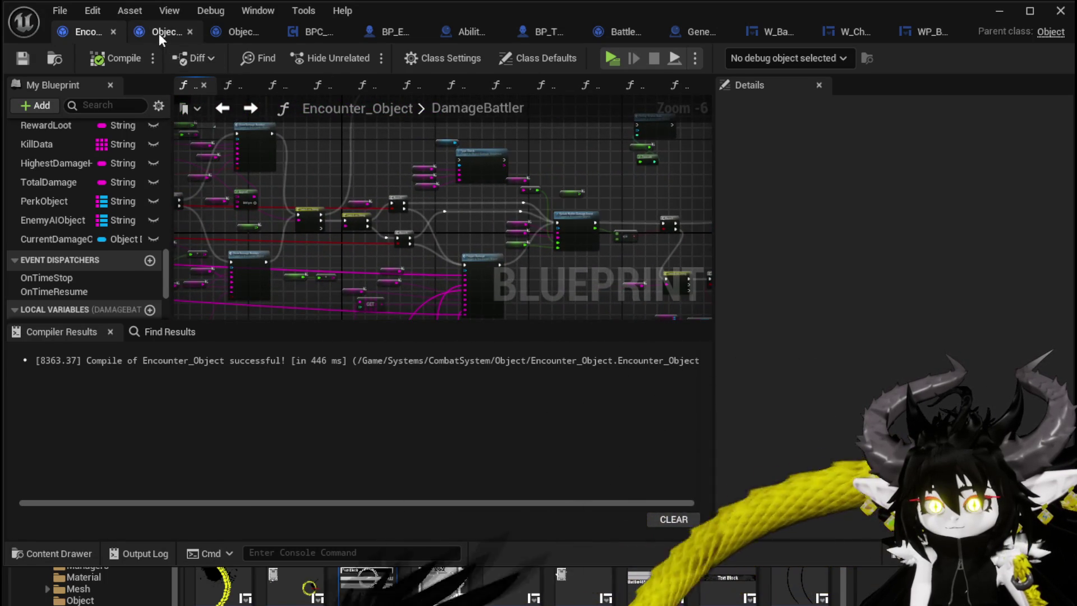
left_click(162, 35)
- Box-select the TypeCheck entry and Switch on String nodes and review the Update Battler calls
scroll(344, 161, "down", 2)
scroll(571, 166, "down", 1)
scroll(536, 310, "up", 3)
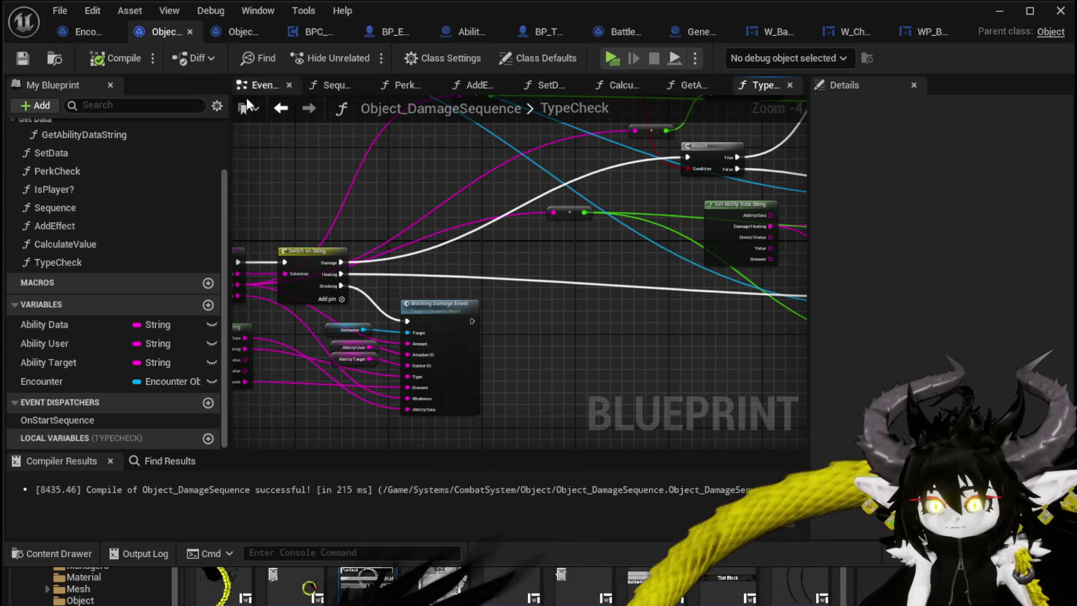
left_click_drag(320, 212, 348, 187)
mouse_move(264, 188)
left_mouse_down()
mouse_move(375, 255)
mouse_move(457, 245)
mouse_move(647, 289)
left_mouse_up()
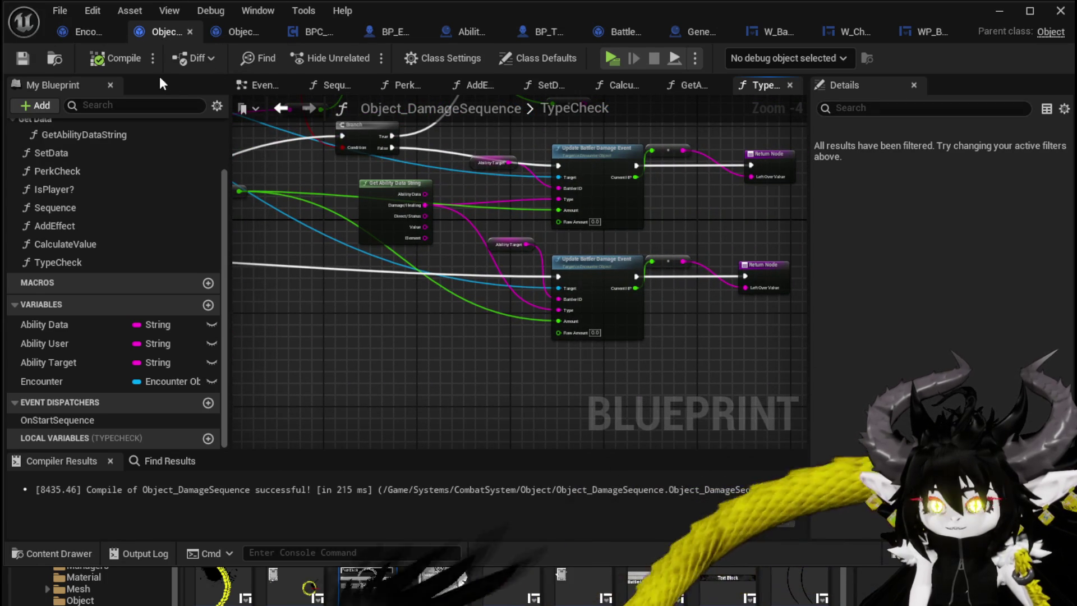
left_click_drag(299, 239, 616, 231)
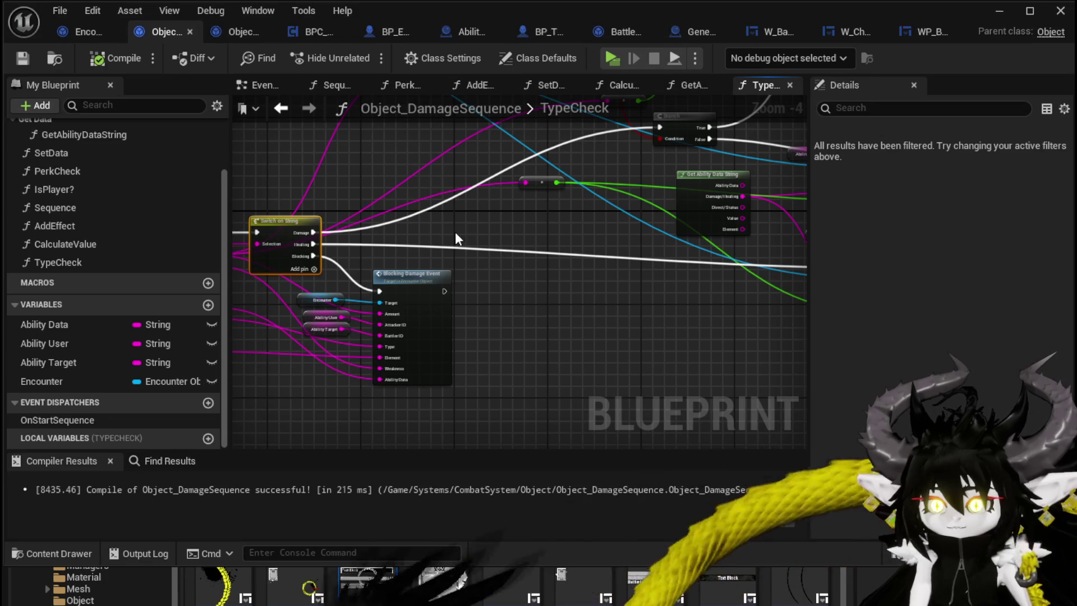
mouse_move(545, 237)
left_mouse_down()
mouse_move(210, 220)
mouse_move(237, 276)
left_mouse_up()
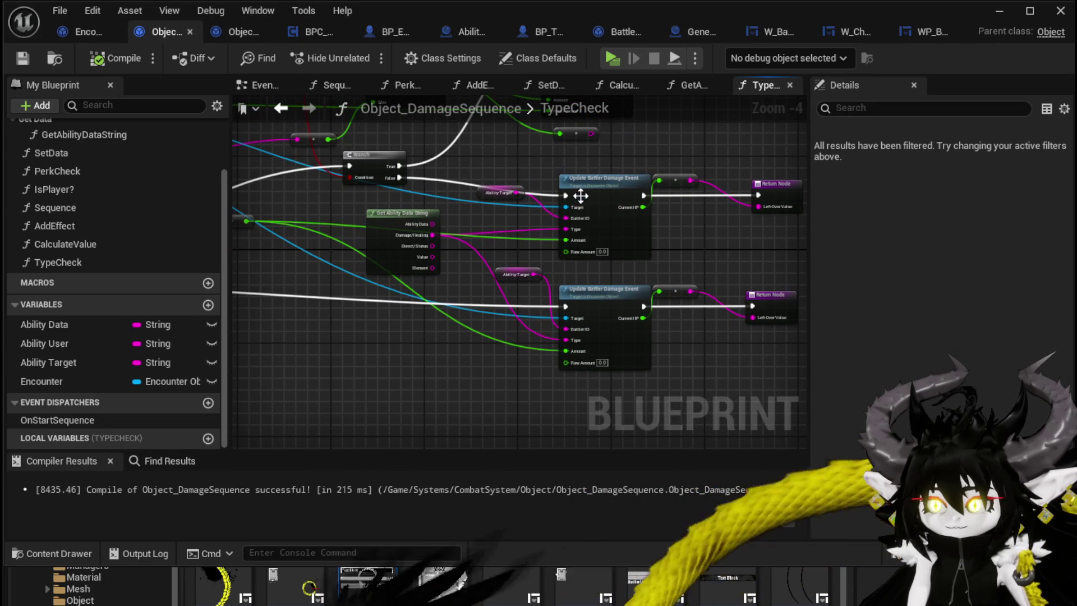
scroll(640, 147, "up", 4)
left_click(572, 224)
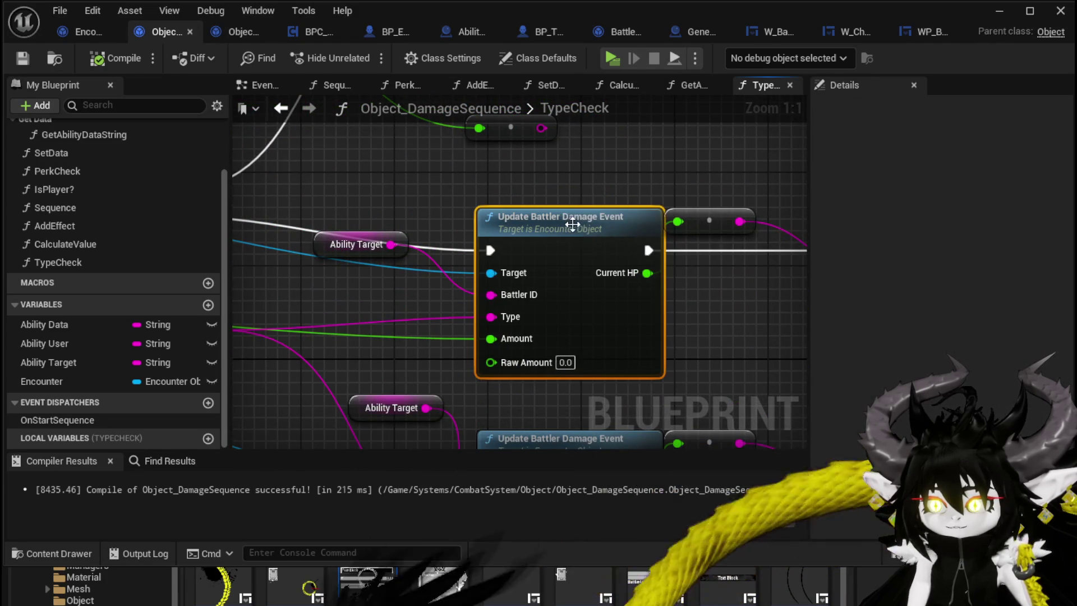
- Shift the five entry nodes slightly down-left and pull a new wire from Direct/Status
scroll(538, 216, "down", 4)
mouse_move(485, 193)
left_mouse_down()
mouse_move(733, 175)
mouse_move(349, 206)
mouse_move(443, 201)
left_mouse_up()
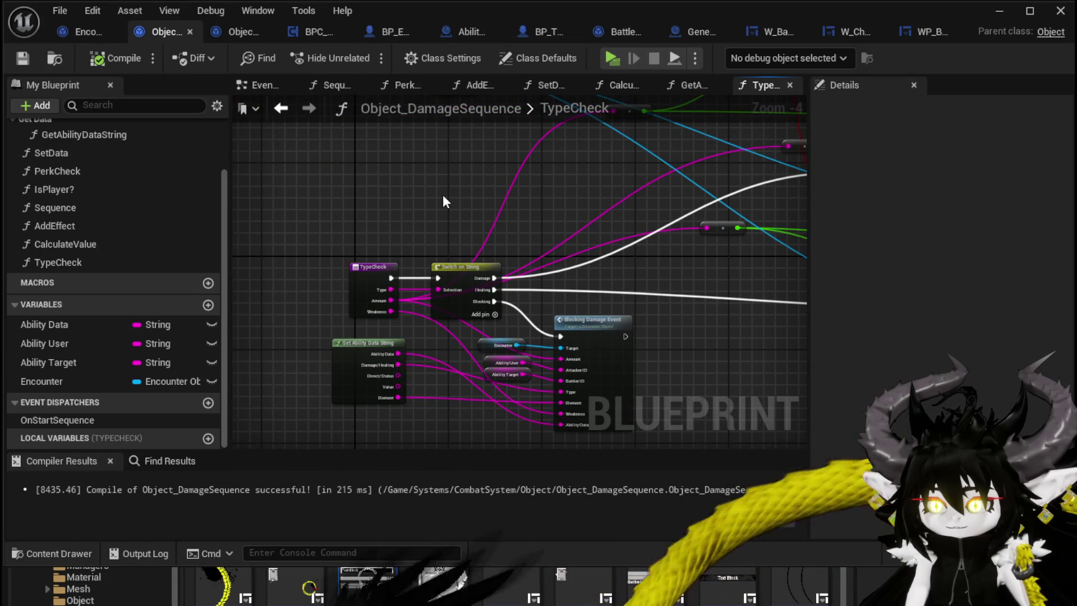
left_click_drag(443, 197, 268, 185)
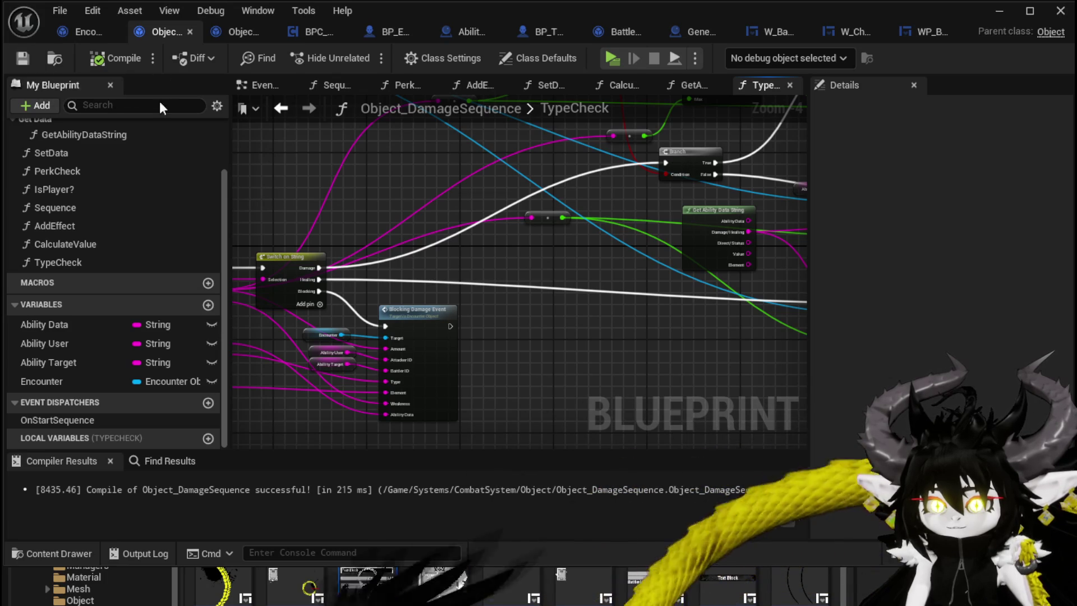
left_click_drag(343, 268, 241, 213)
scroll(629, 178, "down", 2)
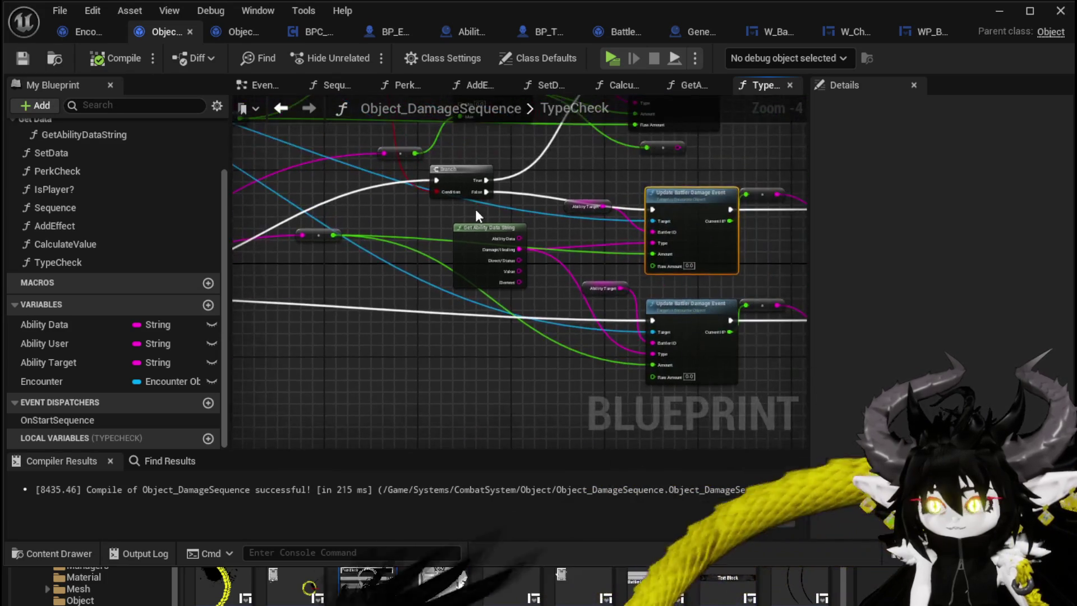
left_click_drag(499, 255, 484, 264)
left_click(594, 274)
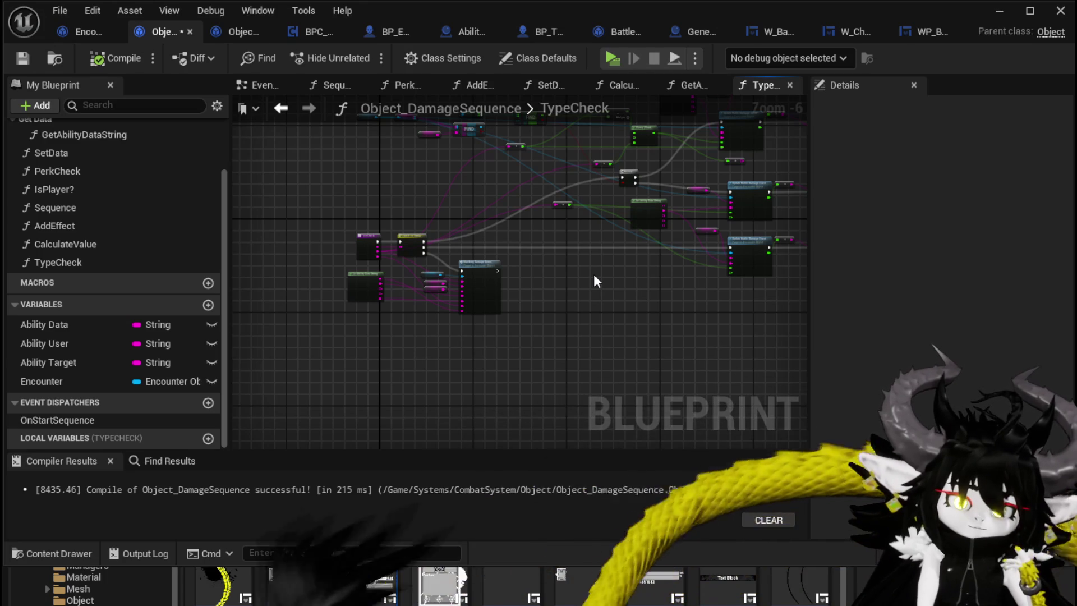
scroll(488, 227, "up", 3)
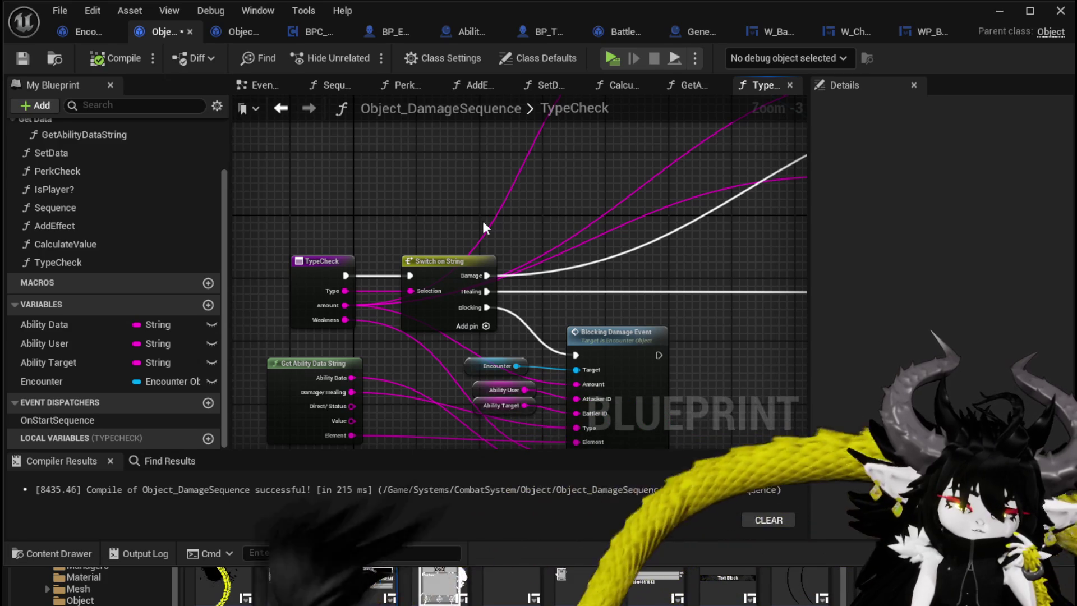
mouse_move(352, 406)
left_mouse_down()
mouse_move(320, 353)
mouse_move(313, 373)
mouse_move(287, 377)
mouse_move(334, 372)
mouse_move(300, 374)
mouse_move(378, 325)
mouse_move(553, 156)
mouse_move(668, 112)
mouse_move(359, 334)
mouse_move(691, 101)
mouse_move(552, 286)
mouse_move(416, 302)
mouse_move(663, 370)
mouse_move(527, 439)
mouse_move(532, 375)
mouse_move(516, 435)
mouse_move(891, 255)
mouse_move(364, 275)
mouse_move(319, 213)
mouse_move(355, 327)
mouse_move(359, 317)
left_mouse_up()
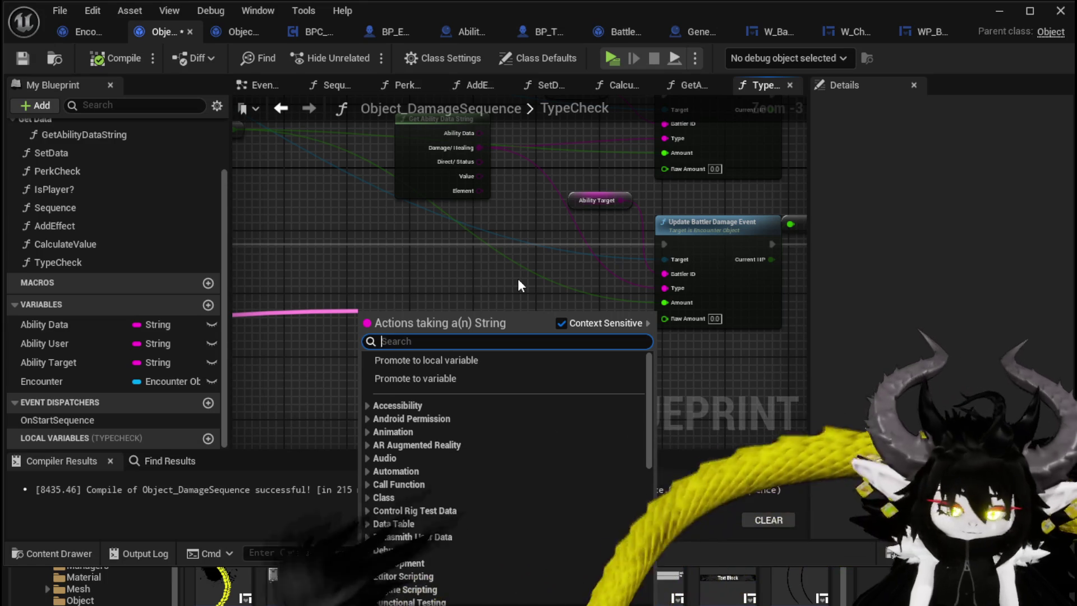
- Add an Equal (==) node on Direct/Status comparing it to 'Direct'
type("==D")
key("BackSpace")
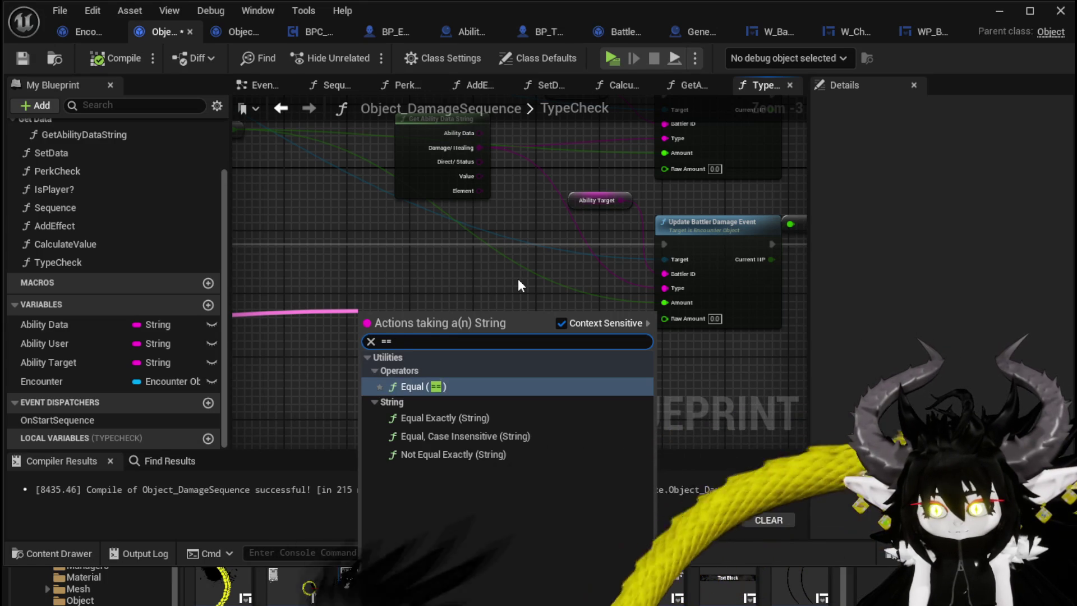
key("Return")
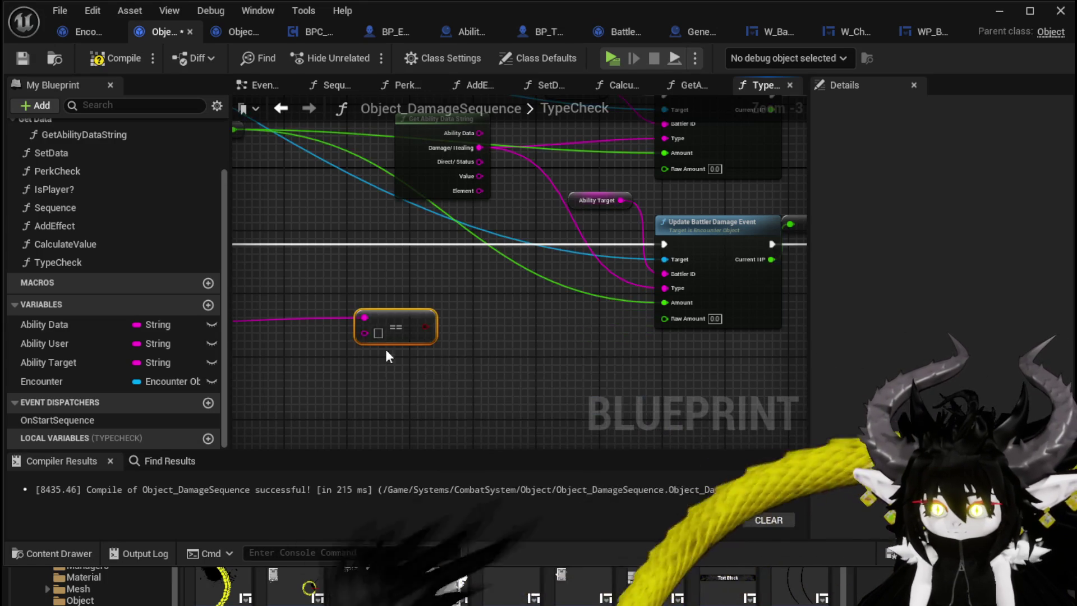
type("Direct")
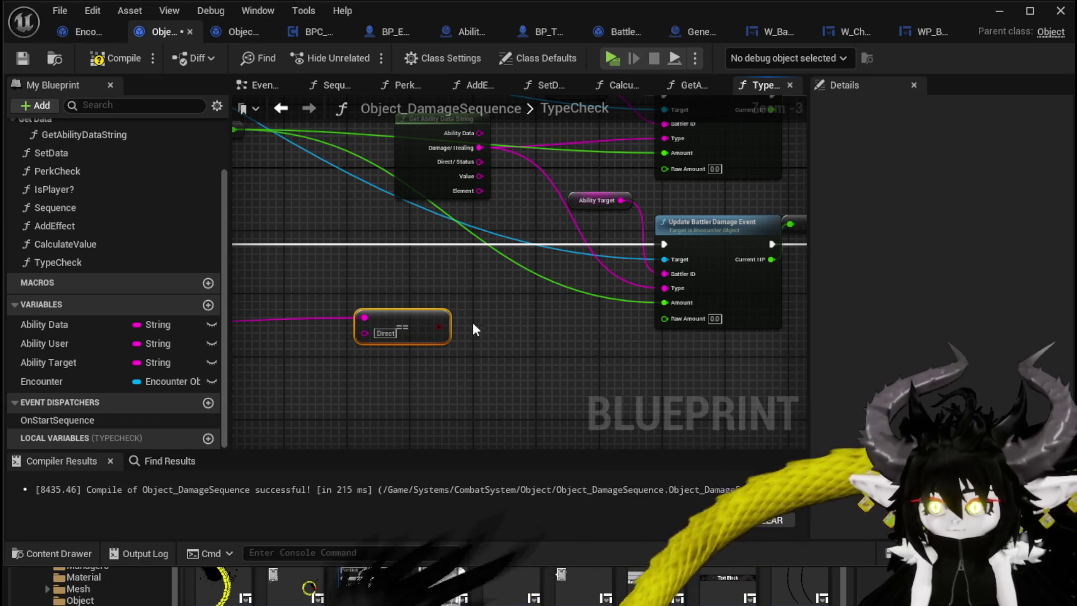
- Branch the Healing output, routing True into the lower Update Battler Damage Event
mouse_move(739, 262)
left_mouse_down()
mouse_move(673, 247)
mouse_move(739, 262)
left_mouse_up()
scroll(739, 262, "down", 1)
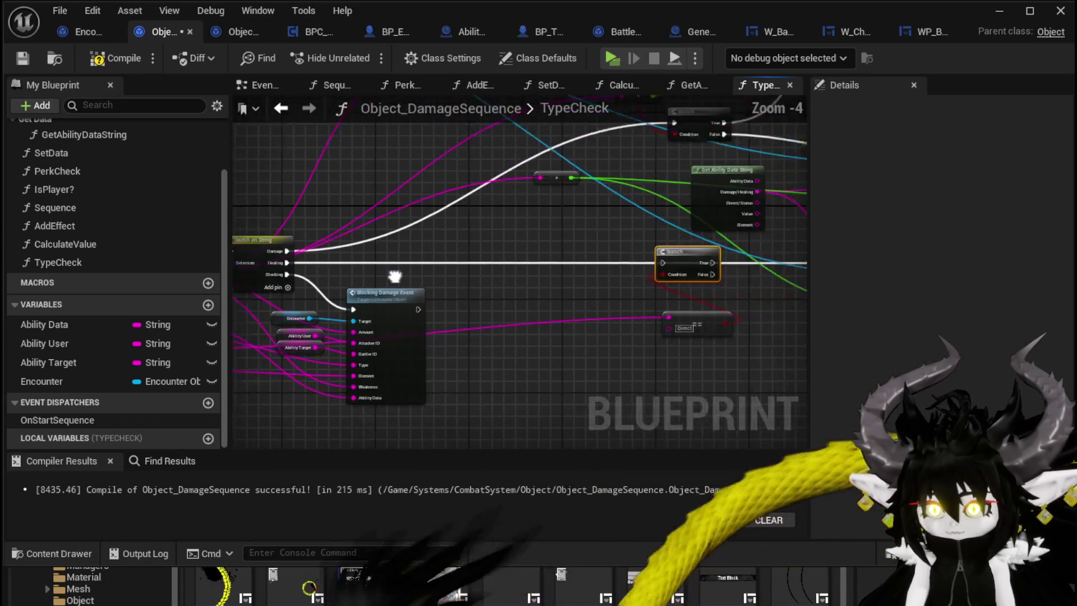
mouse_move(249, 265)
left_mouse_down()
mouse_move(647, 270)
mouse_move(629, 264)
left_mouse_up()
left_click_drag(259, 266, 640, 265)
left_click_drag(470, 277, 651, 278)
left_click_drag(455, 342, 393, 332)
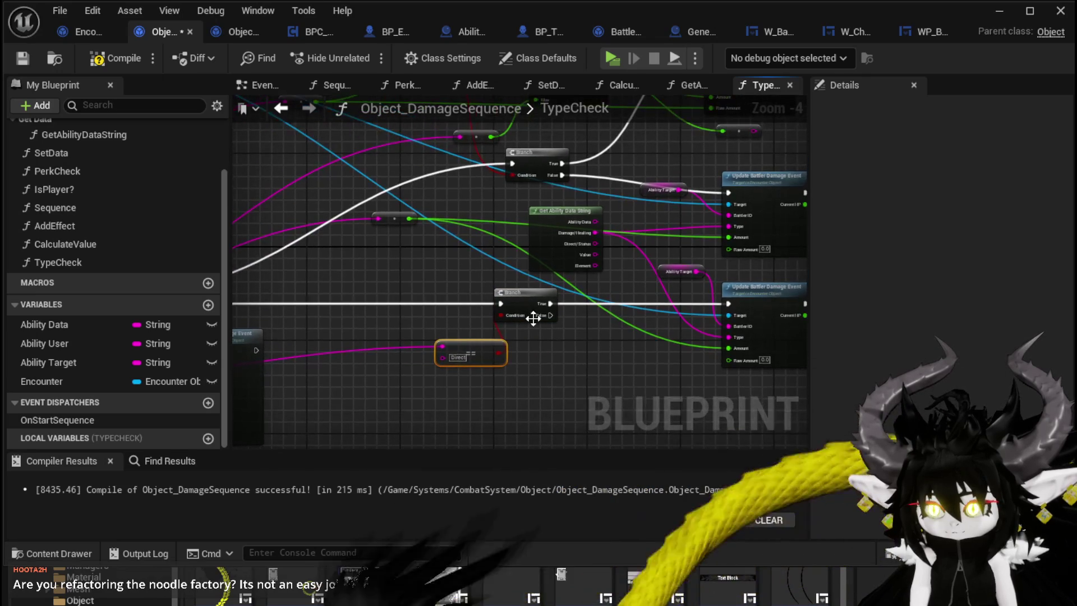
left_click(530, 316)
- Wire the Damage output into the other Branch with the Direct comparison as its Condition
mouse_move(395, 281)
left_mouse_down()
mouse_move(450, 287)
mouse_move(487, 209)
mouse_move(594, 187)
left_mouse_up()
mouse_move(516, 186)
left_mouse_down()
mouse_move(539, 215)
mouse_move(618, 213)
left_mouse_up()
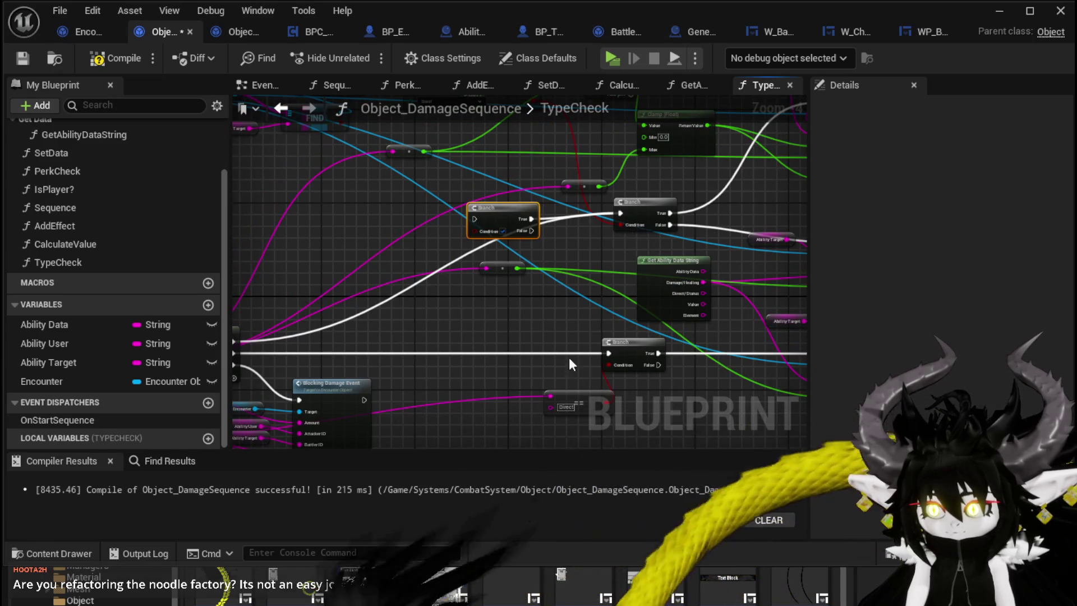
left_click_drag(583, 377, 431, 341)
left_click_drag(310, 335, 432, 255)
left_click_drag(544, 210, 544, 211)
mouse_move(577, 259)
left_mouse_down()
mouse_move(479, 342)
mouse_move(364, 200)
left_mouse_up()
mouse_move(589, 392)
left_mouse_down()
mouse_move(310, 347)
mouse_move(353, 280)
left_mouse_up()
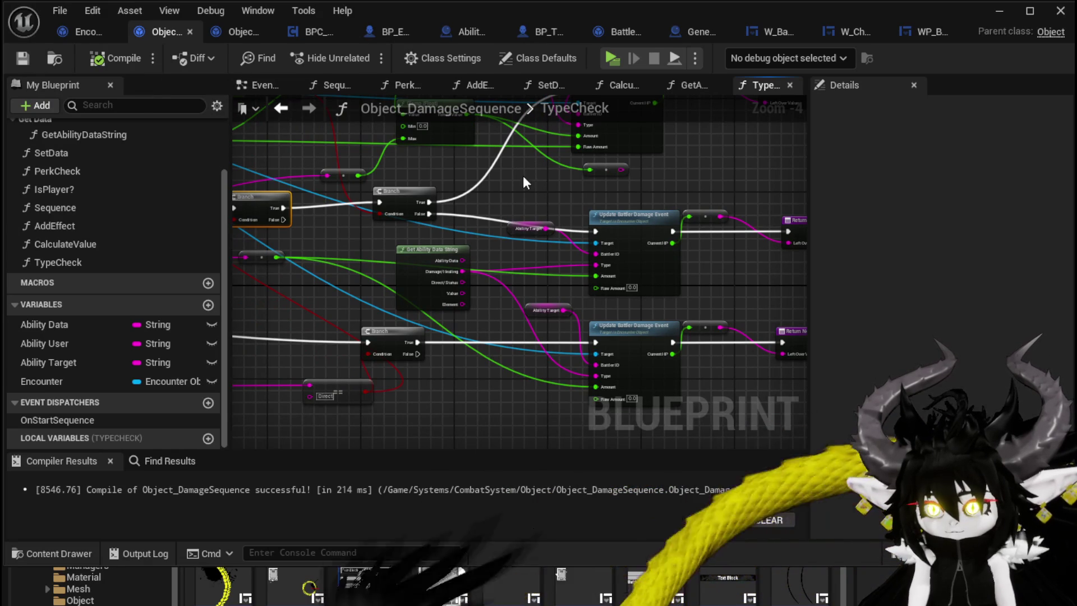
- In DamageBattler, reconnect the exec wires so the Healing path and SET node feed Type Check
left_click(80, 33)
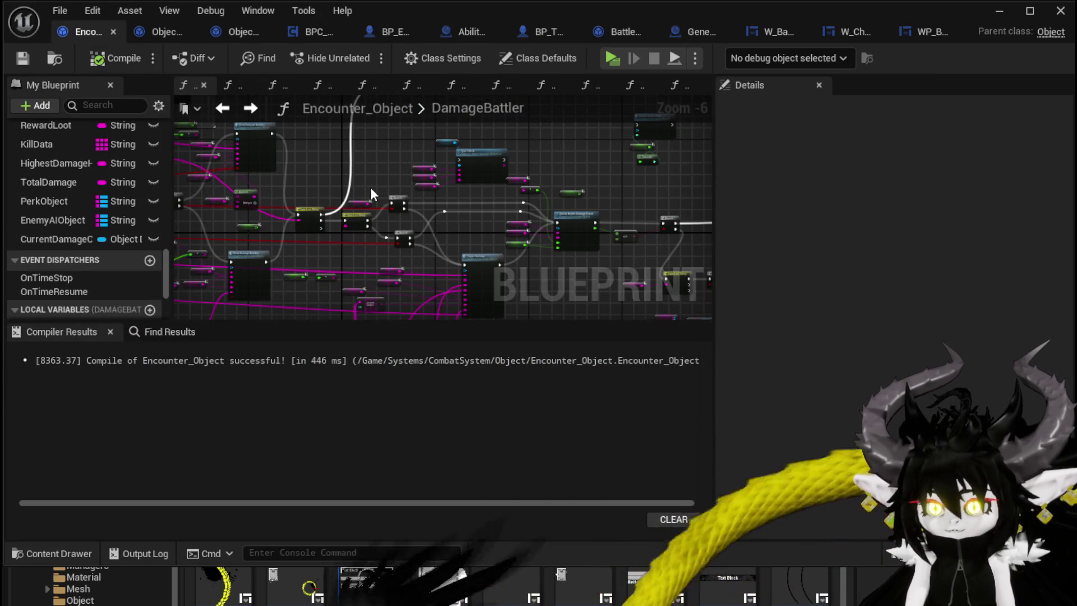
left_click_drag(371, 195, 281, 180)
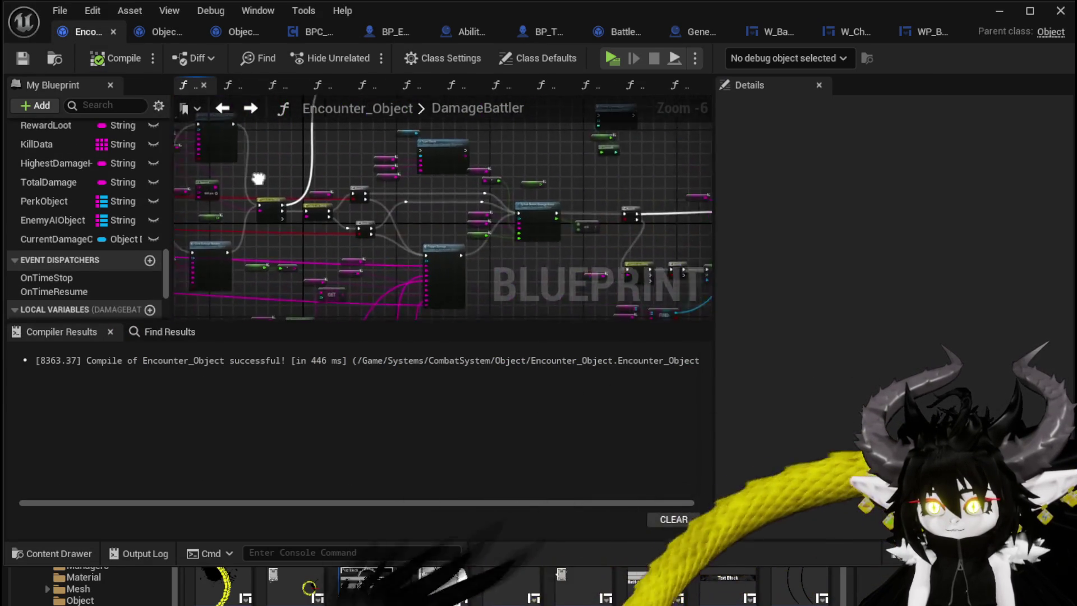
scroll(513, 213, "up", 2)
mouse_move(526, 191)
left_mouse_down()
mouse_move(294, 155)
mouse_move(38, 74)
left_mouse_up()
mouse_move(422, 174)
left_mouse_down()
mouse_move(390, 236)
mouse_move(393, 202)
left_mouse_up()
mouse_move(453, 231)
left_mouse_down()
mouse_move(448, 246)
mouse_move(429, 201)
left_mouse_up()
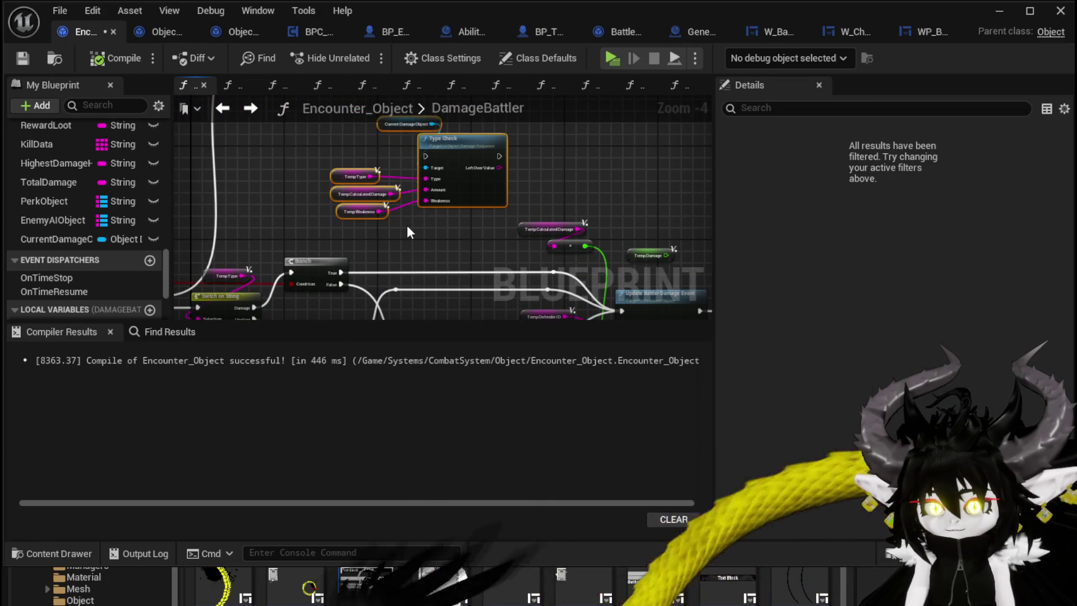
scroll(464, 180, "down", 1)
mouse_move(463, 180)
left_mouse_down()
mouse_move(224, 169)
mouse_move(146, 147)
mouse_move(159, 301)
mouse_move(147, 227)
mouse_move(577, 204)
mouse_move(637, 134)
mouse_move(493, 110)
mouse_move(384, 212)
mouse_move(562, 157)
mouse_move(584, 203)
mouse_move(394, 183)
mouse_move(414, 230)
mouse_move(395, 160)
mouse_move(524, 178)
mouse_move(404, 173)
left_mouse_up()
scroll(420, 163, "up", 1)
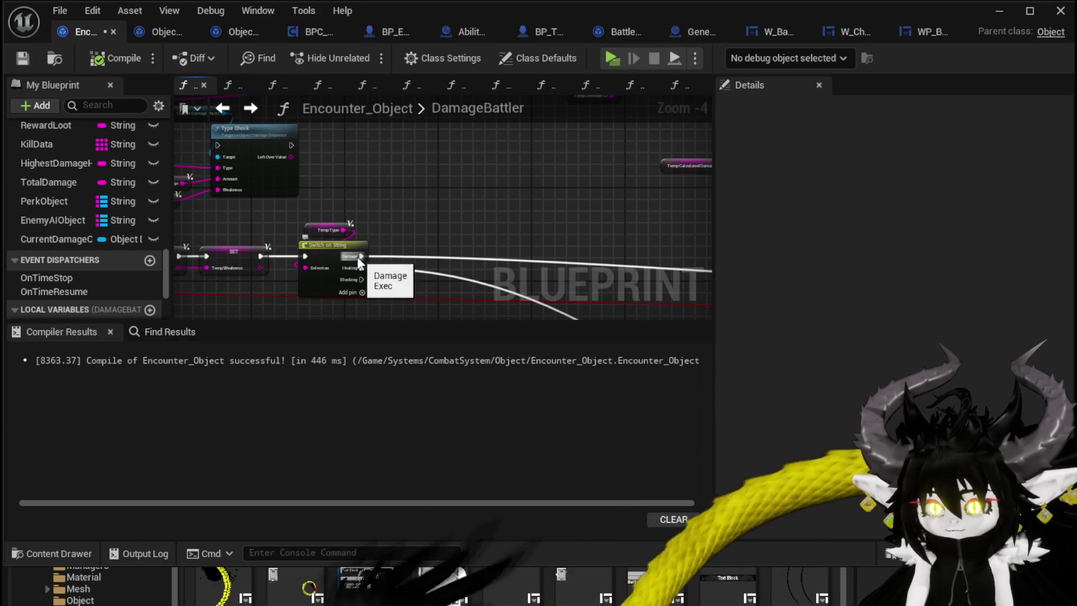
left_click_drag(292, 144, 290, 146)
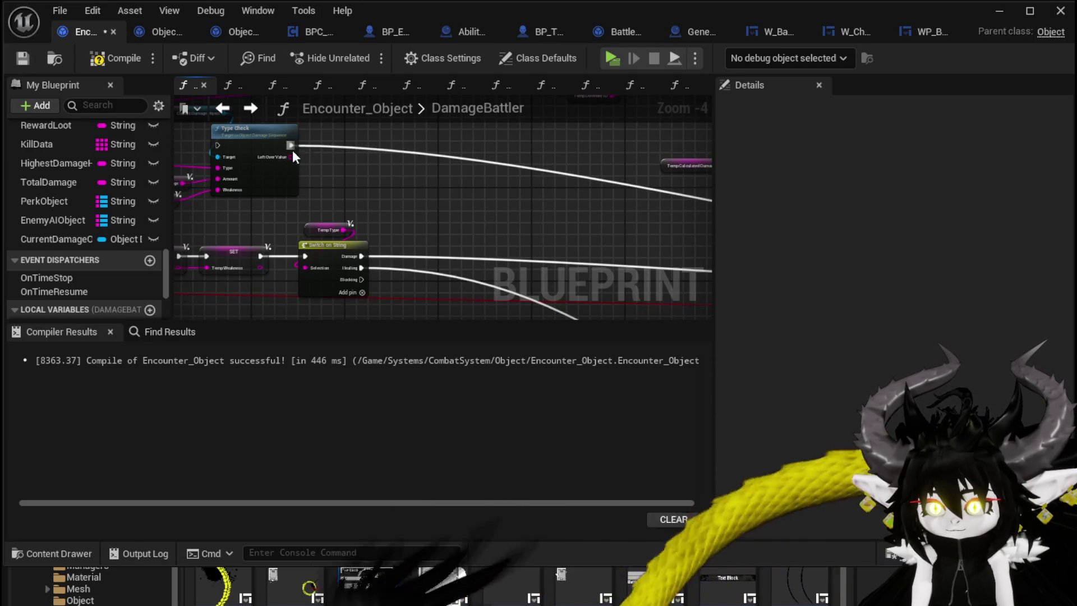
mouse_move(356, 264)
left_mouse_down()
mouse_move(365, 265)
mouse_move(292, 145)
left_mouse_up()
left_click_drag(261, 256, 218, 145)
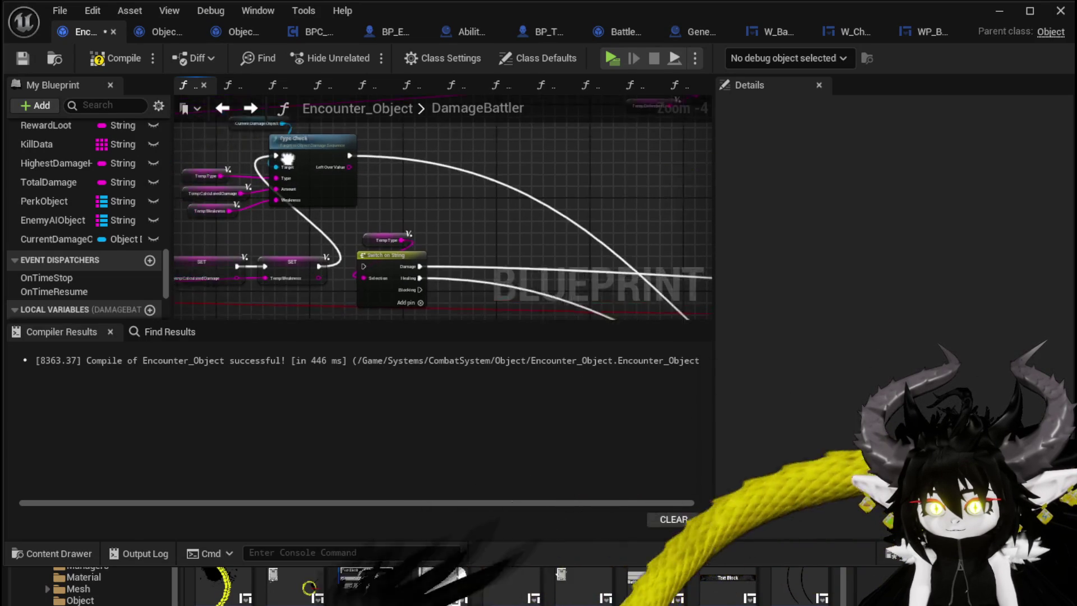
- Connect the gathered wires into the Branch input and draw a new wire from Left Over Value
left_click_drag(424, 142, 423, 142)
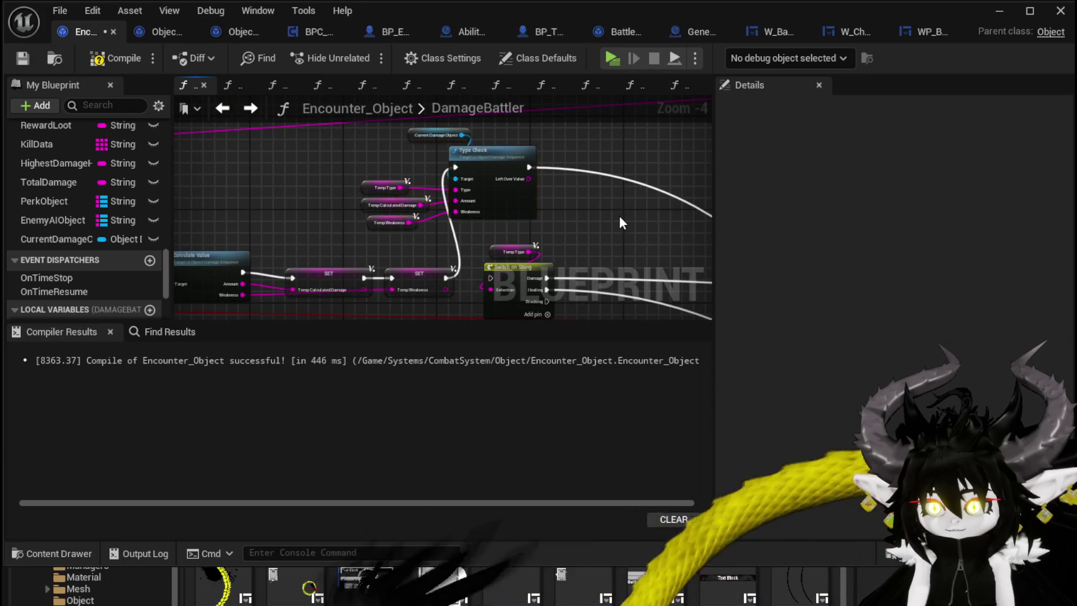
scroll(619, 215, "down", 3)
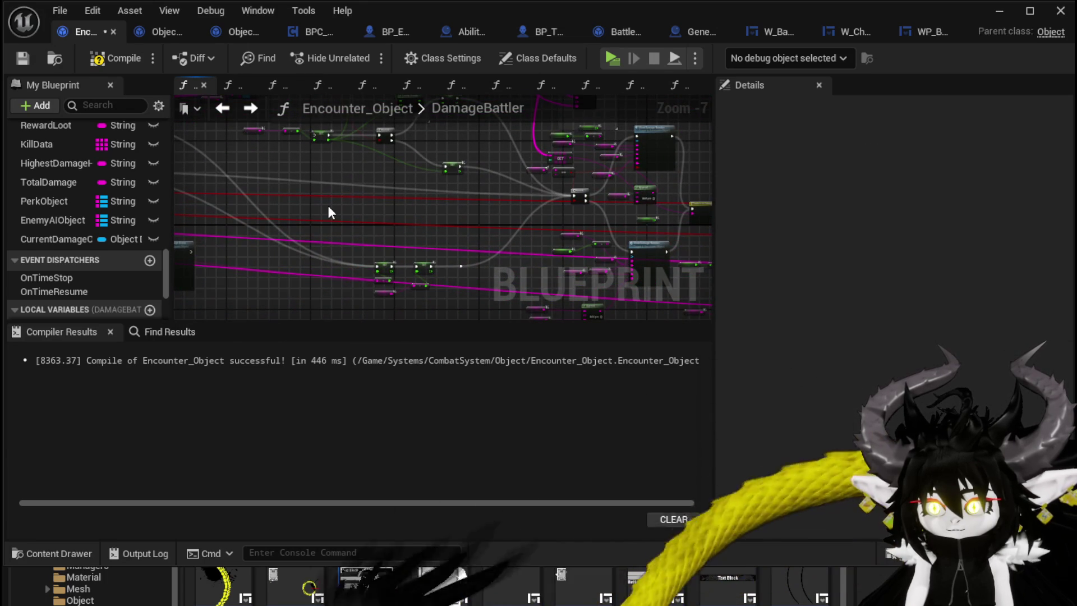
left_click_drag(361, 141, 441, 308)
scroll(461, 168, "up", 1)
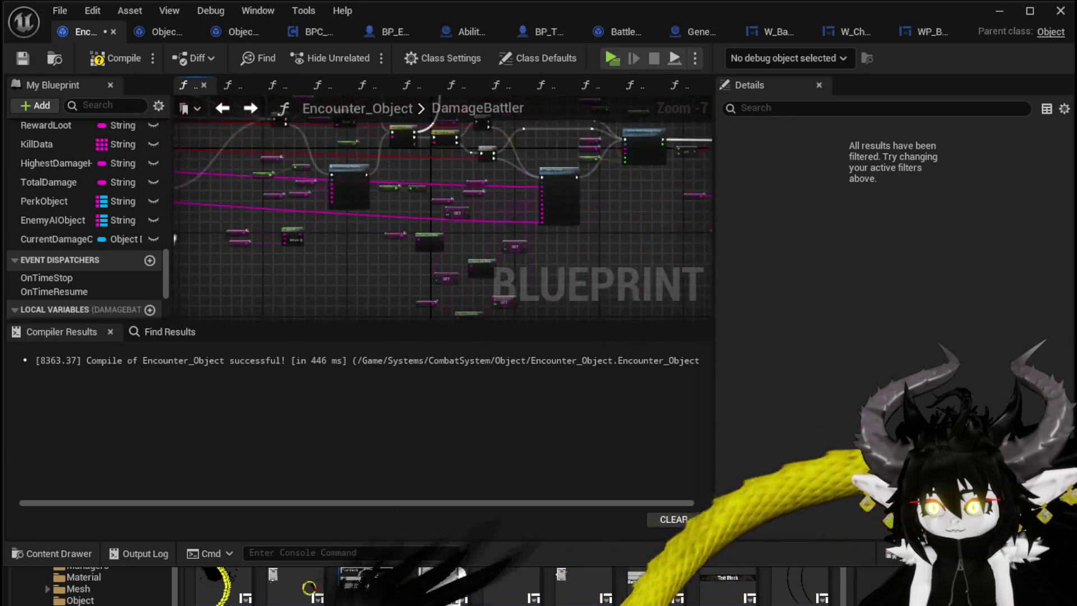
scroll(354, 217, "up", 2)
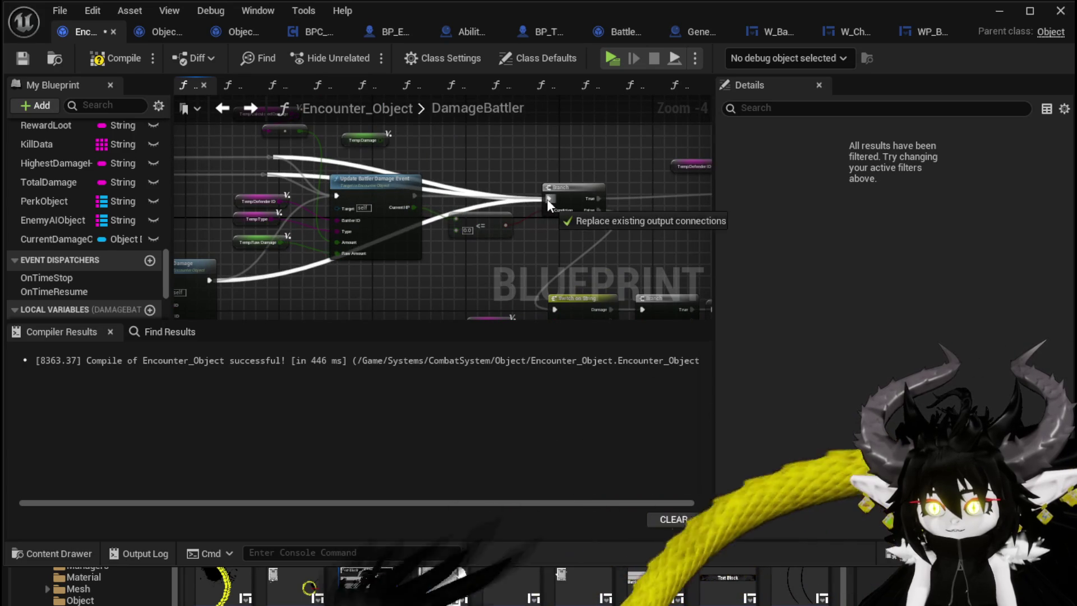
left_click_drag(547, 198, 546, 200)
scroll(500, 179, "down", 2)
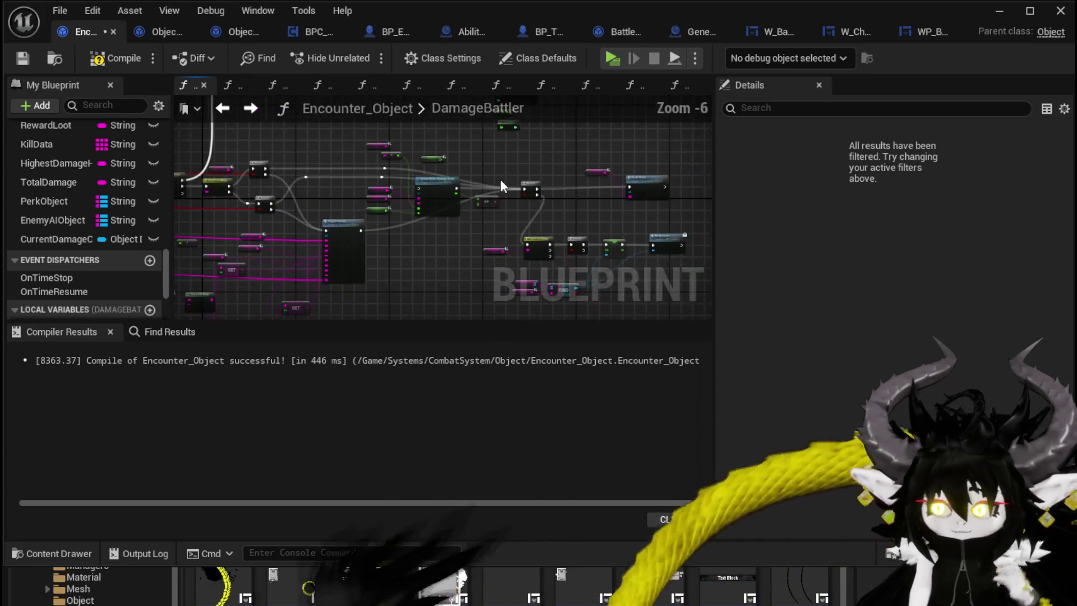
scroll(246, 162, "up", 1)
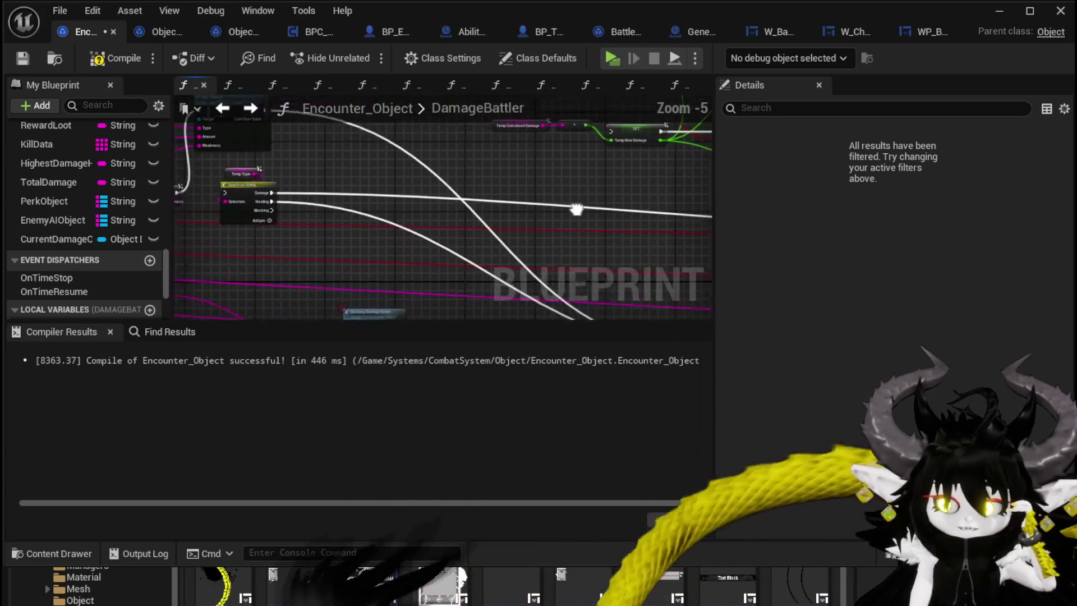
mouse_move(253, 152)
left_mouse_down()
mouse_move(979, 223)
mouse_move(483, 317)
mouse_move(601, 140)
mouse_move(633, 152)
left_mouse_up()
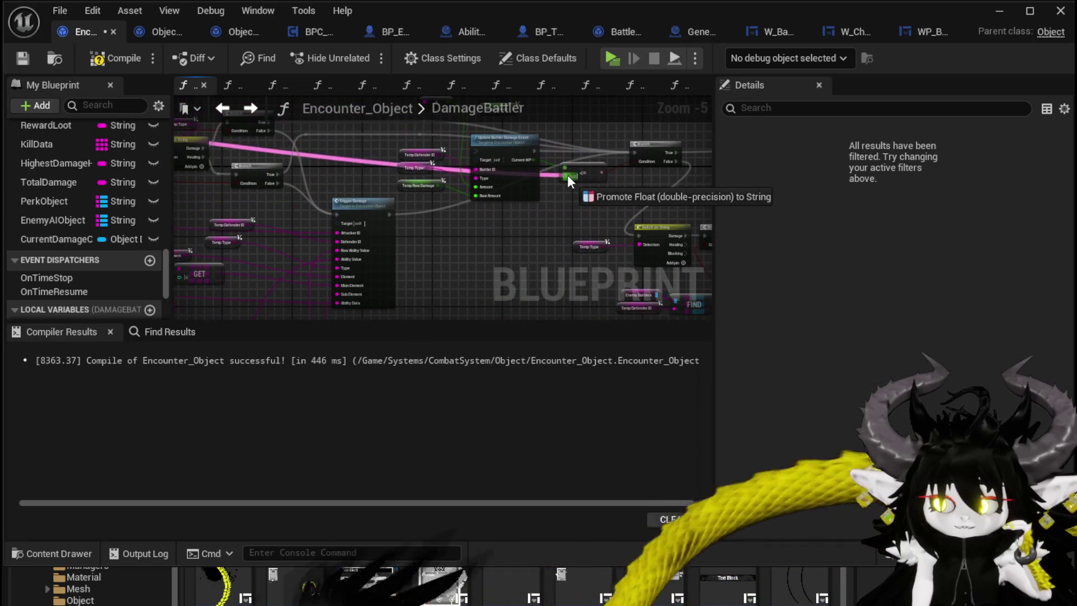
left_click_drag(567, 166, 567, 166)
scroll(567, 166, "down", 2)
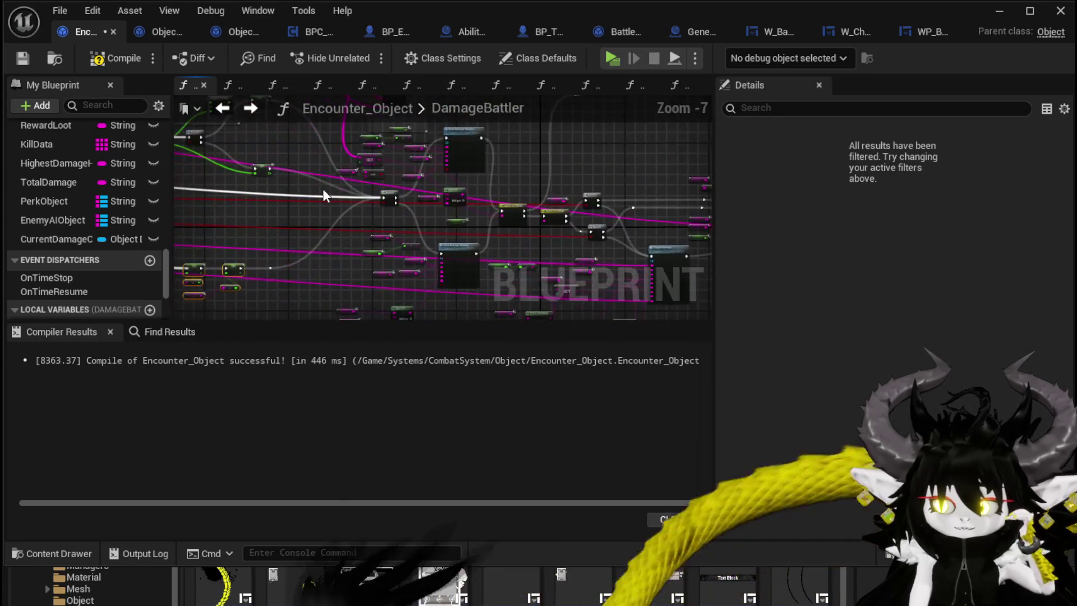
mouse_move(569, 216)
left_mouse_down()
mouse_move(337, 207)
mouse_move(463, 250)
mouse_move(483, 233)
mouse_move(369, 226)
mouse_move(365, 207)
mouse_move(346, 219)
mouse_move(179, 202)
left_mouse_up()
scroll(368, 227, "up", 3)
left_click_drag(537, 186, 371, 168)
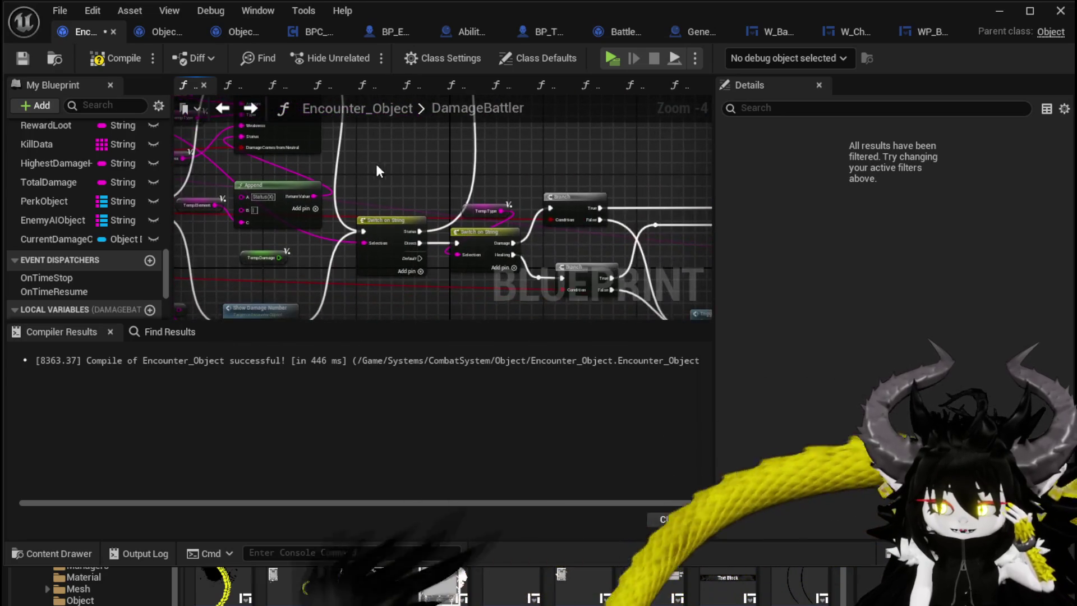
scroll(412, 176, "down", 2)
left_click_drag(179, 160, 275, 169)
scroll(506, 256, "up", 2)
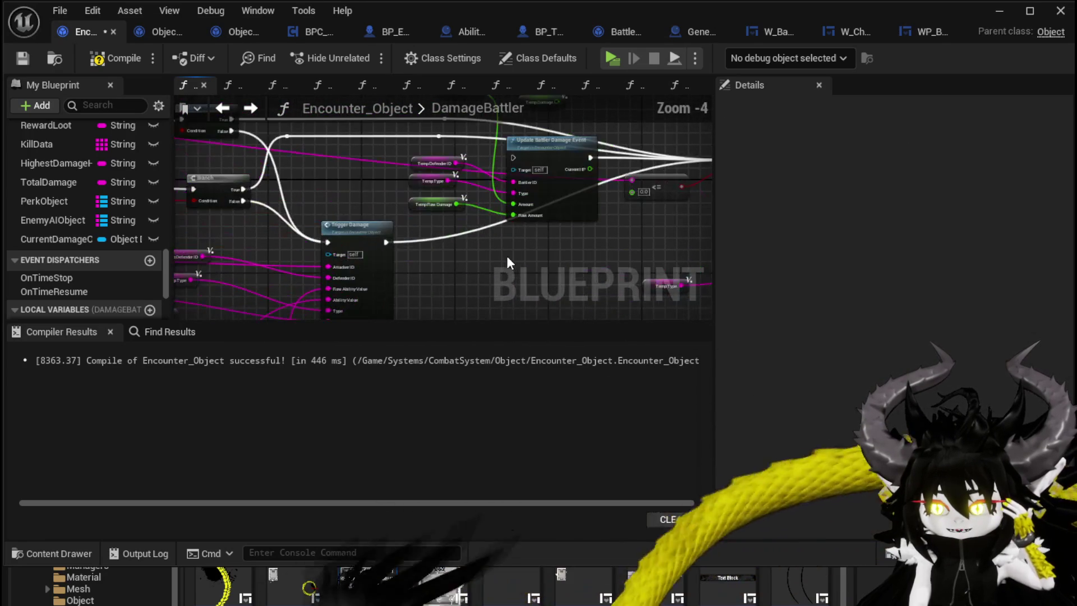
scroll(506, 256, "down", 1)
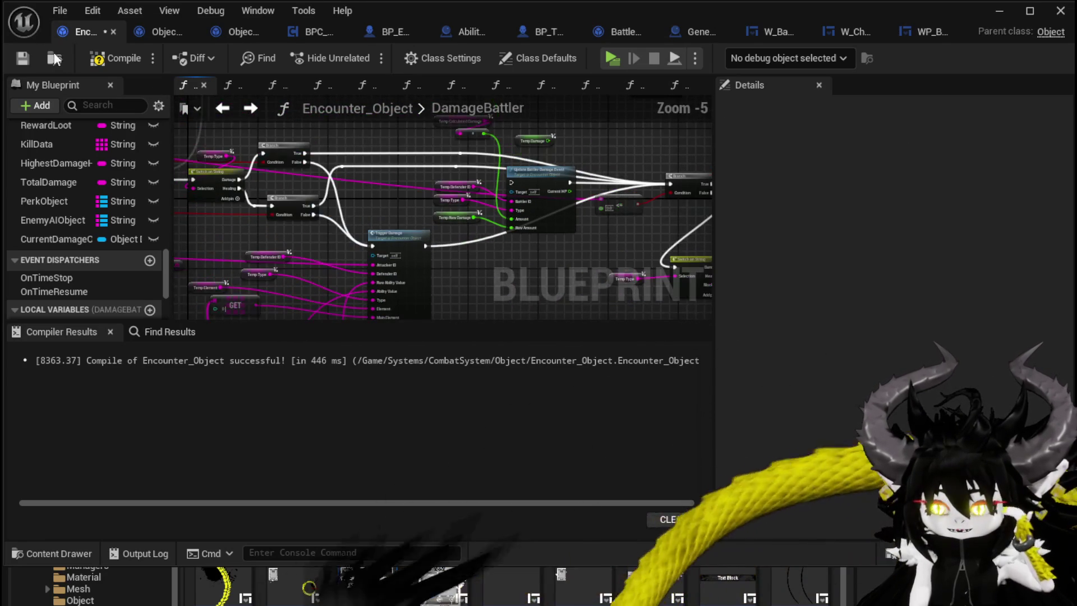
- Compile and save Encounter_Object, then launch the game in Standalone mode
left_click(101, 59)
left_click(25, 58)
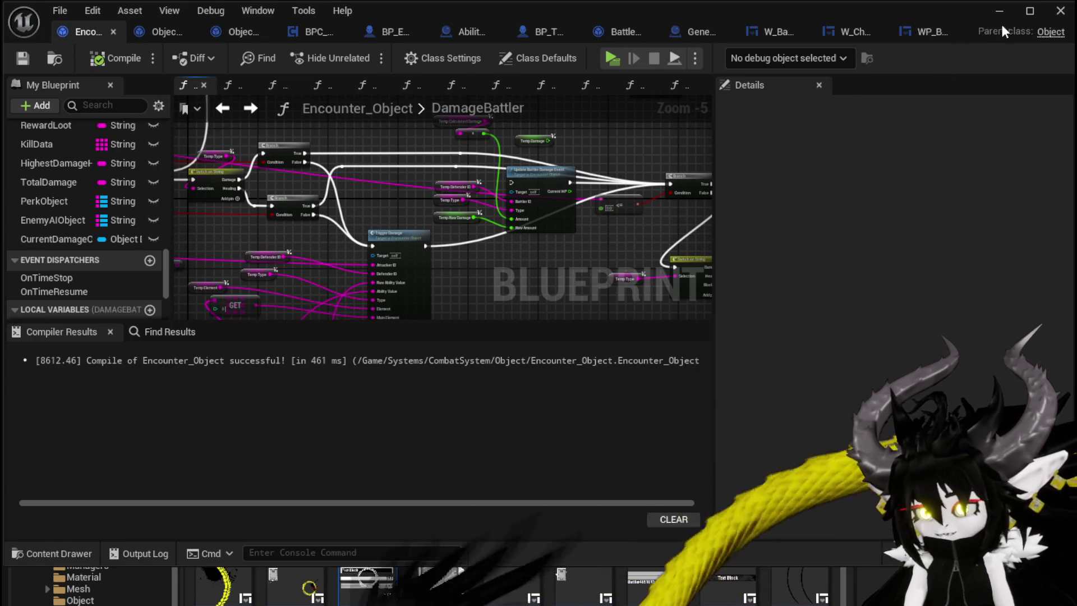
left_click(999, 11)
key("alt+p")
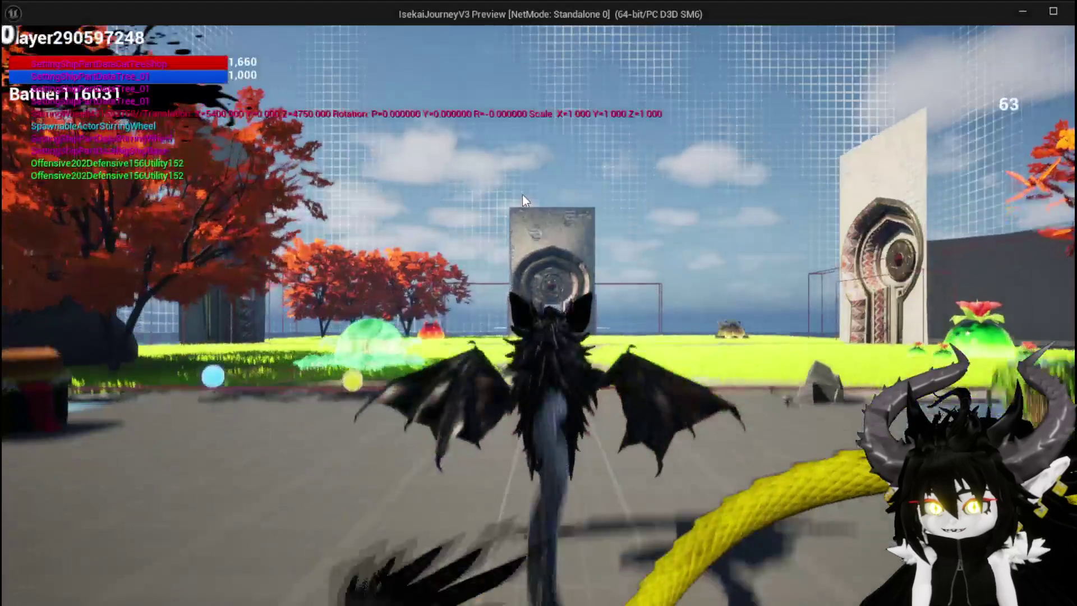
- Answer the choice prompt and play the SummonSpawn card against the Slime_Fire
key("w")
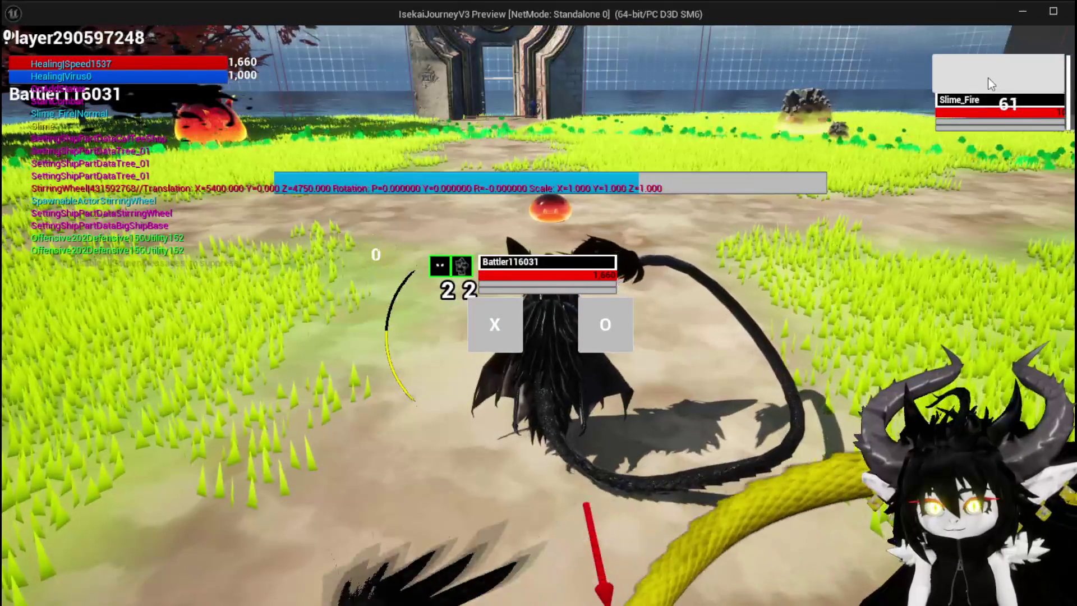
left_click(476, 327)
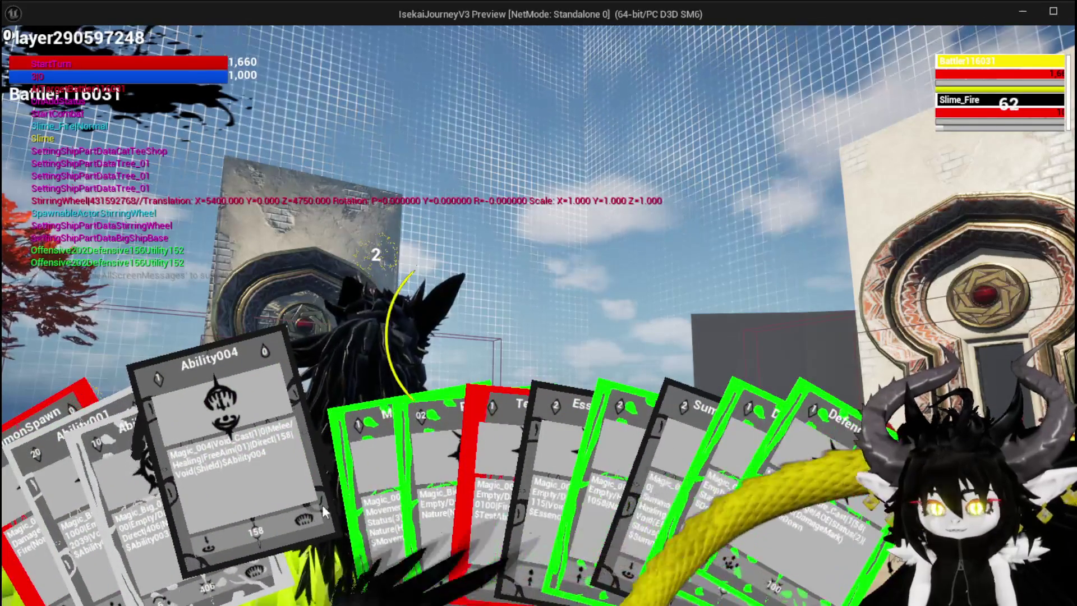
left_click(84, 516)
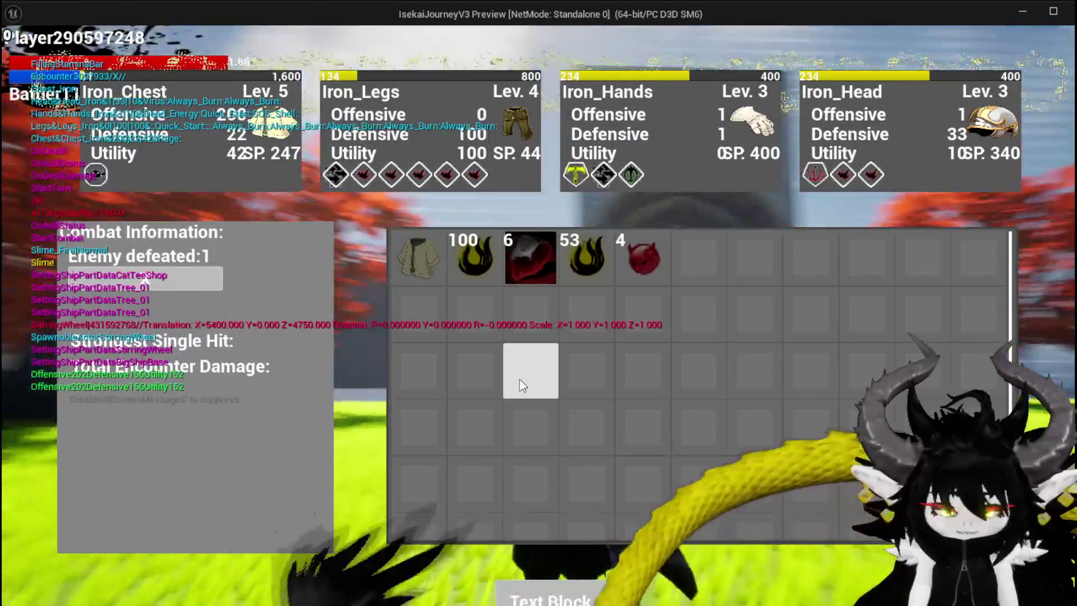
- Stop the preview, relaunch it, and open the ability menu with Tab
key("Escape")
left_click(351, 55)
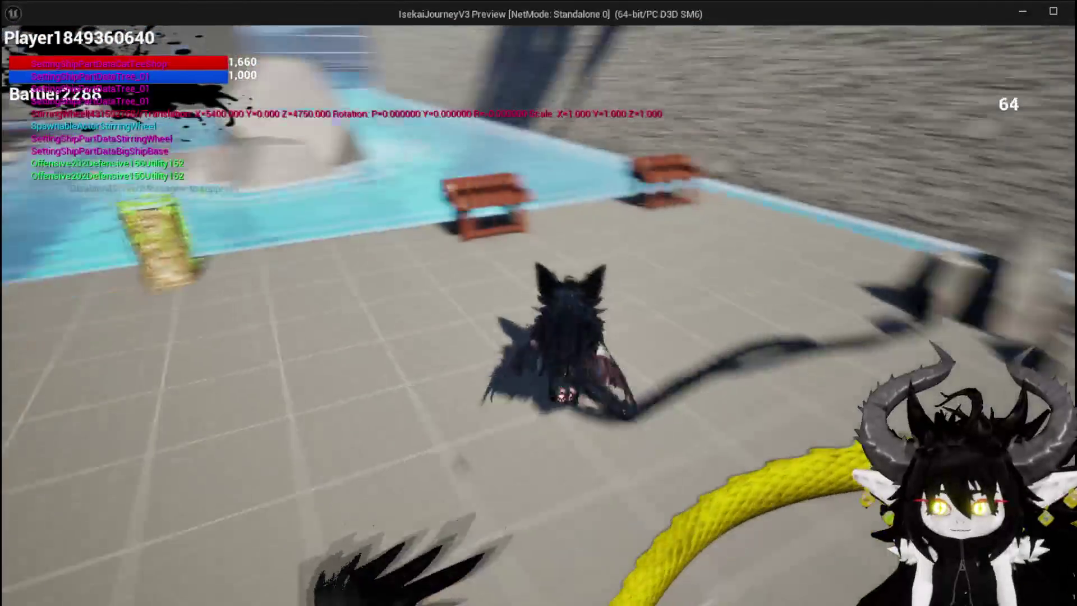
key("Tab")
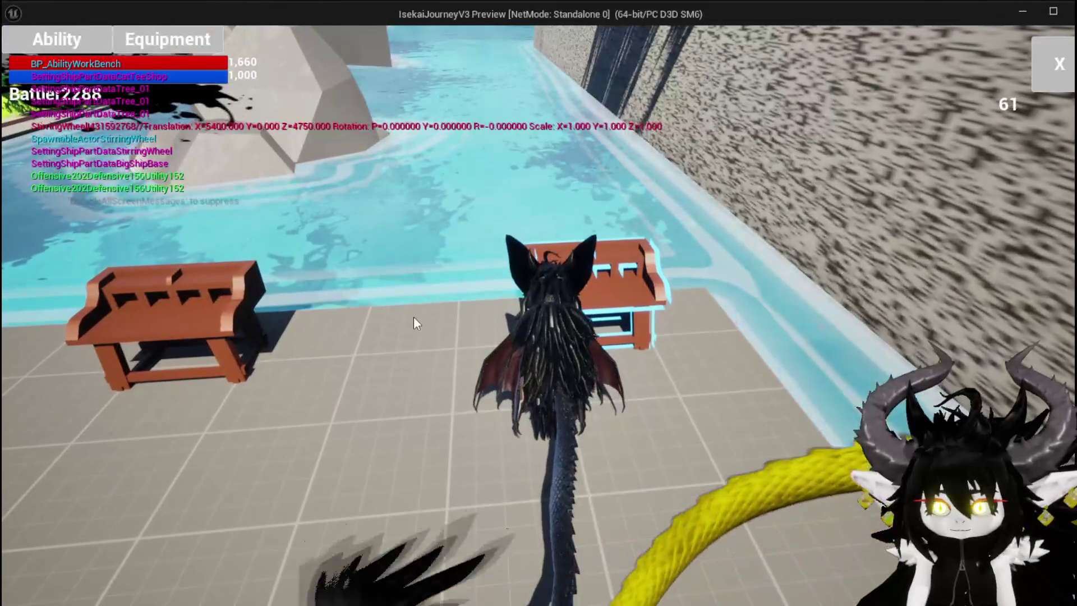
- Open the Ability panel, load the Magic|ChuraMagicSummon|001 set and select the Pillar ability
left_click(59, 35)
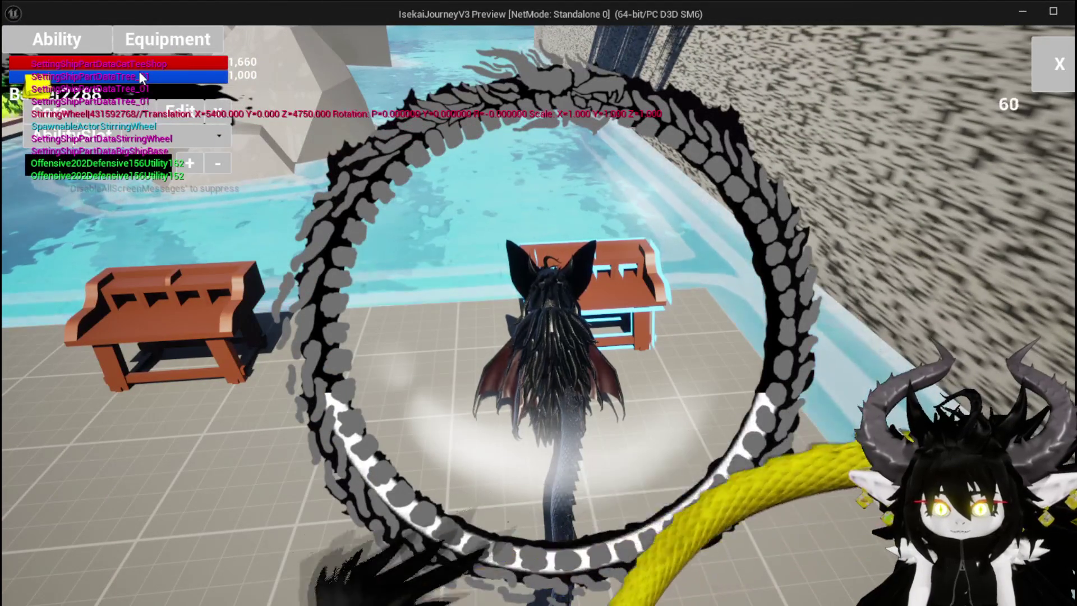
left_click(130, 114)
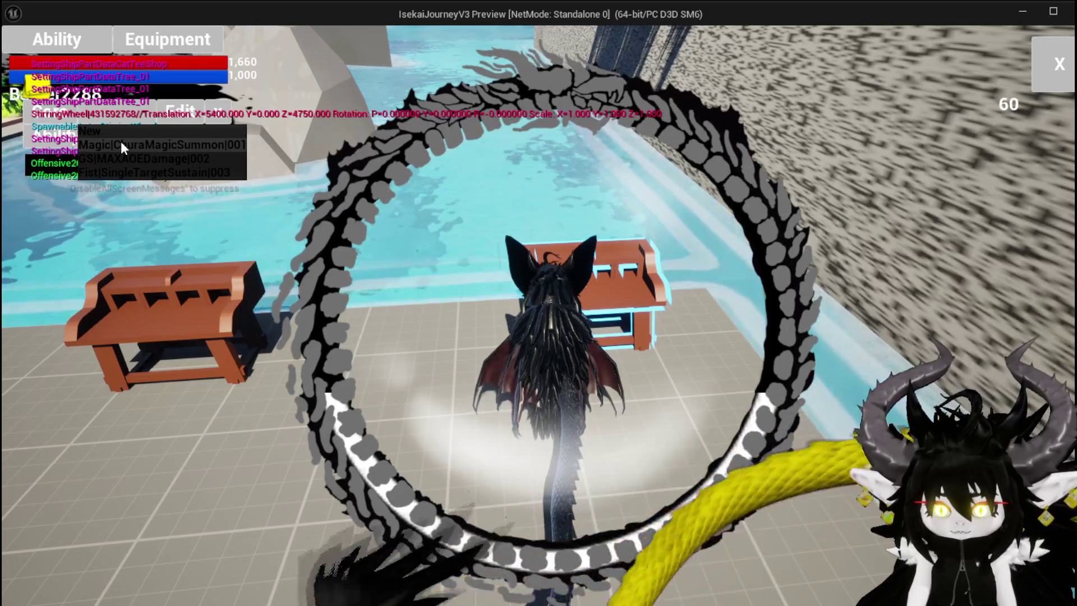
left_click(132, 145)
left_click(134, 142)
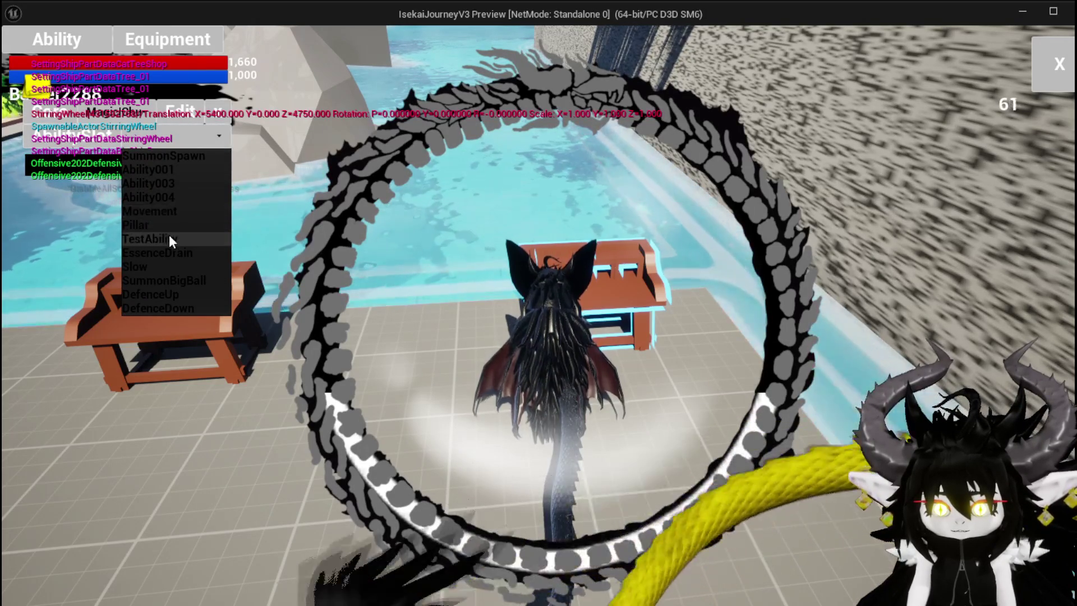
left_click(161, 227)
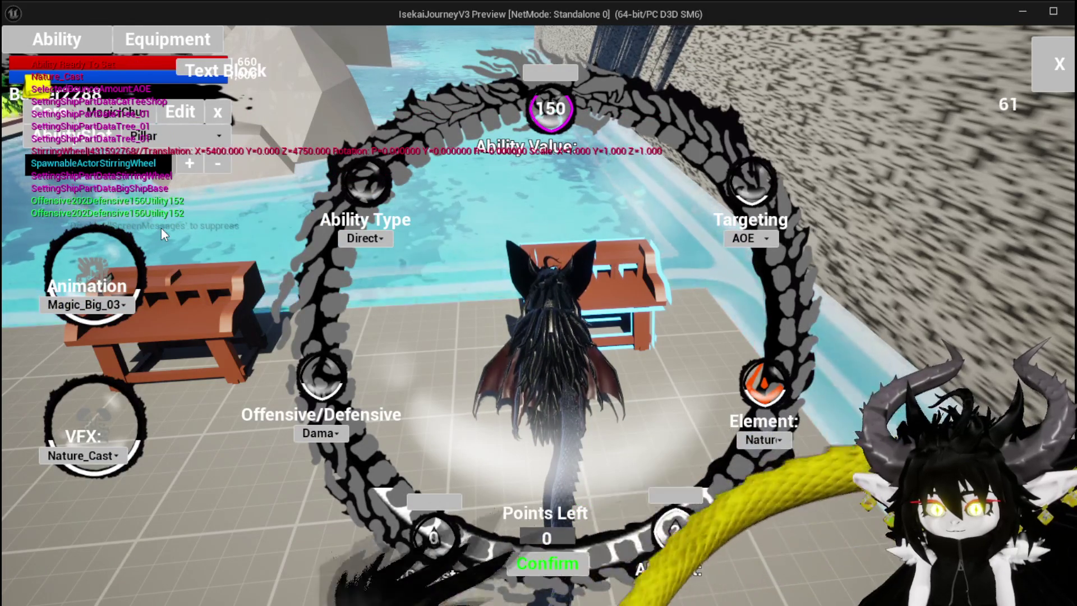
- Switch to TestAbility, set its Element to Nature and save it
left_click(168, 138)
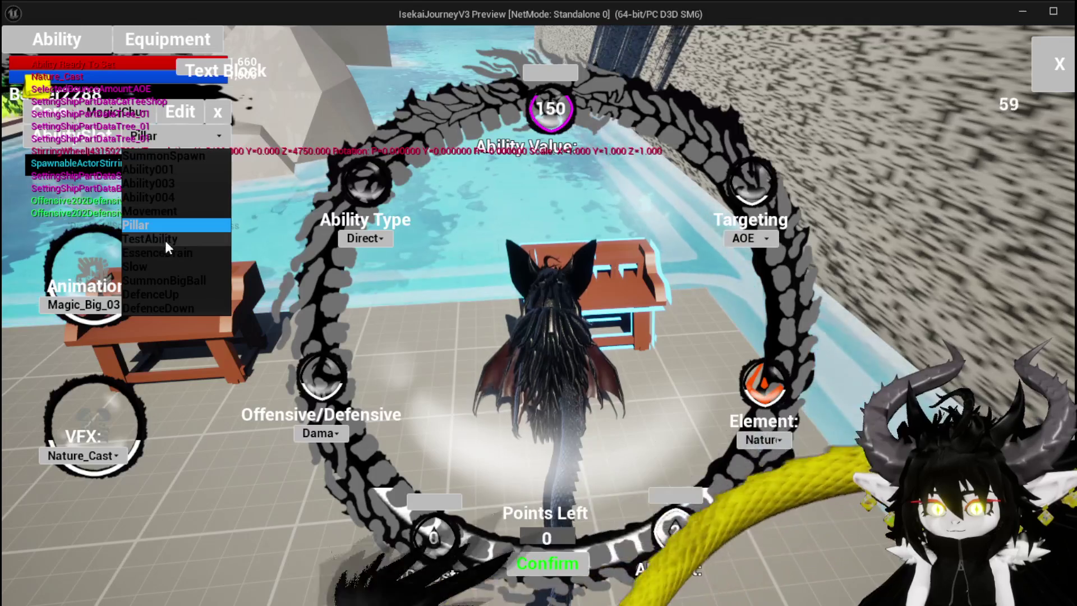
left_click(166, 240)
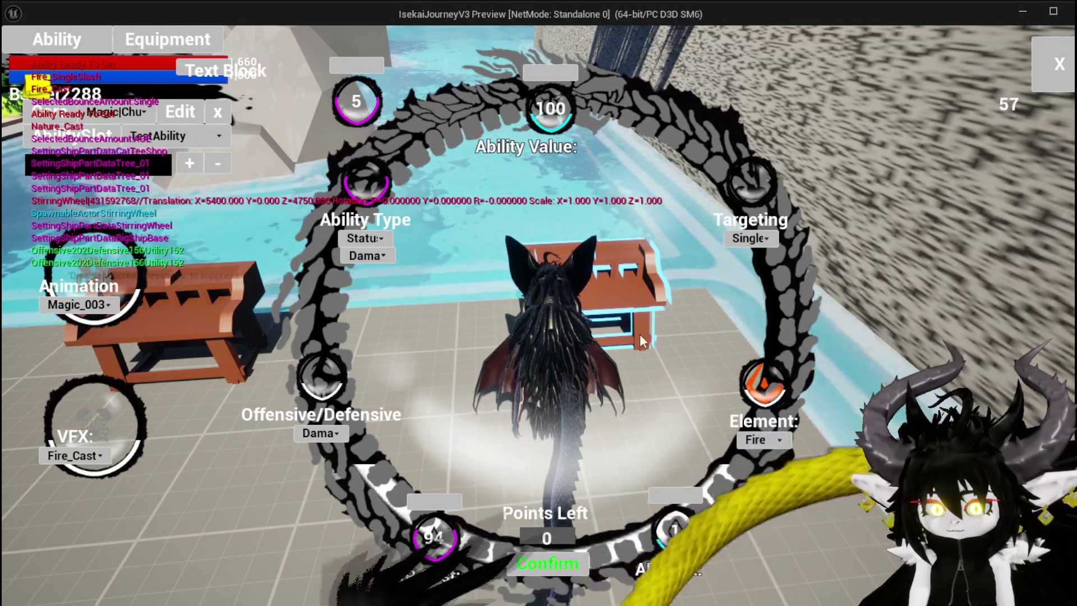
left_click(762, 440)
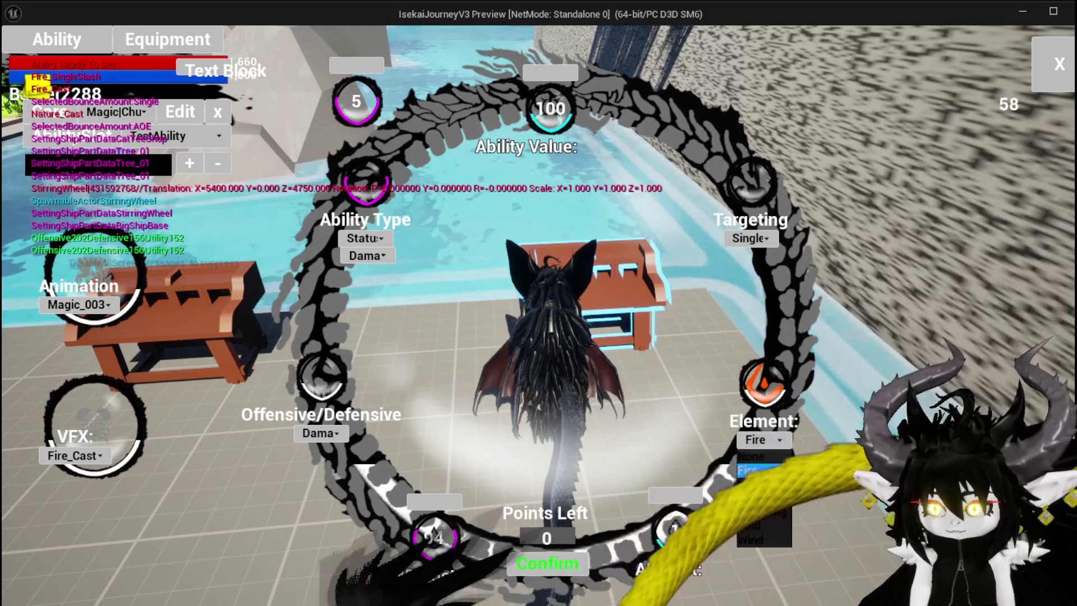
left_click(768, 497)
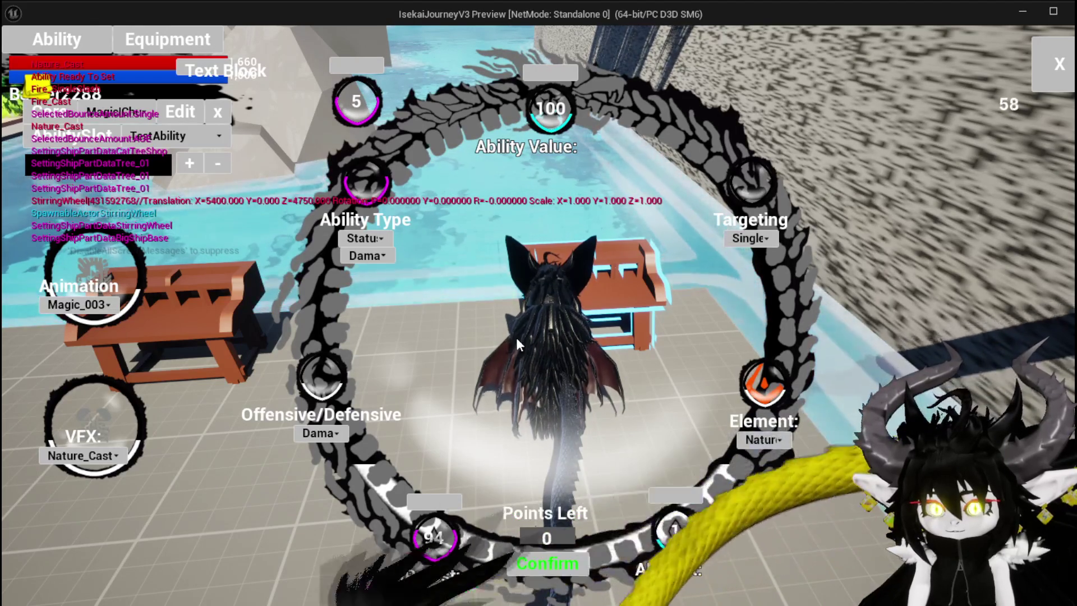
left_click(189, 164)
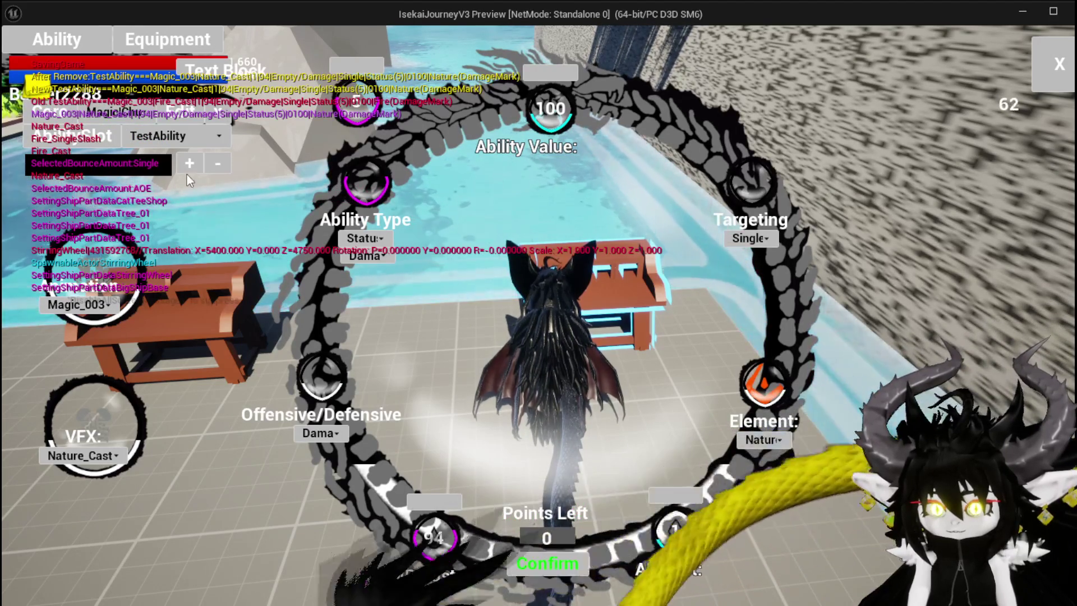
left_click(177, 136)
- Make EssenceDrain a Healing ability with Shield status and Nature element, then close the menu
left_click(169, 231)
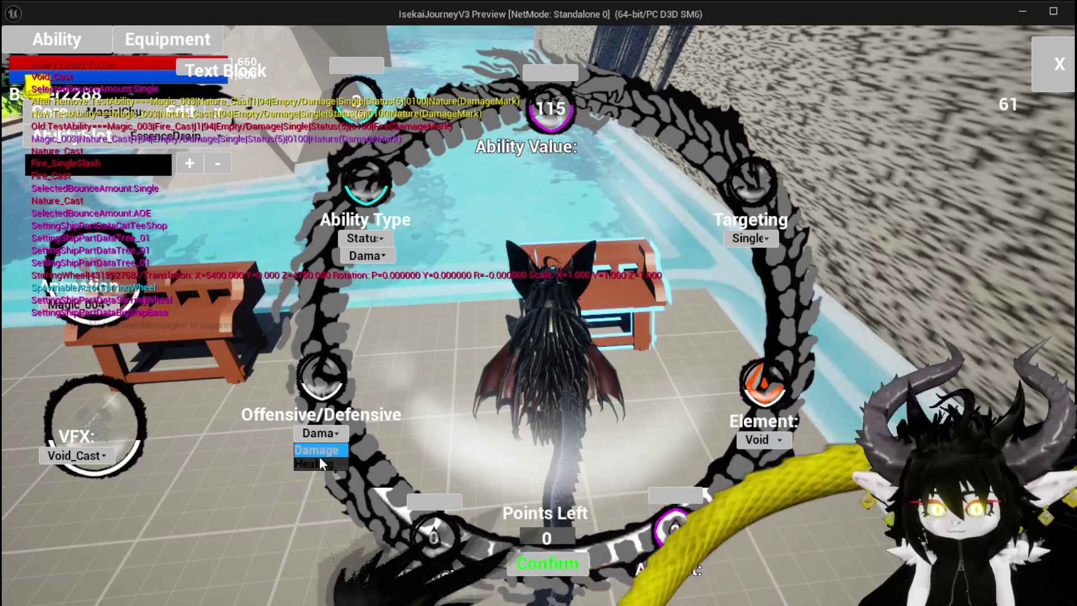
left_click(319, 463)
left_click(362, 258)
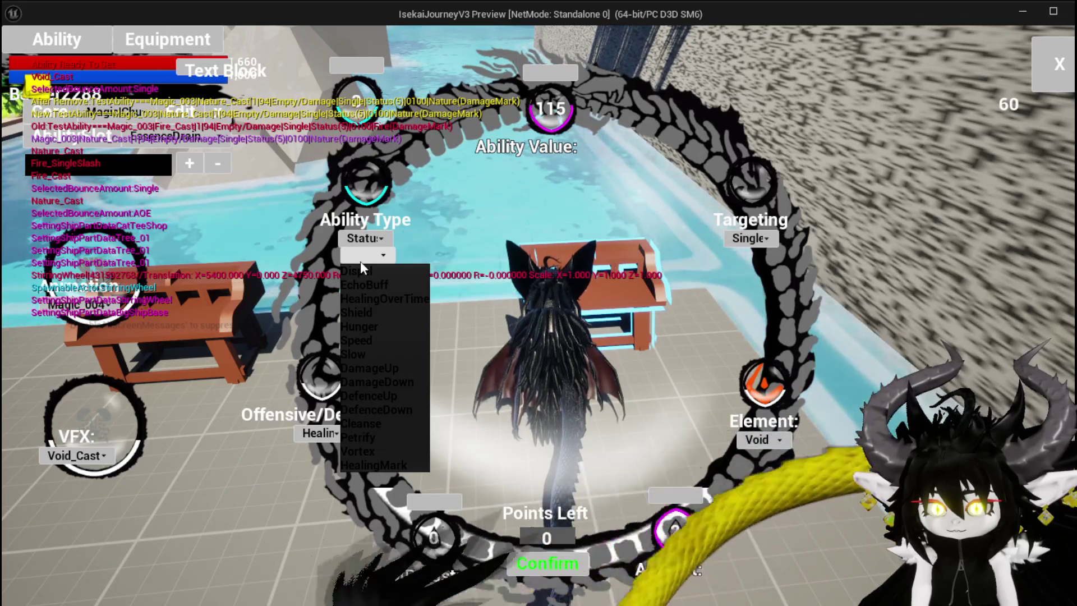
left_click(372, 313)
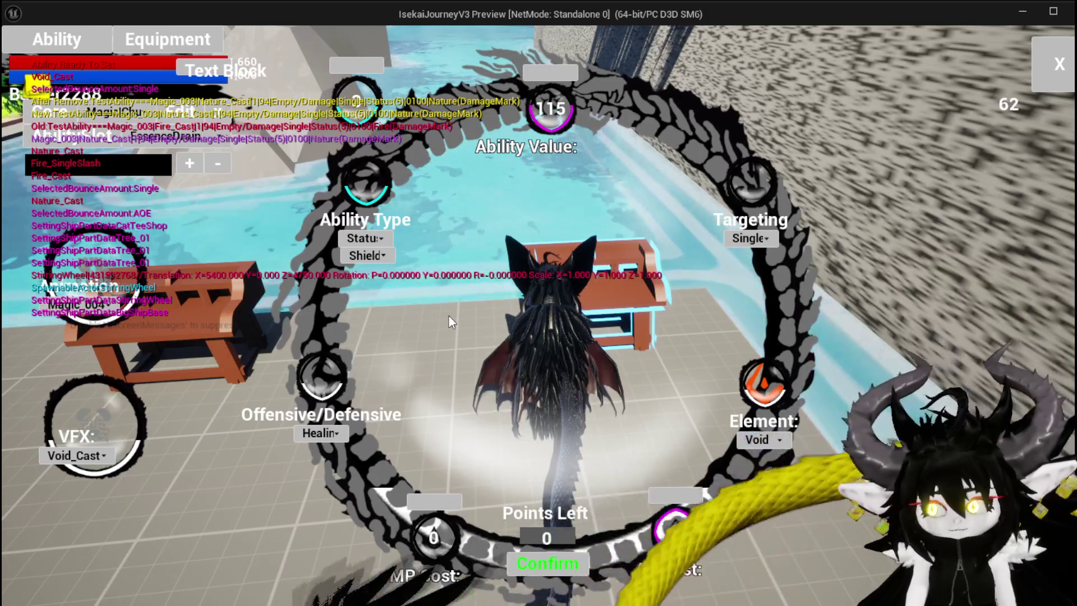
left_click(769, 439)
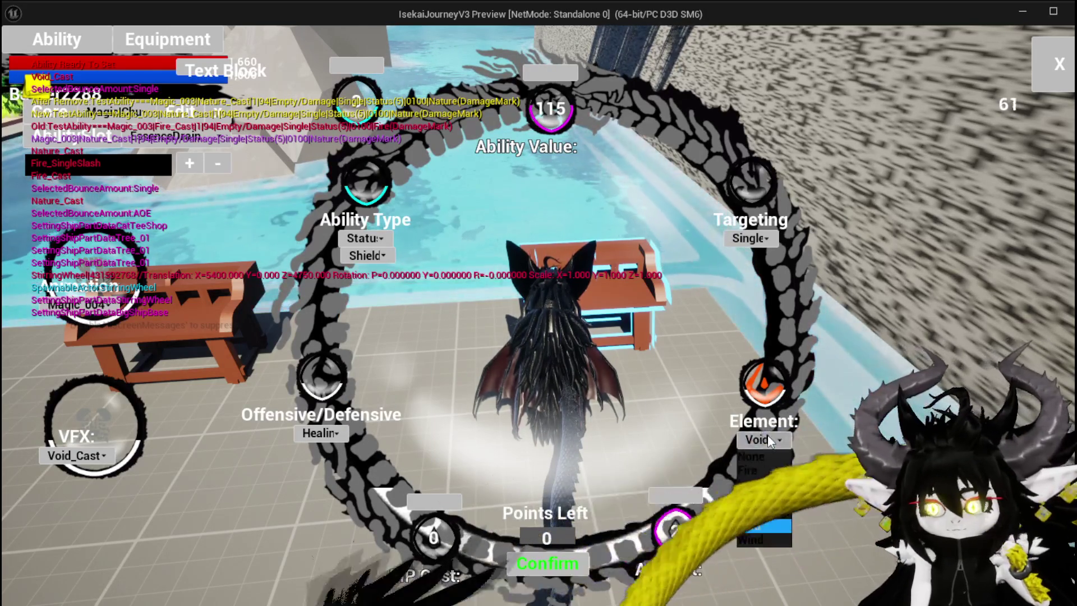
left_click(755, 497)
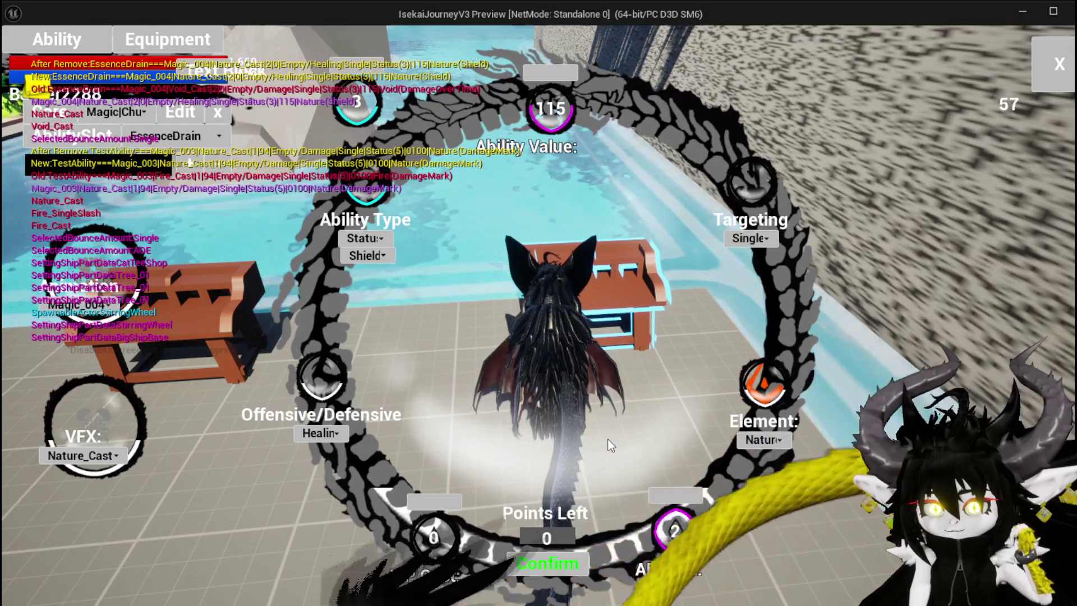
left_click(1051, 68)
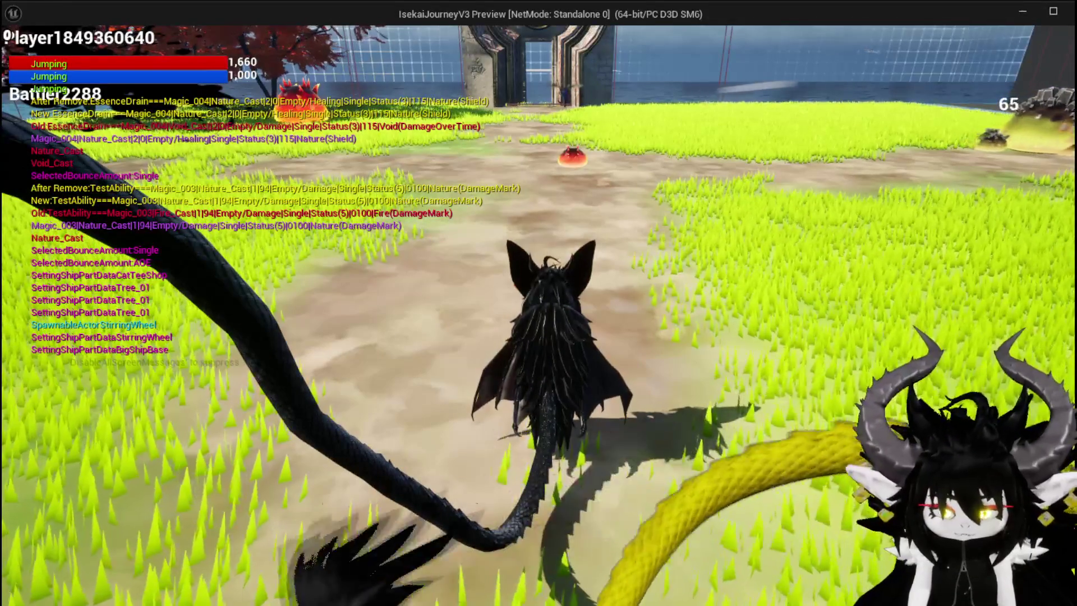
- Walk into the slime and play the EssenceDrain, TestAbility and SummonSpawn cards in battle
key("w")
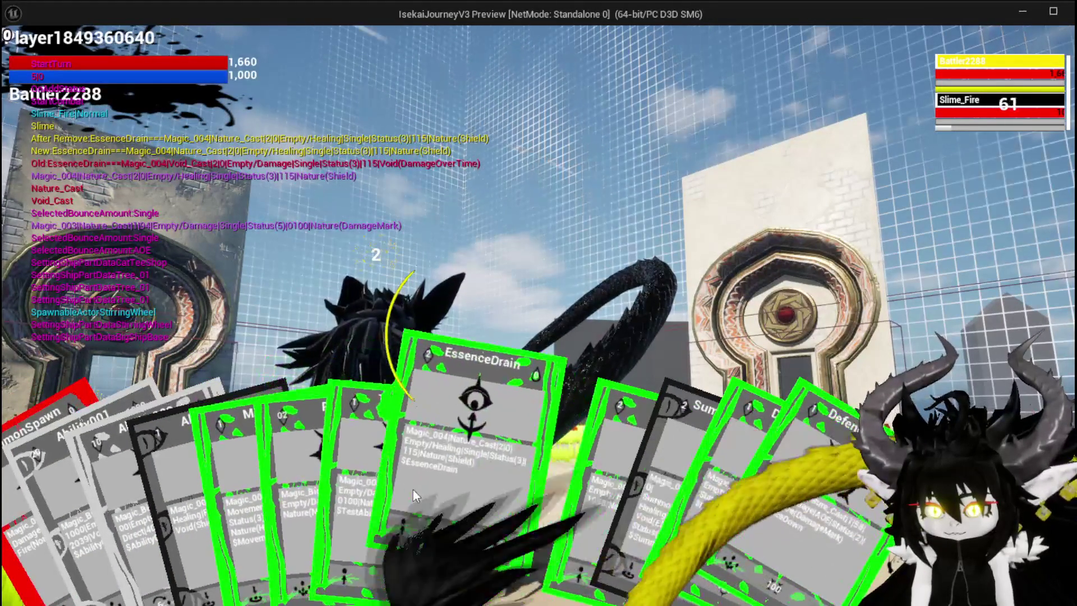
left_click(466, 493)
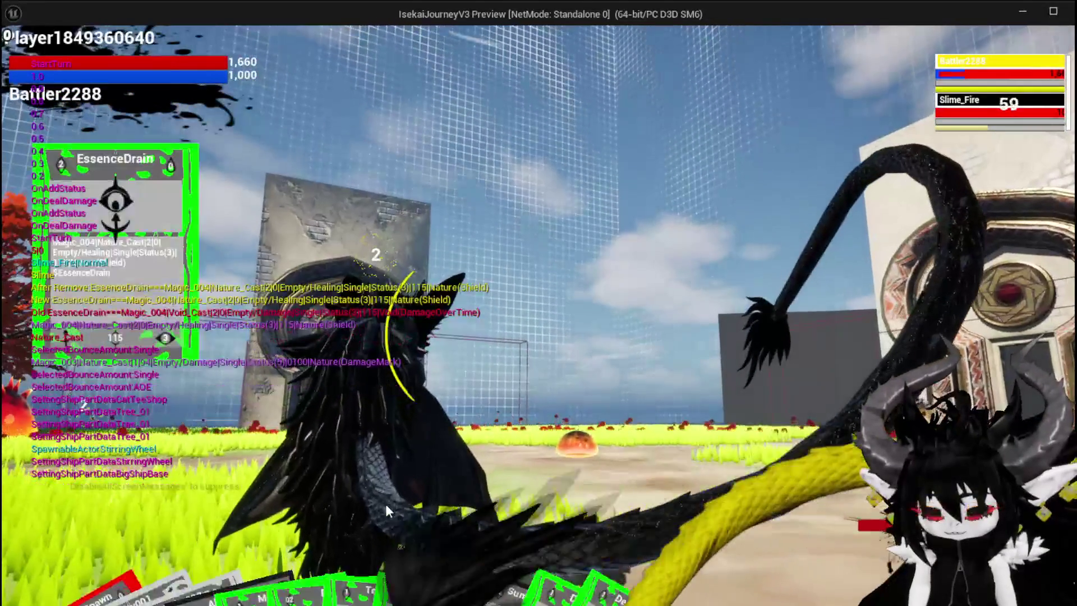
mouse_move(415, 559)
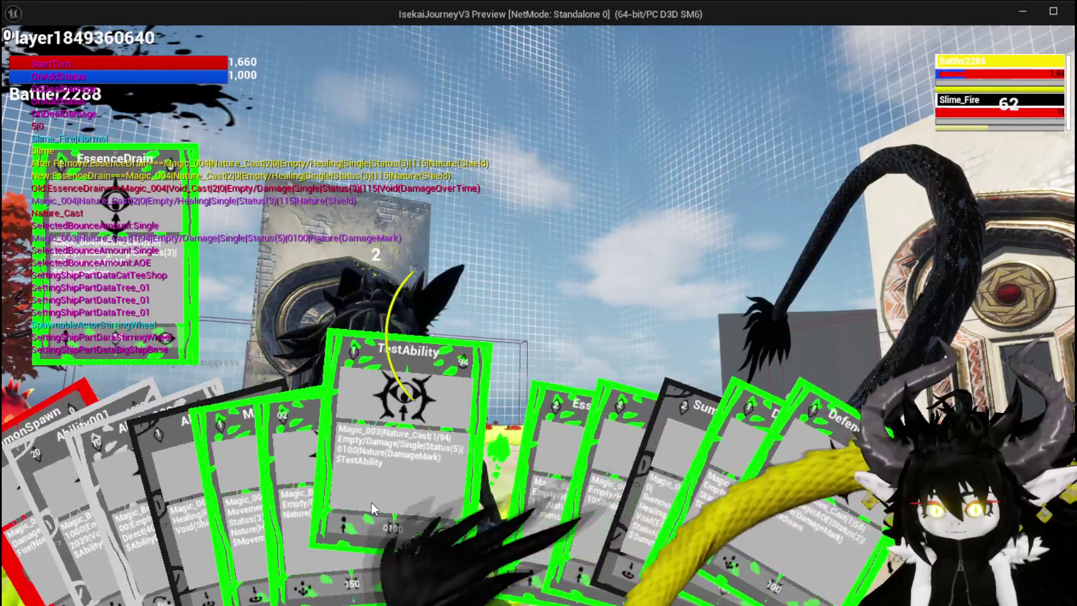
left_click(371, 503)
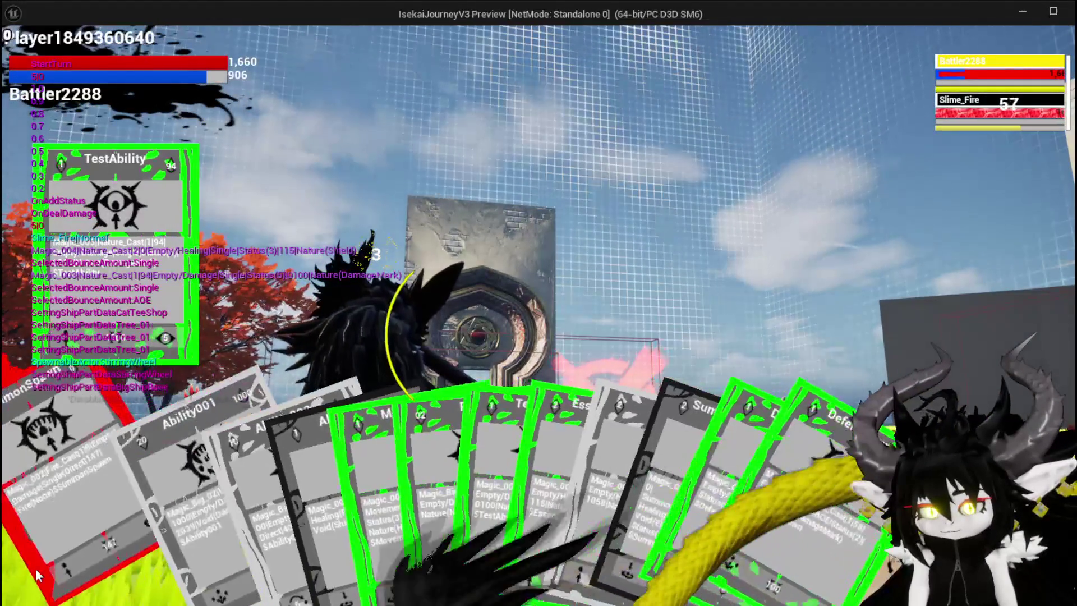
left_click(28, 577)
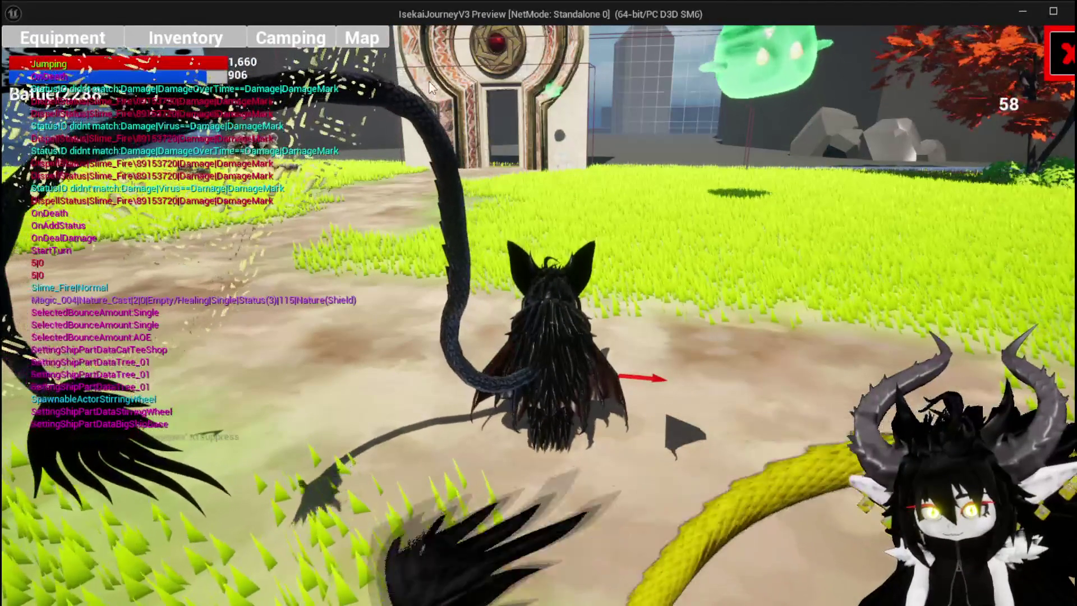
- Save the game from the settings menu and stop the preview
left_click(1055, 59)
key("Escape")
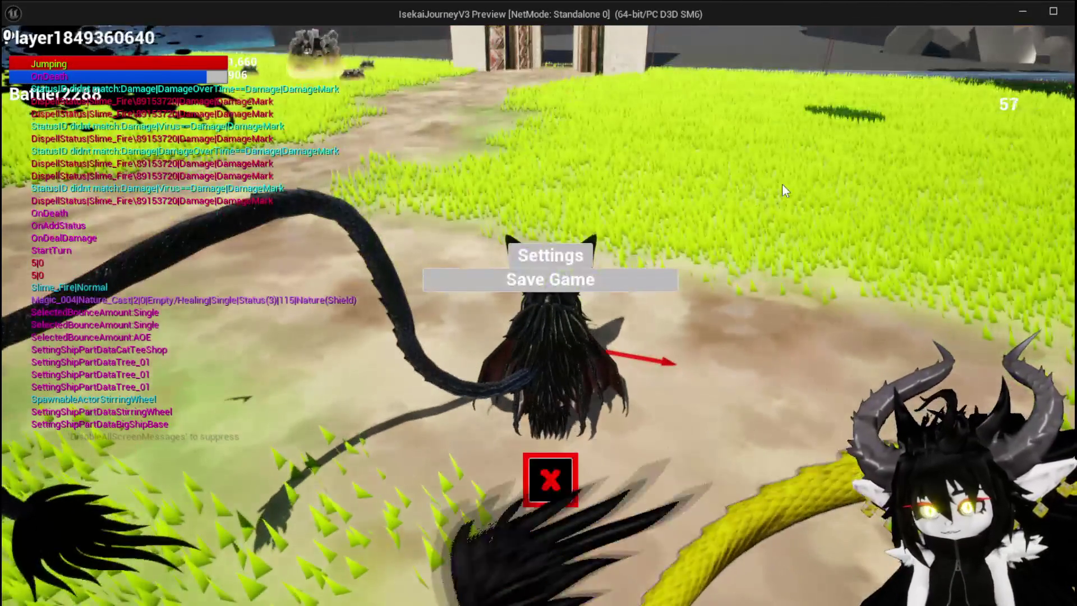
left_click(540, 284)
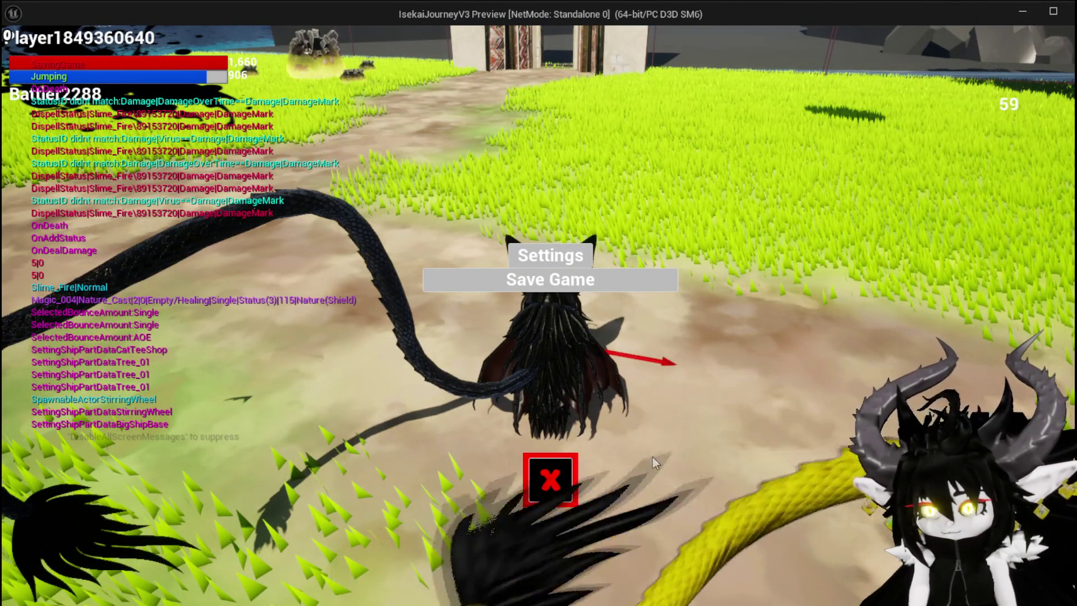
left_click(557, 483)
key("Escape")
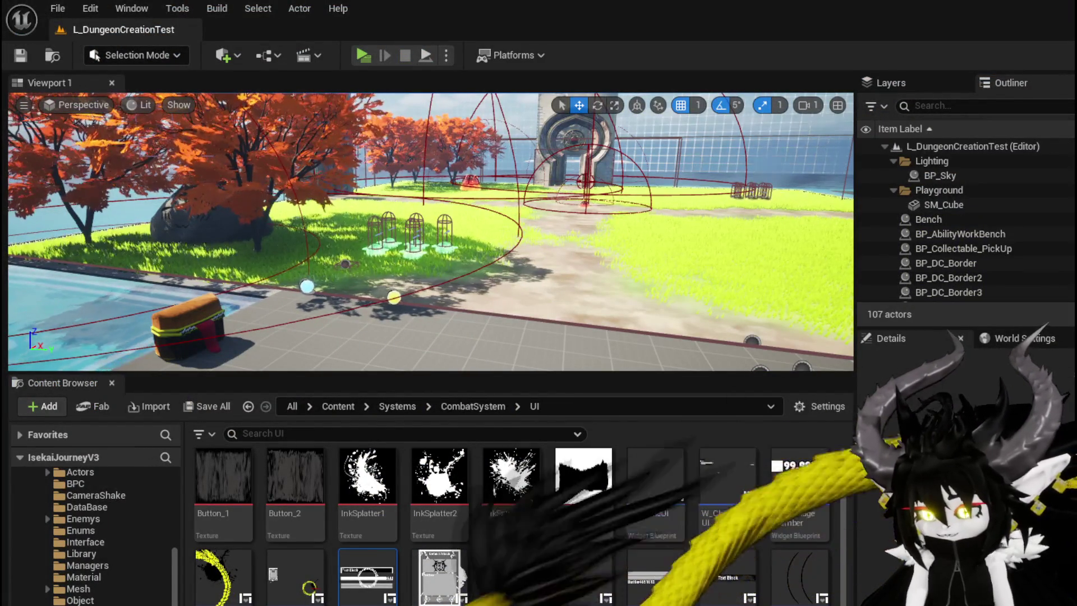
- Return to the Encounter_Object blueprint and select the Temp Defender ID and Update Battler Damage Event nodes
key("alt+Tab")
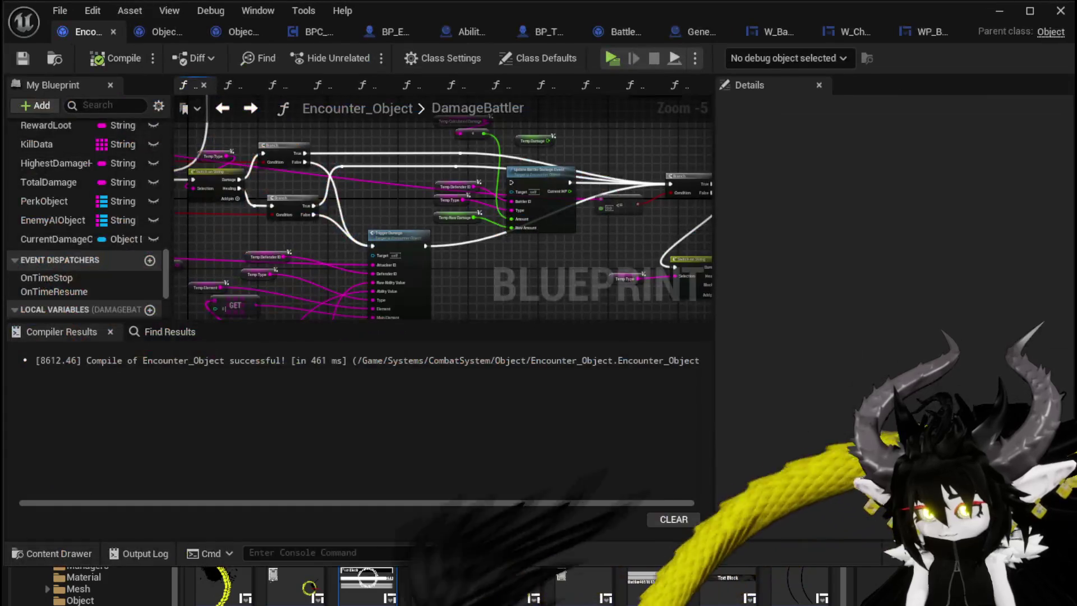
scroll(597, 251, "up", 2)
left_click_drag(387, 219, 424, 309)
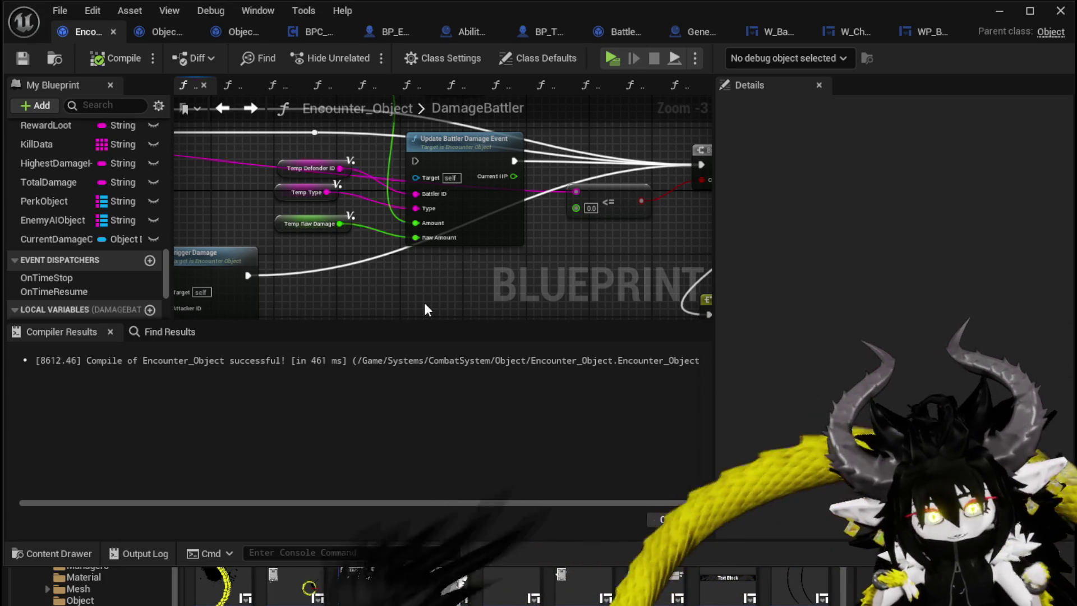
scroll(425, 289, "down", 2)
scroll(429, 288, "down", 1)
scroll(403, 292, "up", 2)
scroll(362, 291, "down", 1)
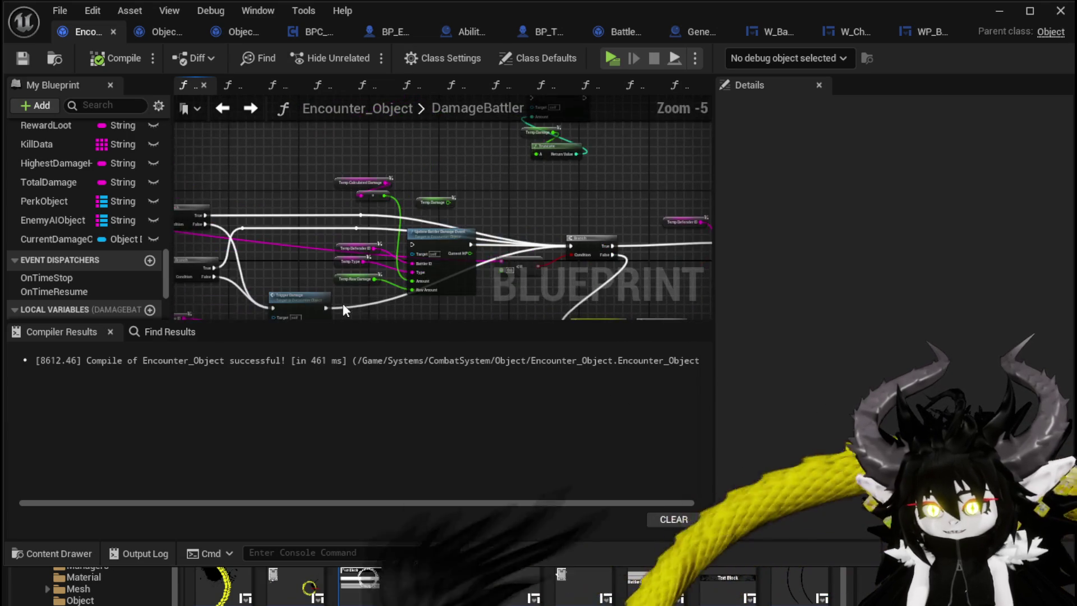
left_click_drag(402, 256, 427, 234)
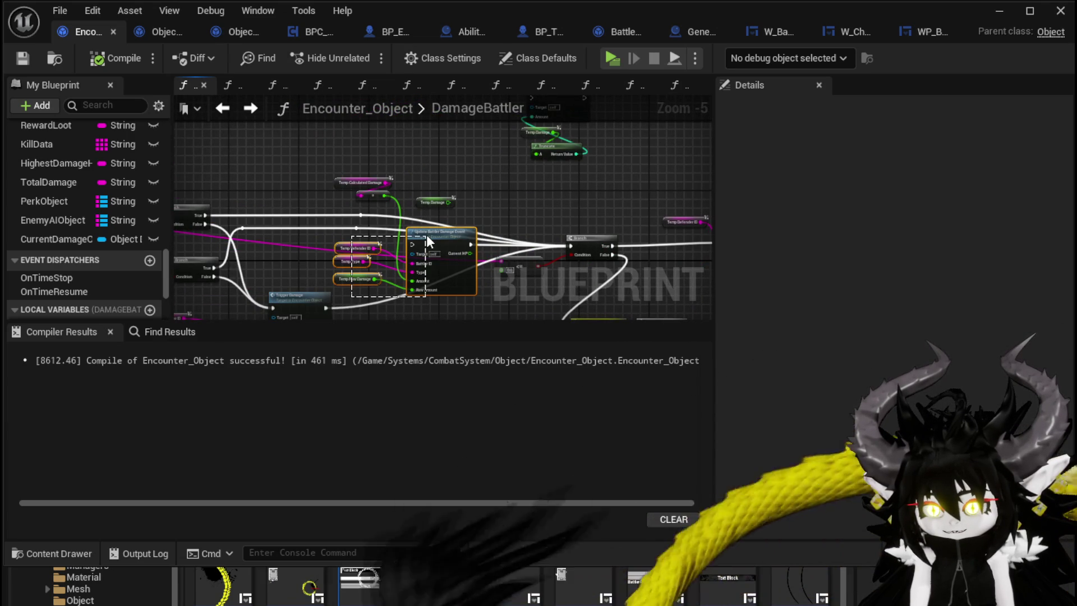
- Compile and save Encounter_Object, then select the Switch on String node
scroll(360, 230, "up", 1)
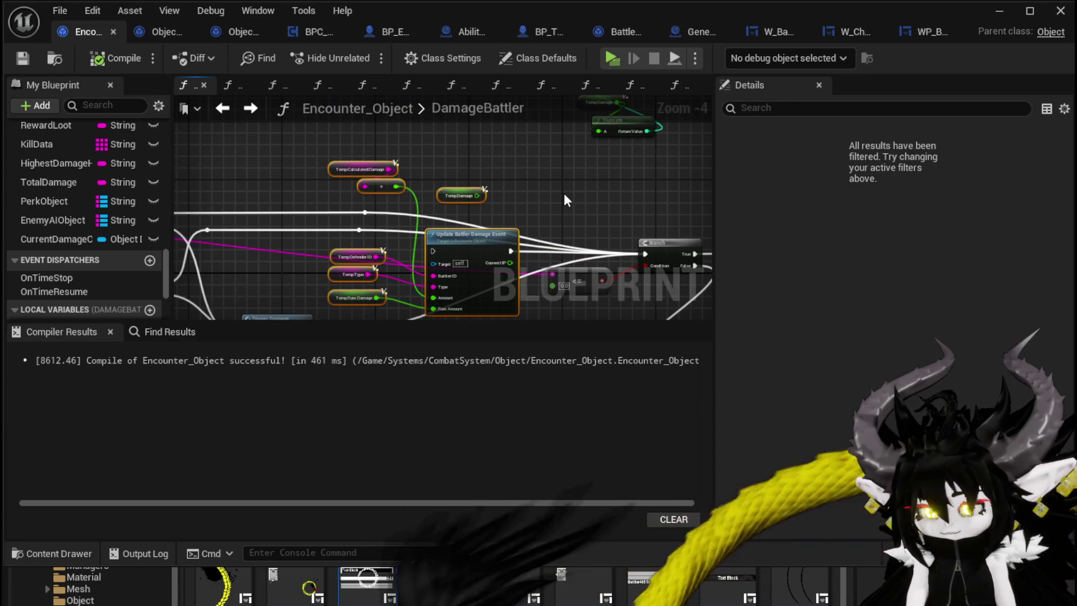
scroll(563, 193, "down", 1)
scroll(497, 151, "down", 1)
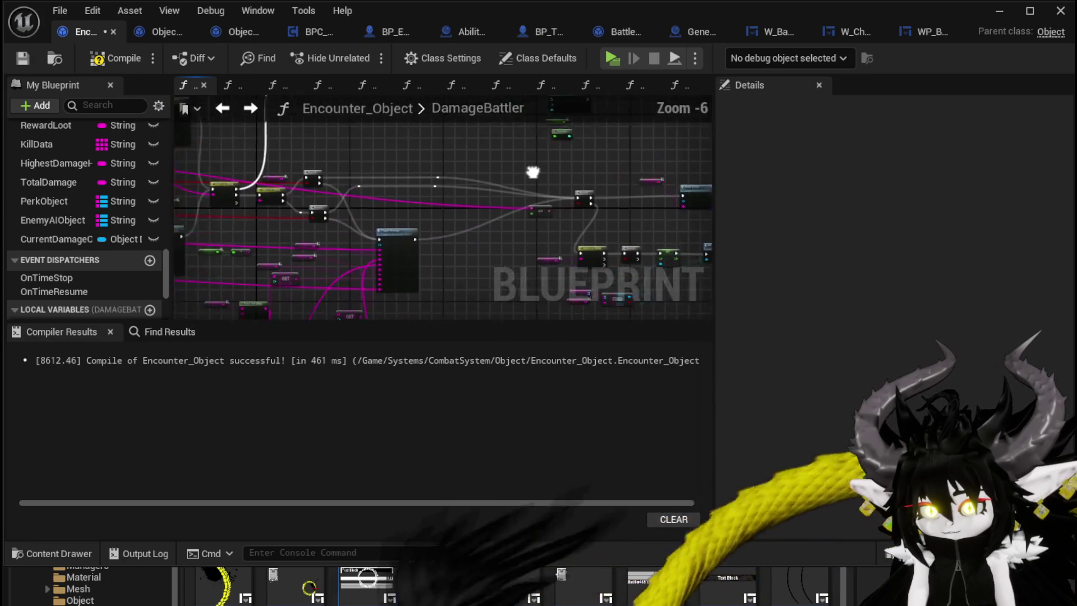
left_click_drag(501, 161, 603, 185)
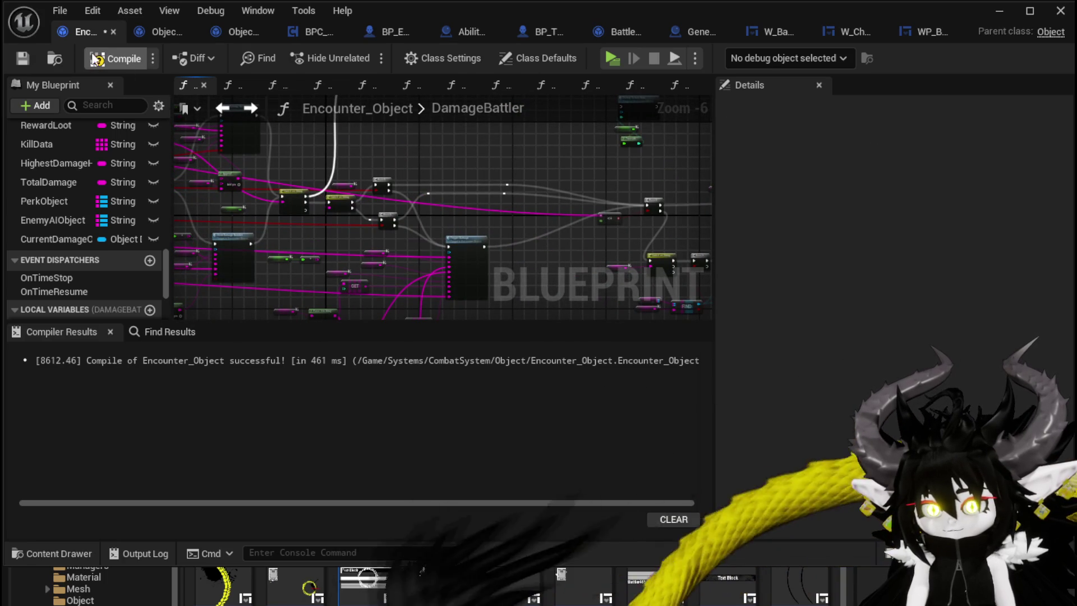
left_click(22, 58)
mouse_move(393, 202)
left_mouse_down()
mouse_move(504, 180)
mouse_move(471, 179)
left_mouse_up()
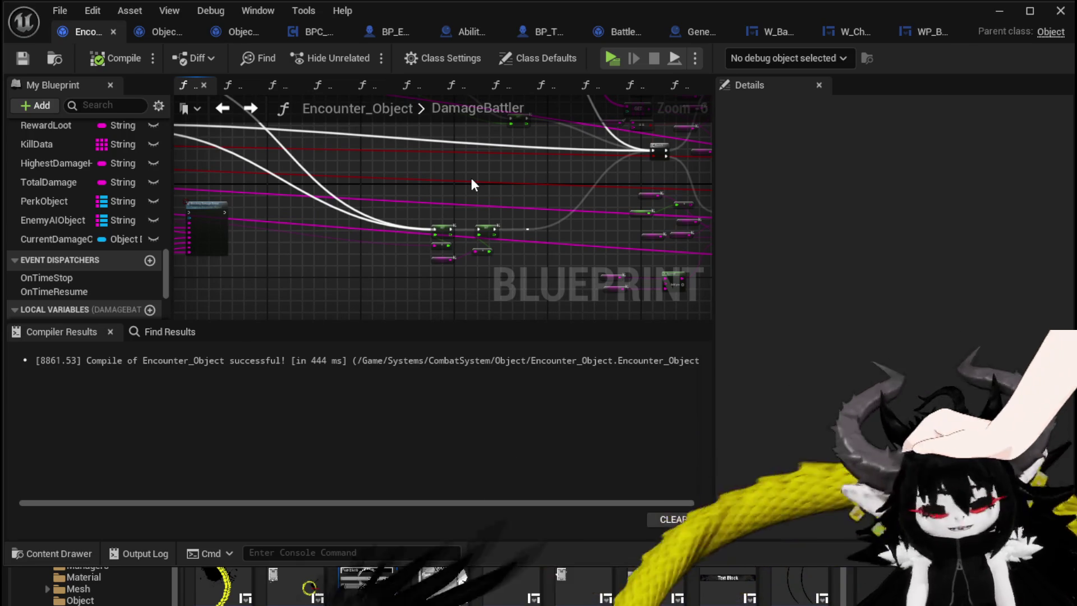
scroll(448, 187, "up", 2)
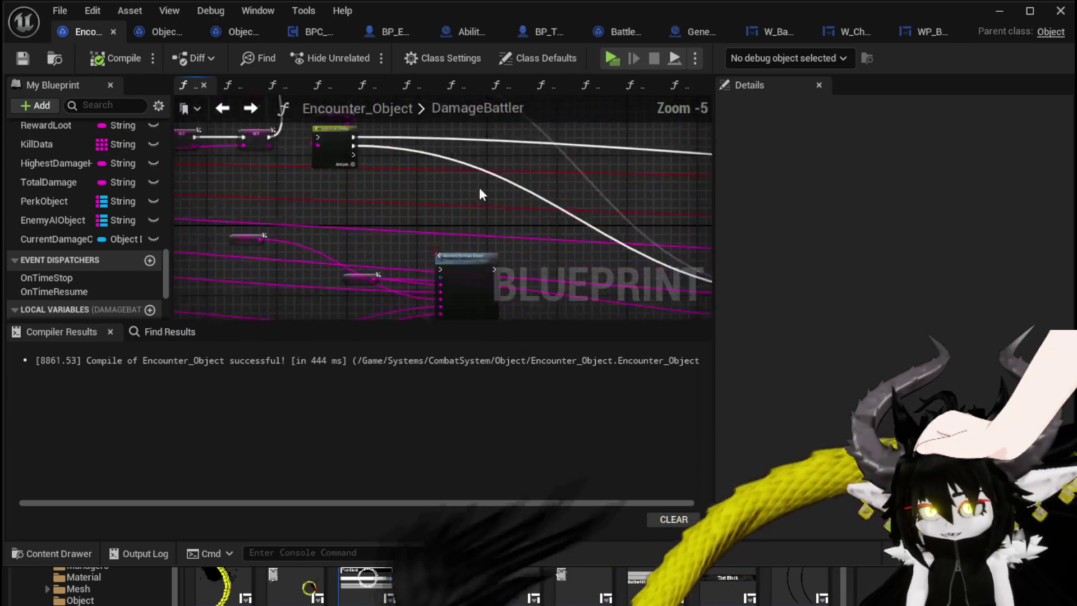
left_click(339, 258)
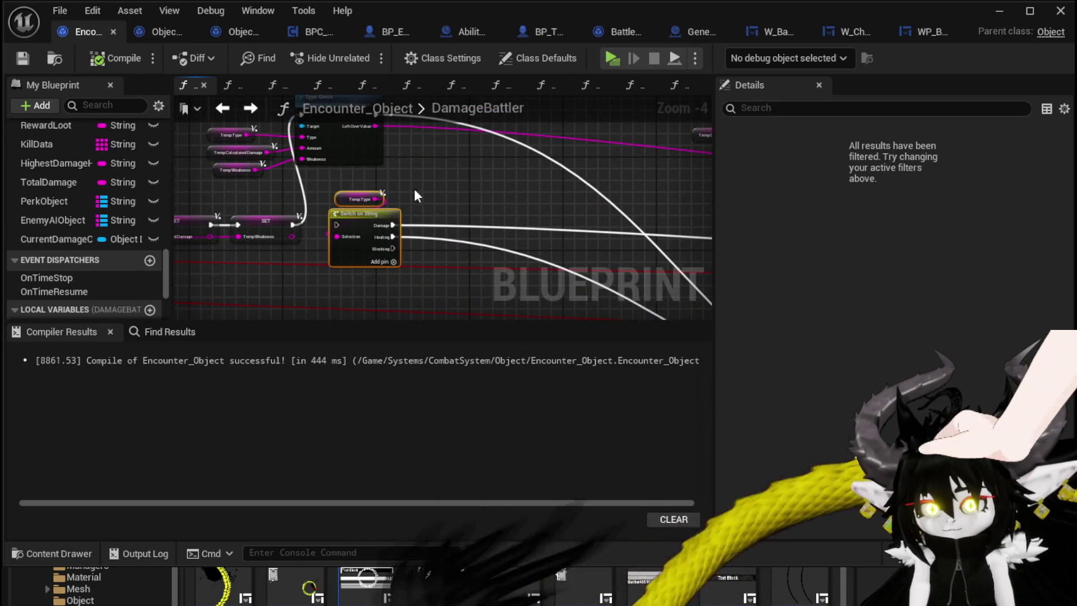
- Locate the Branch and Show Damage Number nodes and wire a pin into the Branch Condition
scroll(399, 184, "down", 2)
mouse_move(354, 188)
left_mouse_down()
mouse_move(306, 159)
mouse_move(264, 174)
mouse_move(293, 207)
mouse_move(303, 201)
left_mouse_up()
scroll(302, 201, "up", 3)
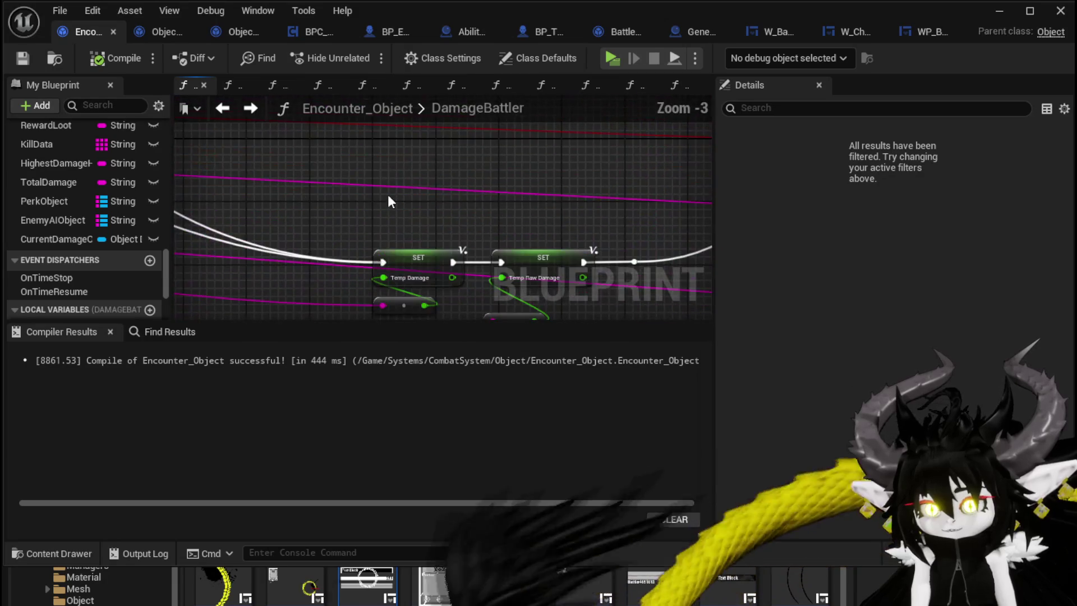
left_click_drag(452, 240, 388, 153)
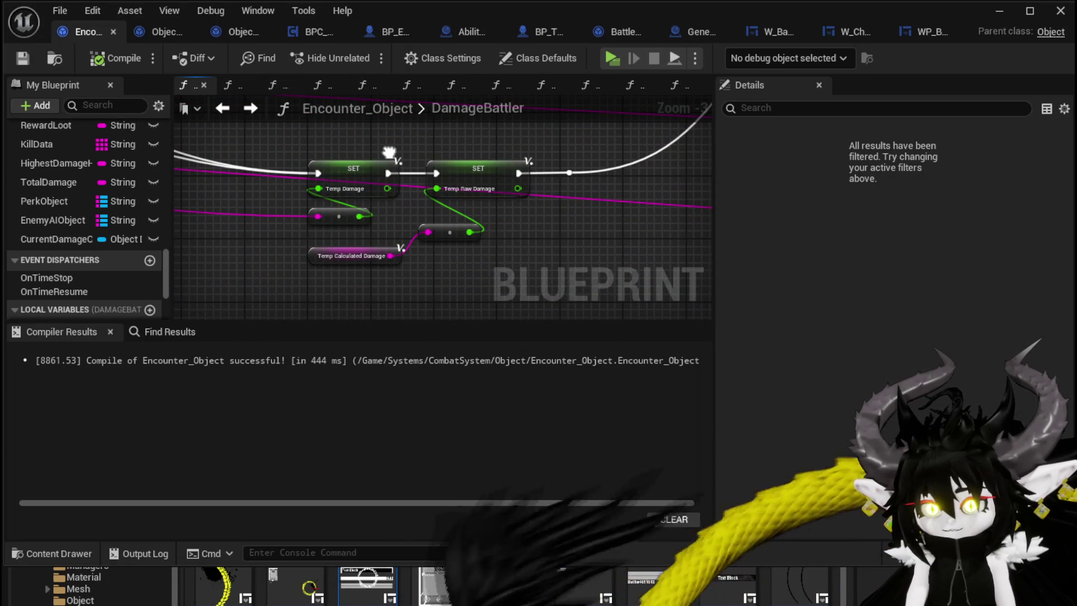
scroll(345, 209, "down", 2)
mouse_move(640, 121)
left_mouse_down()
mouse_move(368, 188)
mouse_move(276, 145)
mouse_move(288, 233)
mouse_move(222, 166)
left_mouse_up()
scroll(311, 184, "up", 2)
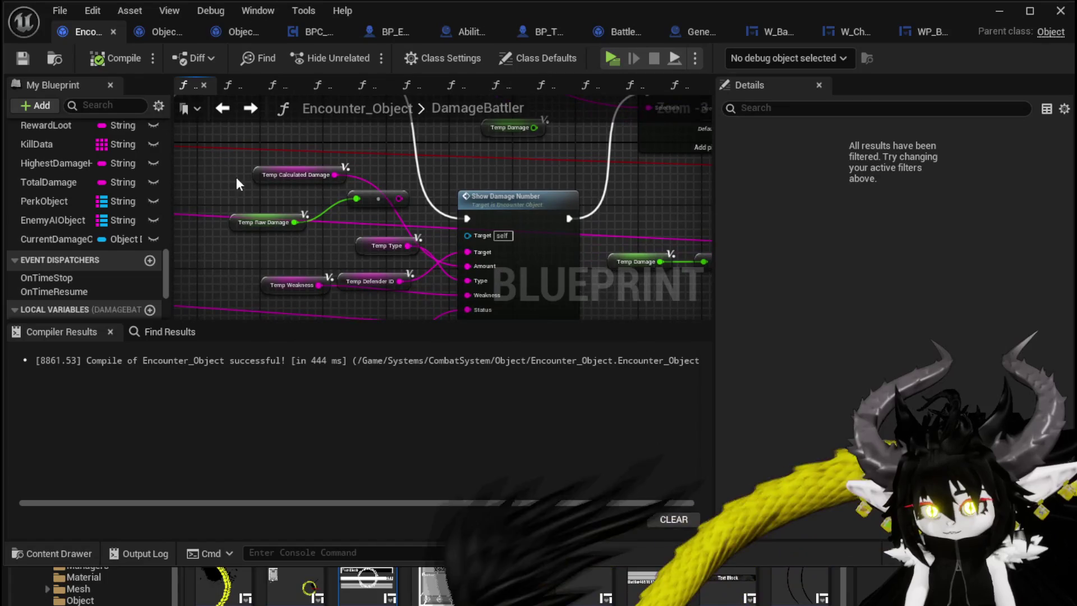
scroll(397, 205, "down", 2)
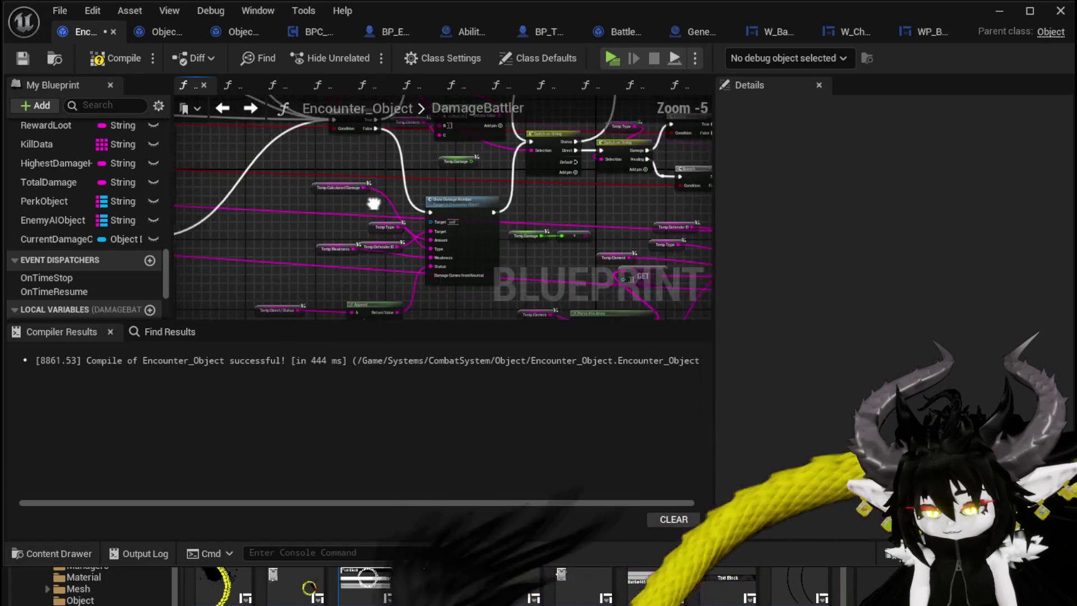
mouse_move(438, 218)
left_mouse_down()
mouse_move(502, 207)
mouse_move(371, 191)
mouse_move(453, 317)
left_mouse_up()
scroll(318, 142, "down", 2)
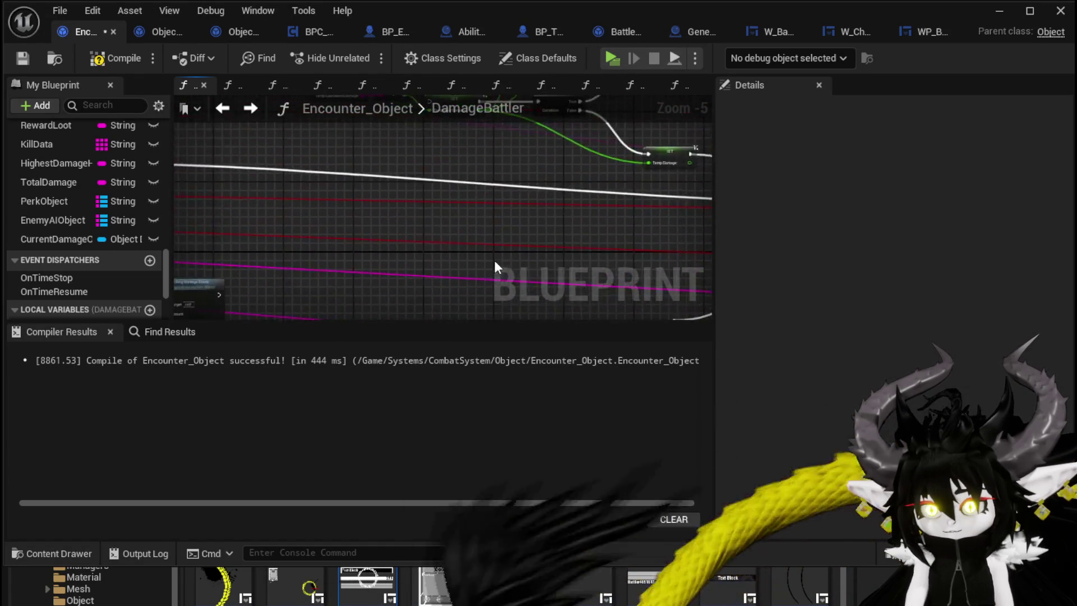
left_click_drag(499, 264, 296, 196)
scroll(249, 152, "up", 3)
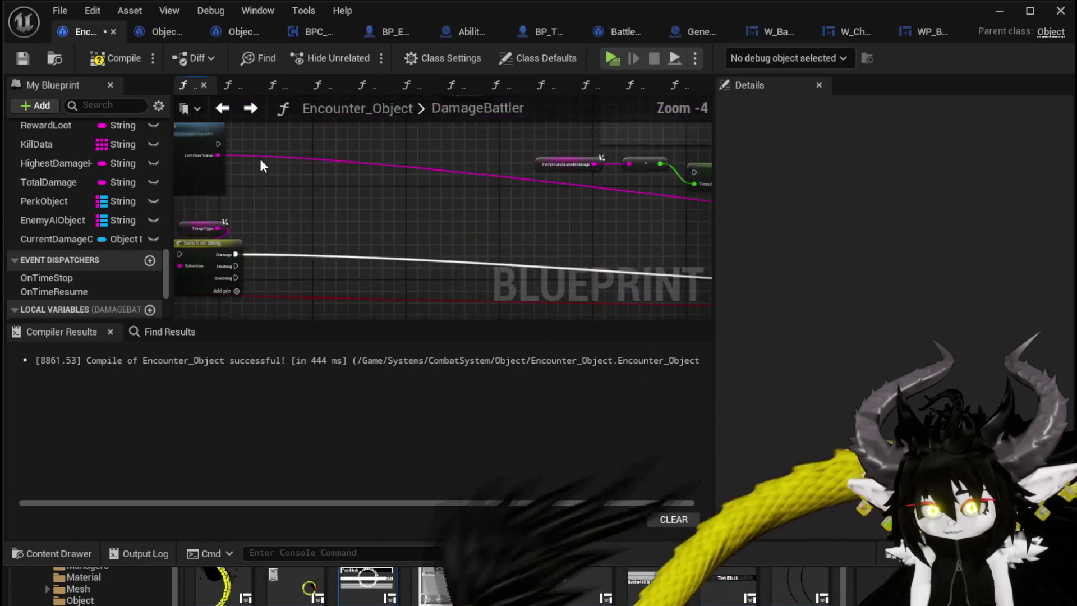
mouse_move(257, 172)
left_mouse_down()
mouse_move(449, 304)
mouse_move(557, 147)
mouse_move(683, 165)
left_mouse_up()
mouse_move(540, 160)
left_mouse_down()
mouse_move(532, 152)
mouse_move(477, 315)
mouse_move(439, 247)
left_mouse_up()
- Look over the surrounding nodes and save Encounter_Object
scroll(435, 239, "down", 2)
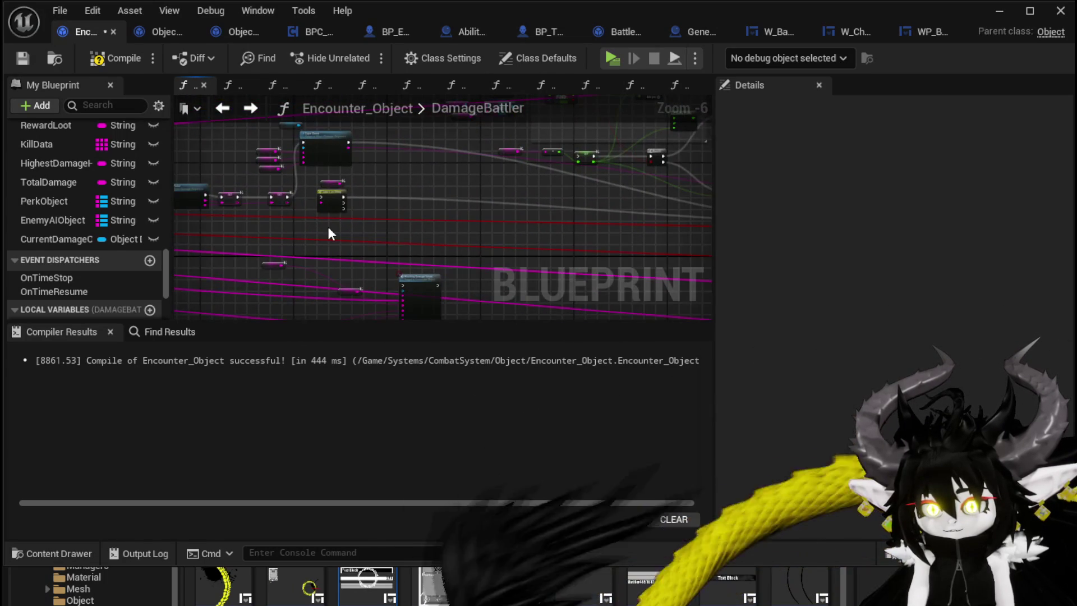
mouse_move(506, 218)
left_mouse_down()
mouse_move(216, 222)
mouse_move(452, 259)
mouse_move(518, 232)
mouse_move(402, 242)
left_mouse_up()
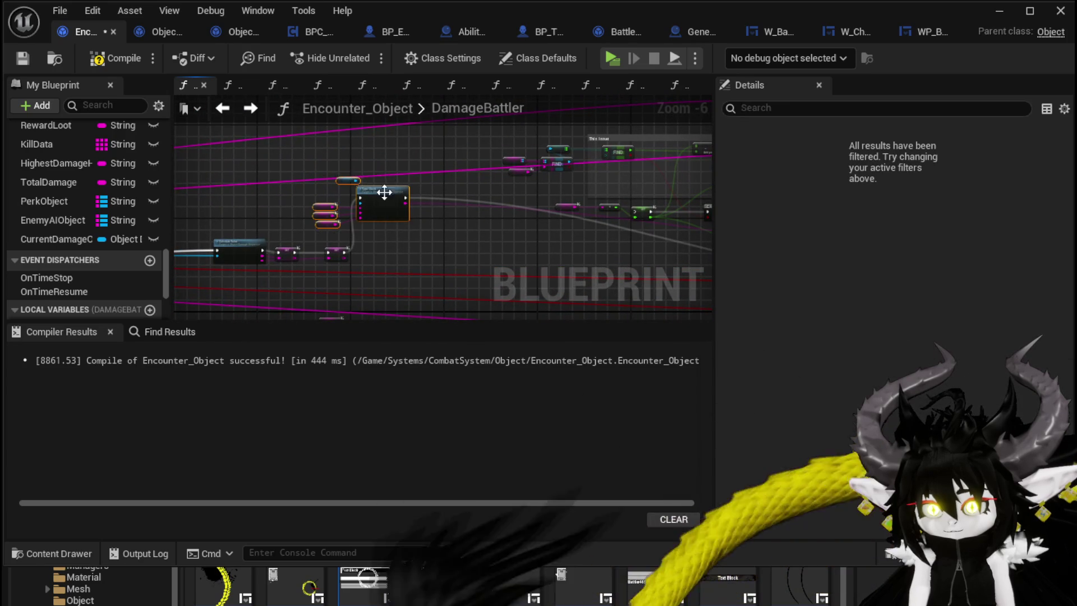
mouse_move(440, 243)
left_mouse_down()
mouse_move(300, 198)
mouse_move(381, 214)
mouse_move(61, 209)
left_mouse_up()
left_click_drag(679, 187, 171, 84)
left_click(34, 58)
scroll(482, 218, "up", 3)
mouse_move(472, 208)
left_mouse_down()
mouse_move(562, 191)
mouse_move(600, 136)
mouse_move(584, 277)
left_mouse_up()
scroll(562, 191, "down", 2)
scroll(568, 239, "down", 2)
mouse_move(569, 239)
left_mouse_down()
mouse_move(481, 216)
mouse_move(363, 207)
mouse_move(310, 250)
mouse_move(513, 212)
mouse_move(268, 167)
left_mouse_up()
scroll(512, 212, "down", 3)
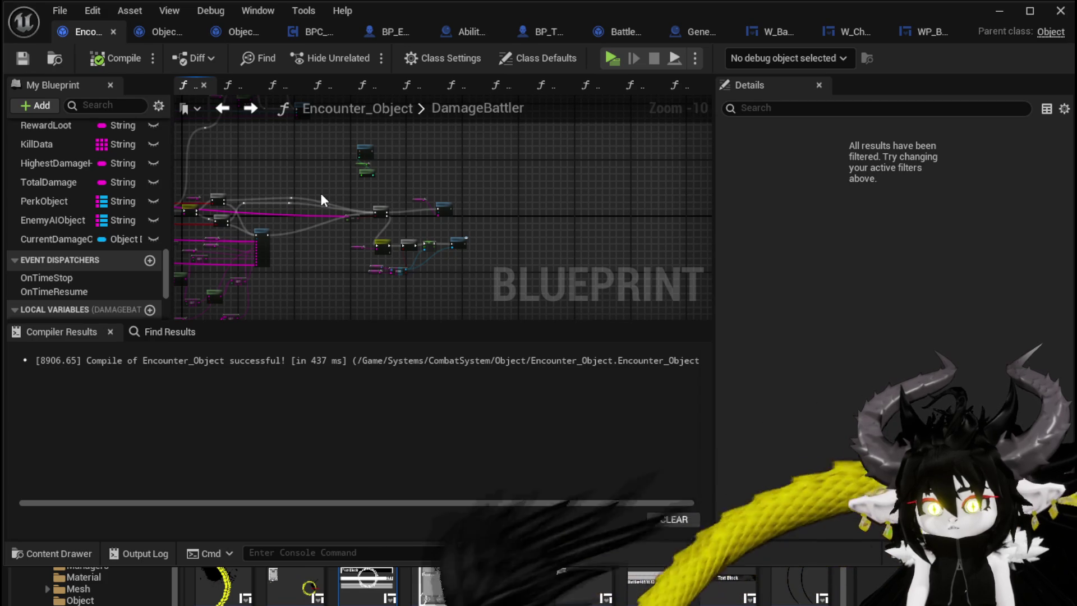
scroll(321, 195, "up", 3)
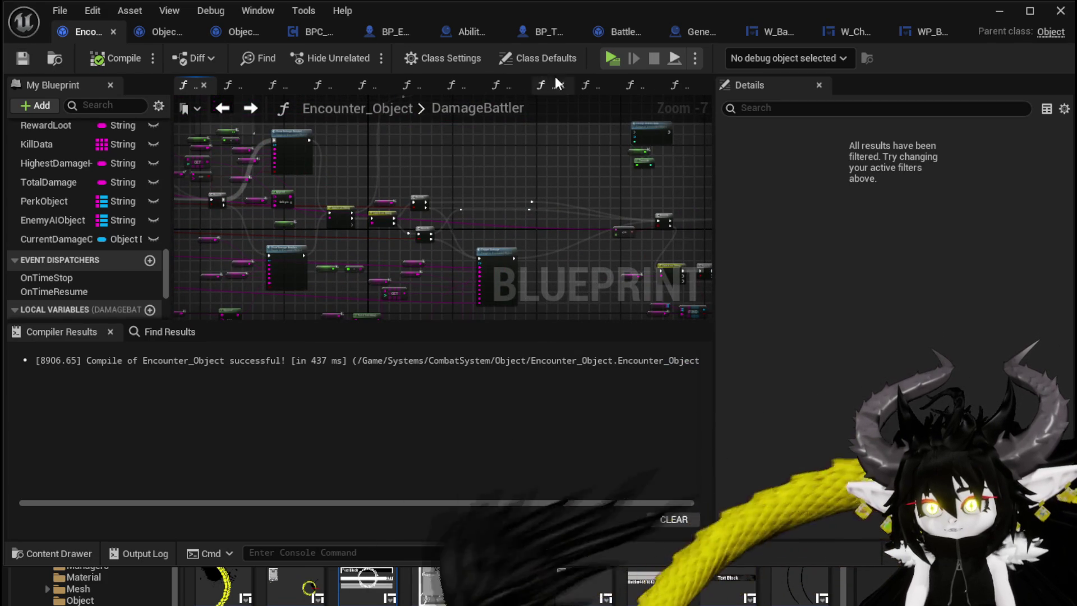
- In the TypeCheck graph, delete the reroute node below Update Battler Damage Event and compile
left_click(168, 31)
scroll(550, 217, "down", 2)
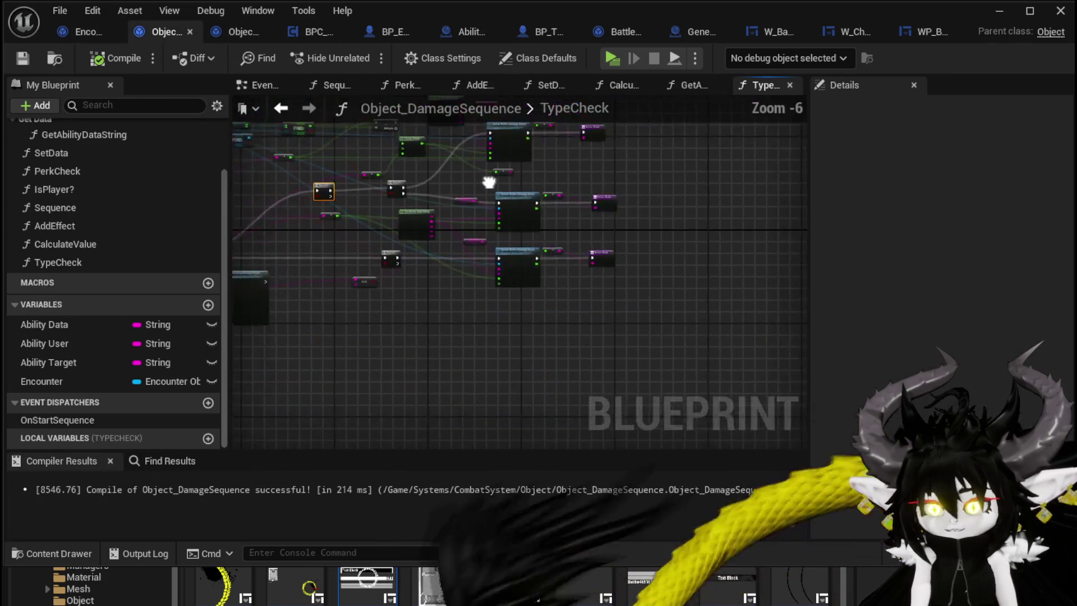
scroll(493, 236, "up", 3)
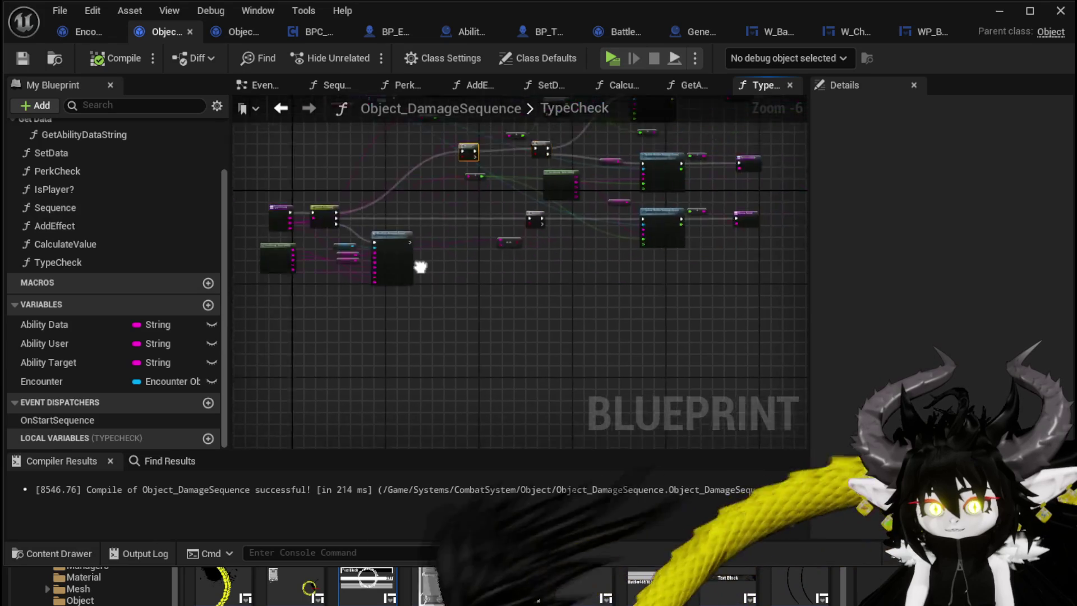
left_click_drag(489, 280, 348, 331)
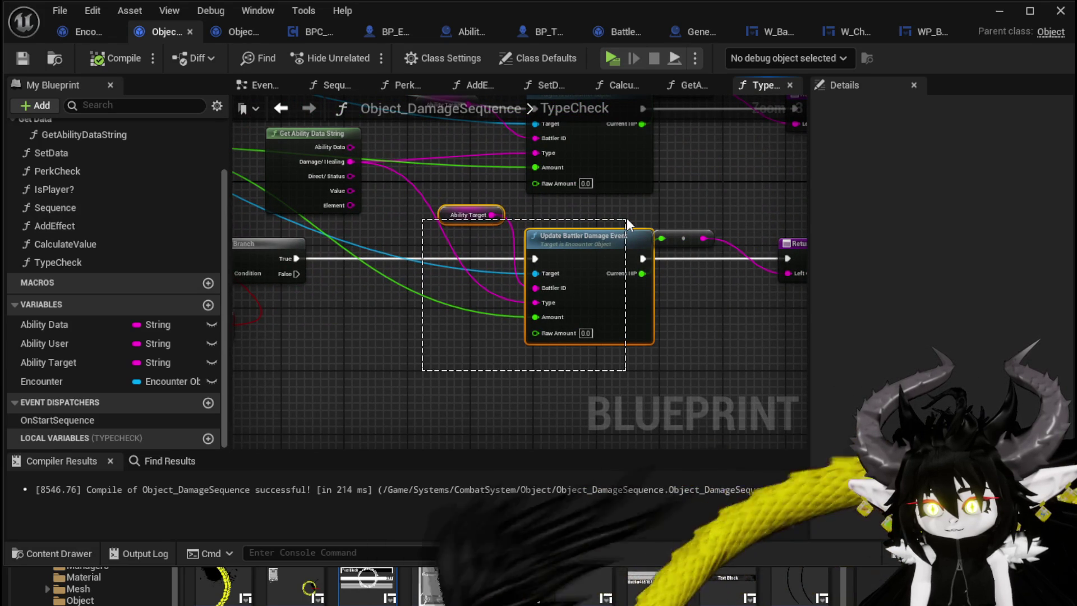
left_click_drag(627, 218, 682, 208)
left_click_drag(303, 130, 405, 217)
mouse_move(679, 298)
left_mouse_down()
mouse_move(445, 223)
mouse_move(546, 226)
mouse_move(366, 278)
mouse_move(501, 261)
mouse_move(533, 282)
left_mouse_up()
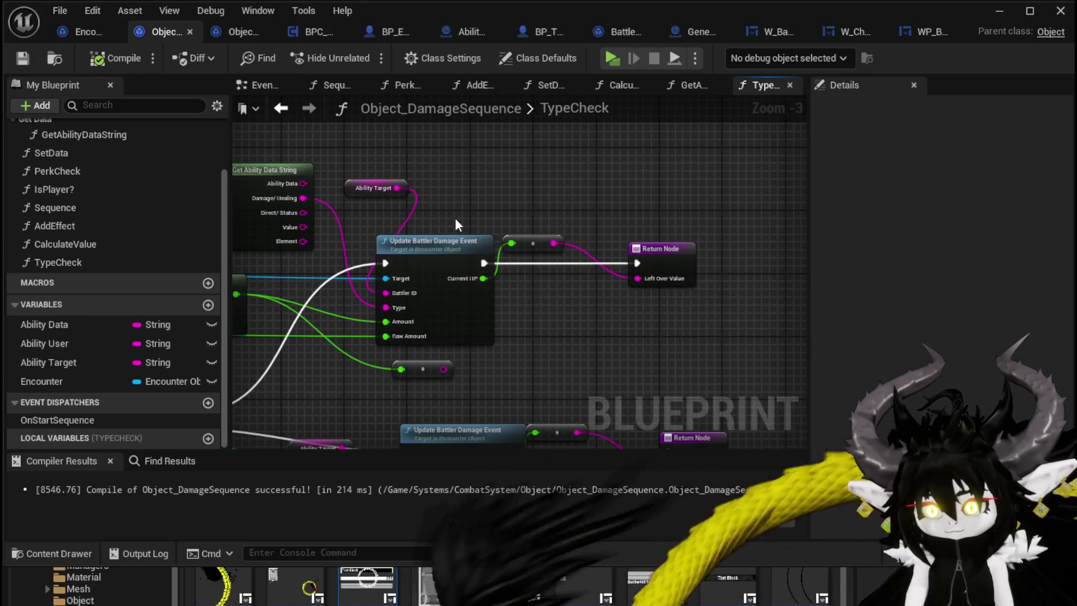
left_click_drag(456, 218, 581, 207)
mouse_move(316, 190)
left_mouse_down()
mouse_move(371, 148)
mouse_move(334, 133)
left_mouse_up()
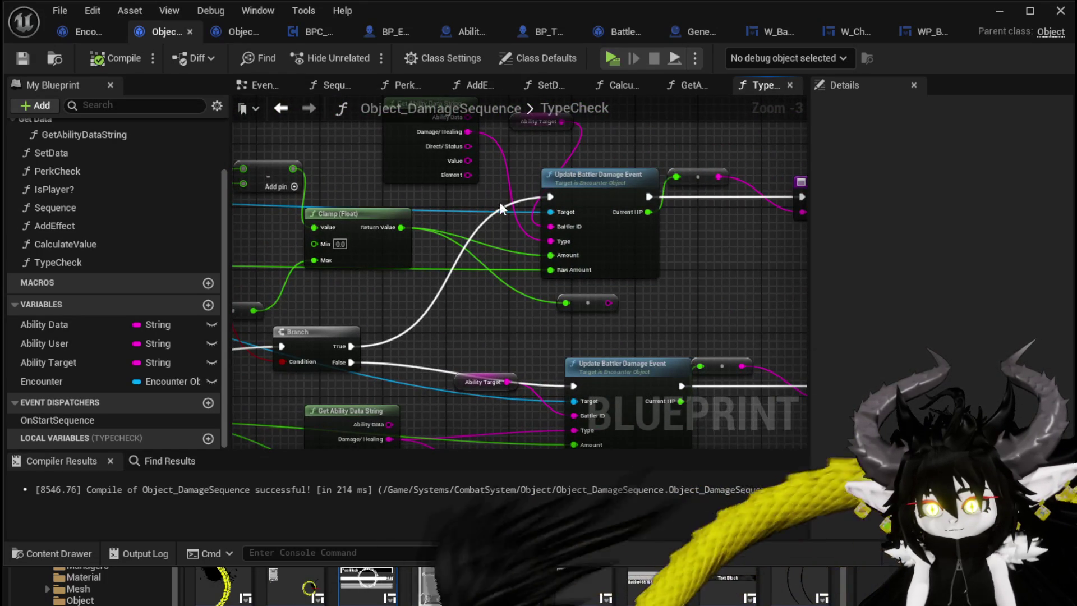
key("Delete")
left_click_drag(699, 301, 660, 348)
left_click(96, 60)
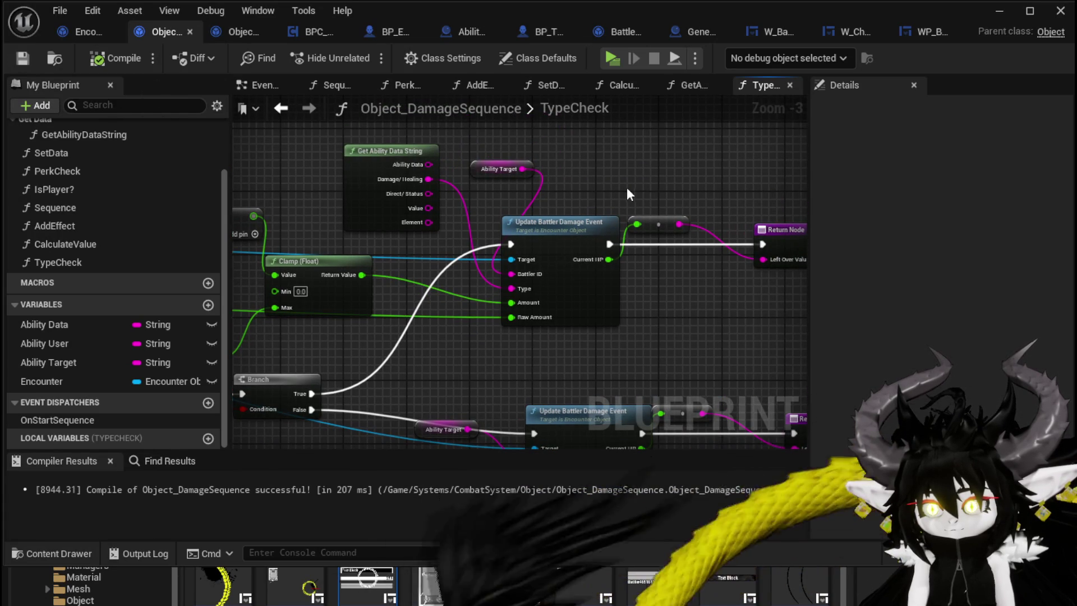
- Rearrange the conversion node, Get Ability Data String and Ability Target beside the damage event
mouse_move(627, 187)
left_mouse_down()
mouse_move(747, 136)
mouse_move(797, 136)
mouse_move(578, 129)
left_mouse_up()
left_click_drag(605, 308, 522, 154)
left_click_drag(567, 205, 614, 260)
left_click_drag(404, 192, 467, 179)
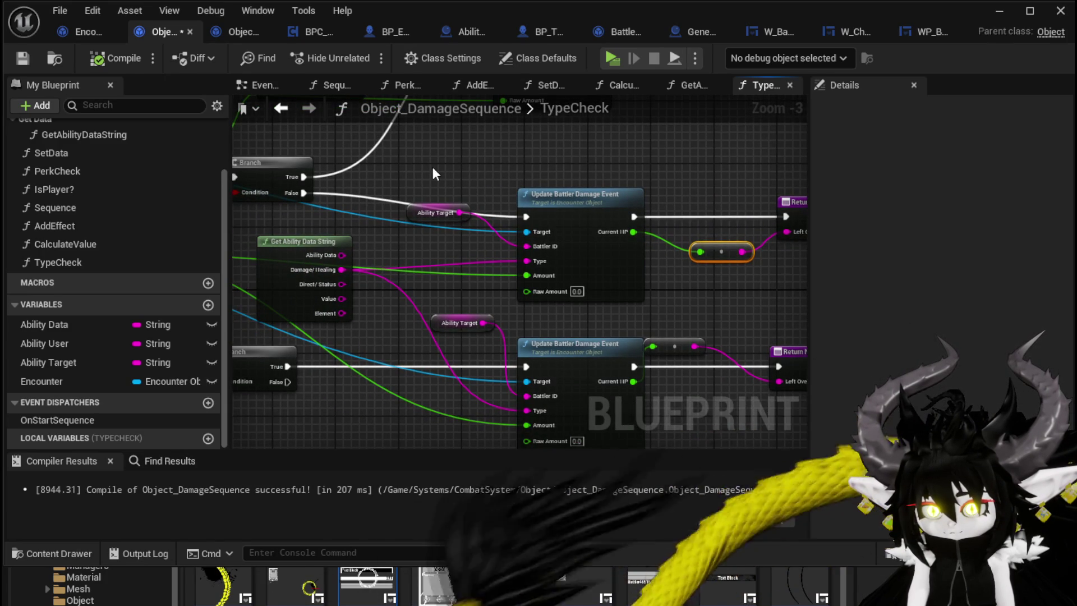
left_click_drag(318, 244, 426, 237)
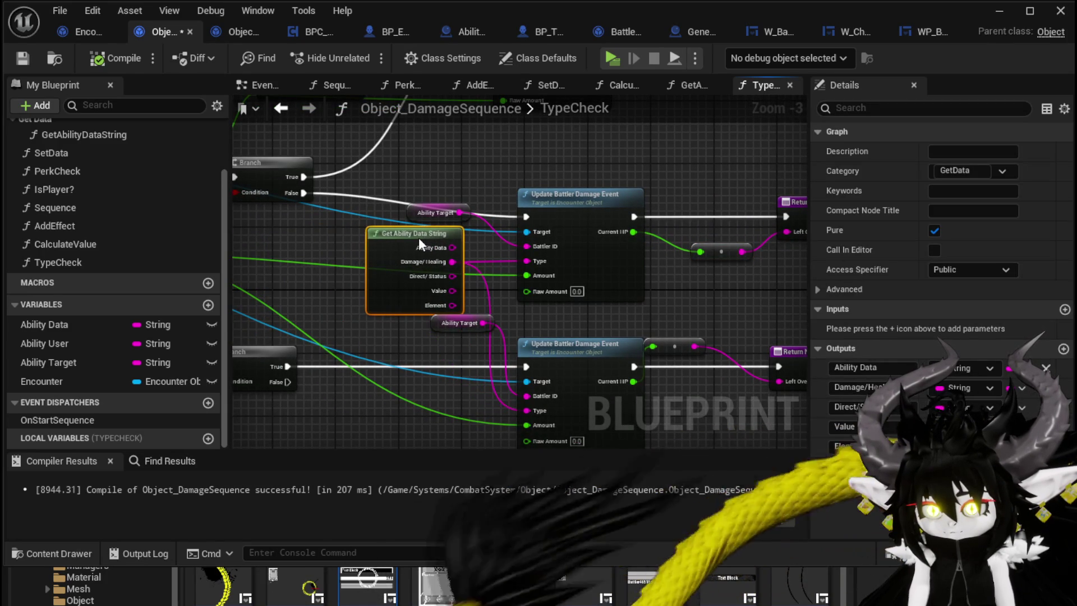
mouse_move(455, 323)
left_mouse_down()
mouse_move(427, 360)
mouse_move(395, 342)
mouse_move(394, 267)
left_mouse_up()
- Paste a copy of Get Ability Data String, wire its Damage/Healing into Type, and compile
left_click(399, 303)
key("ctrl+c")
key("ctrl+v")
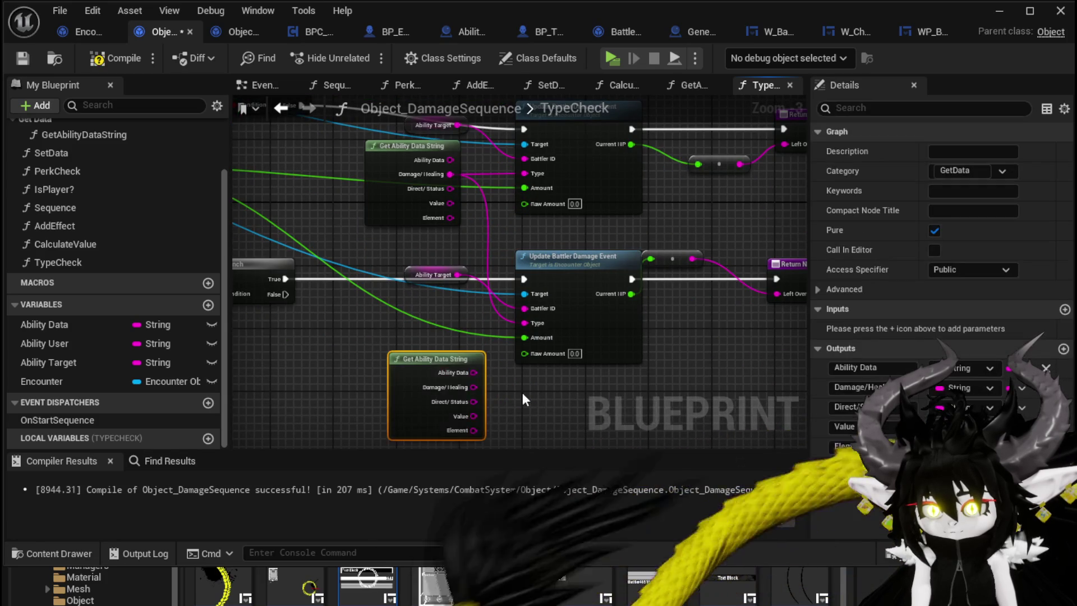
mouse_move(473, 387)
left_mouse_down()
mouse_move(526, 325)
mouse_move(445, 382)
mouse_move(444, 336)
left_mouse_up()
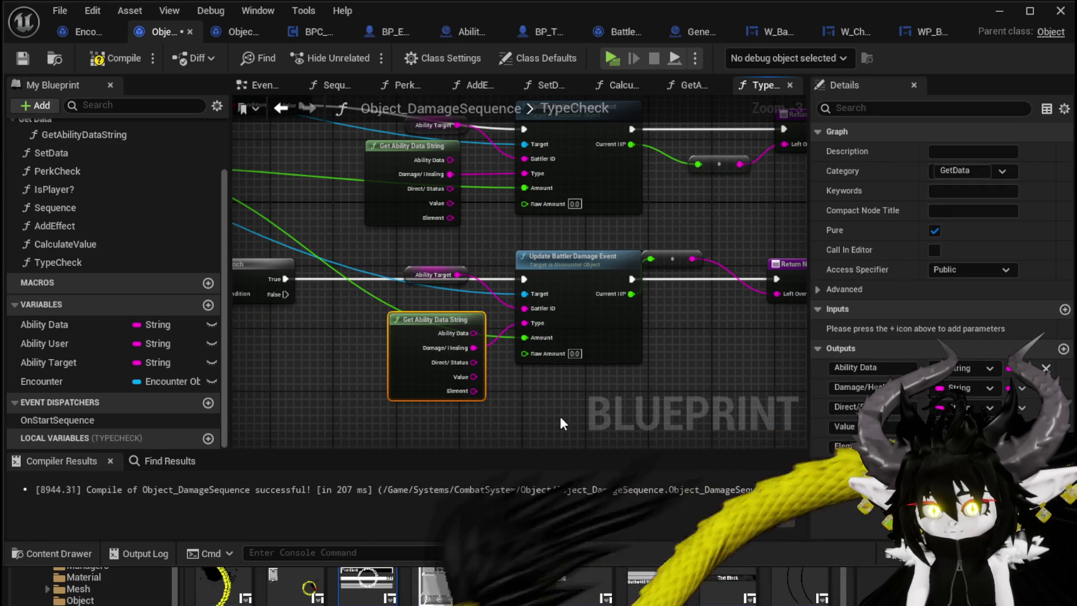
left_click(117, 61)
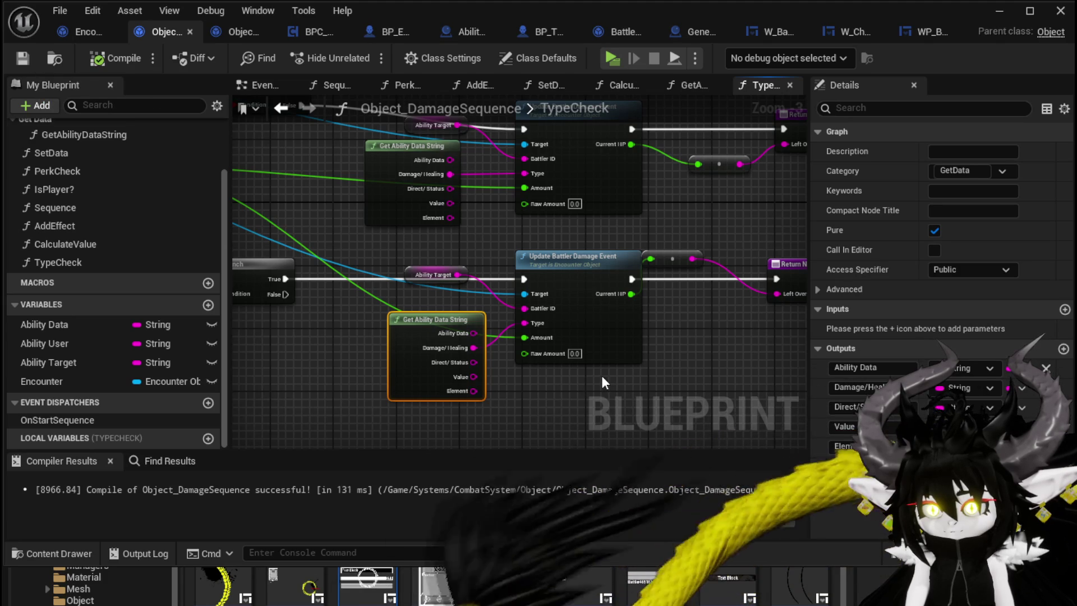
left_click_drag(672, 257, 696, 259)
left_click_drag(371, 424, 571, 261)
right_click(571, 261)
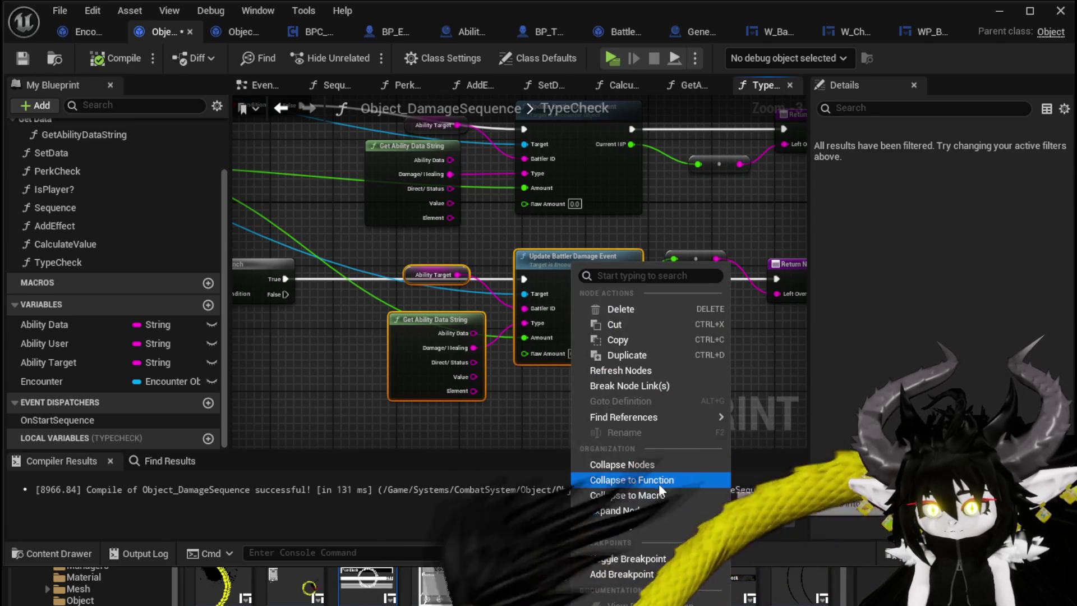
- Collapse the selected nodes into a new function named ApplyDirectValue and reposition its call node
left_click(624, 479)
type("DealD")
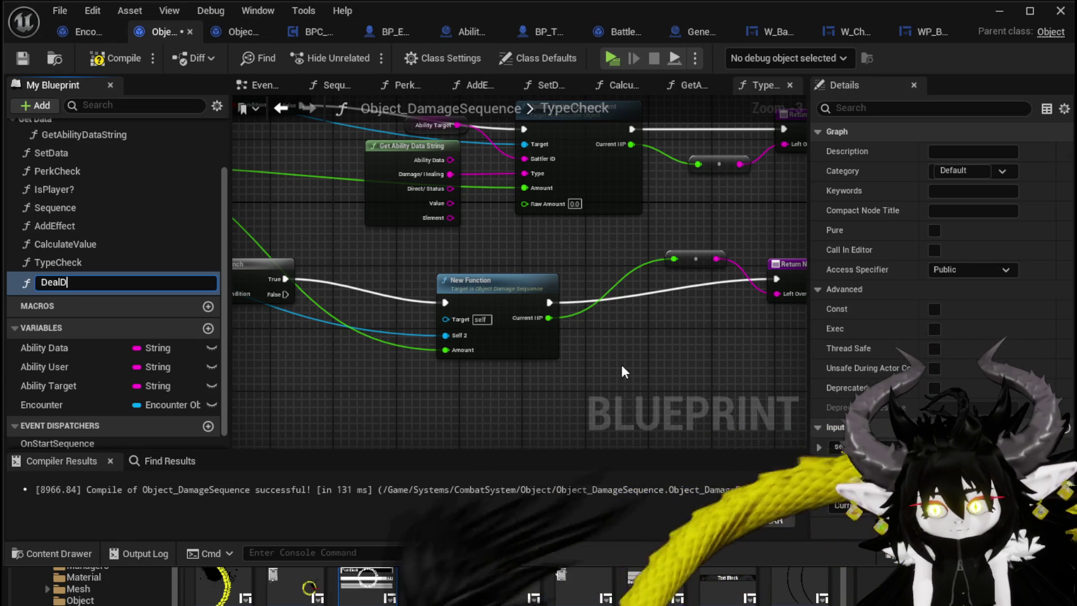
key("BackSpace")
key("BackSpace")
key("BackSpace")
key("BackSpace")
type("Apply")
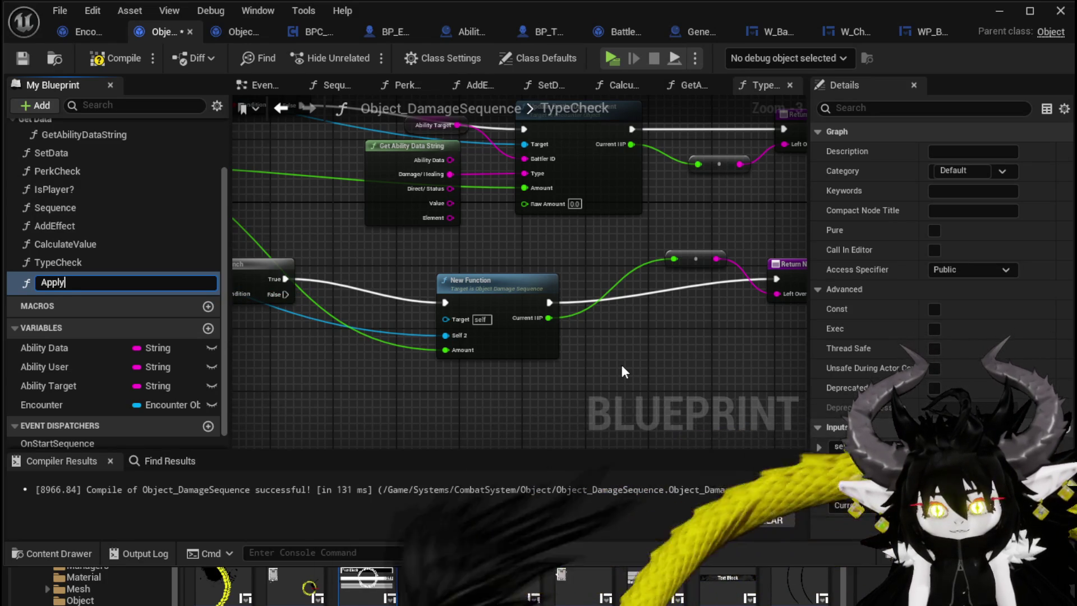
type("D")
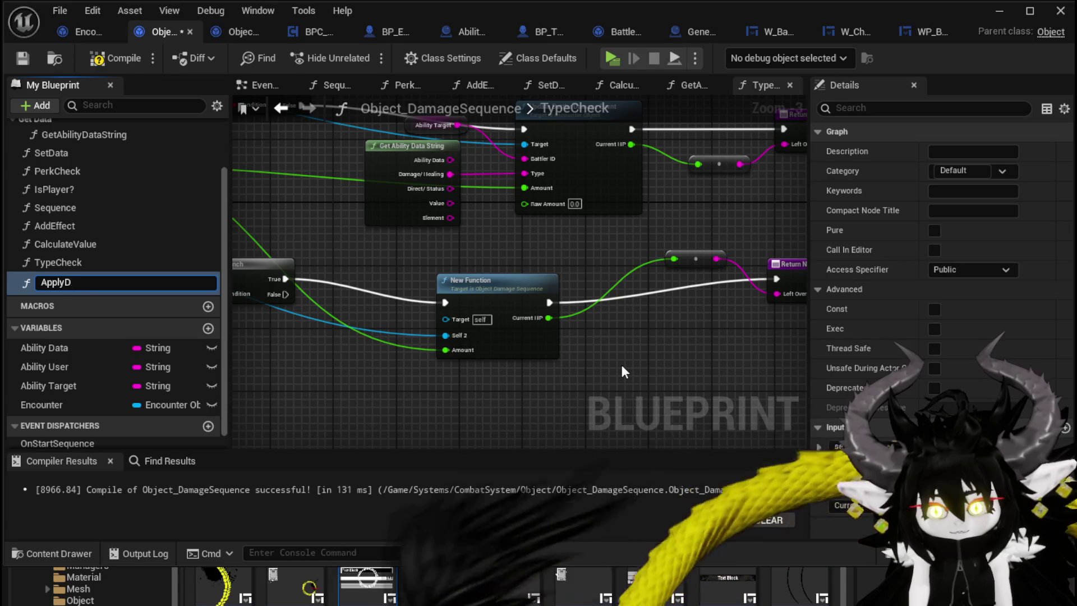
type("irectValue")
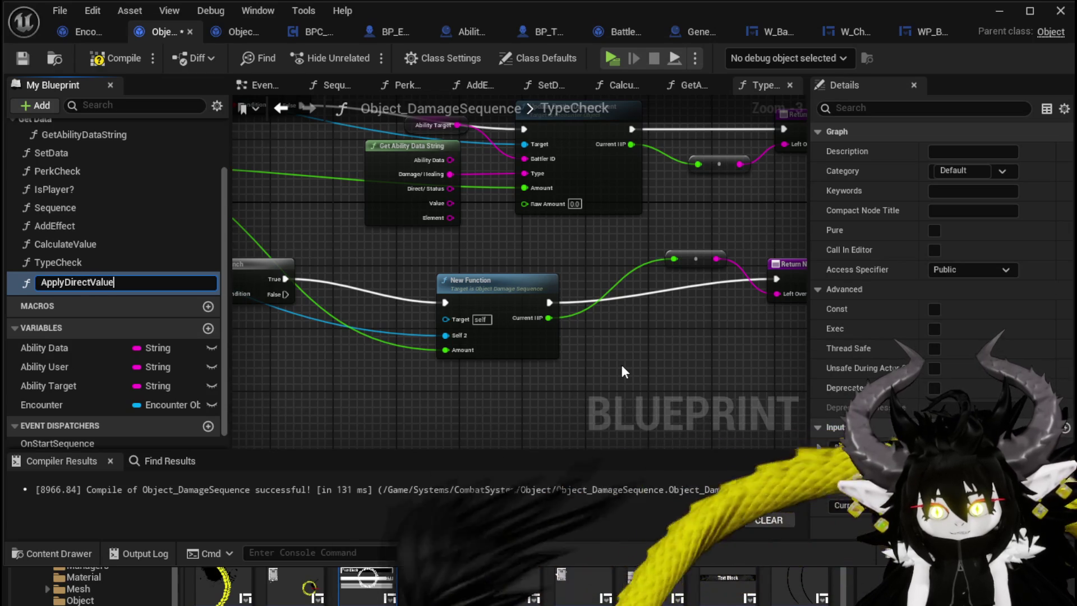
key("Return")
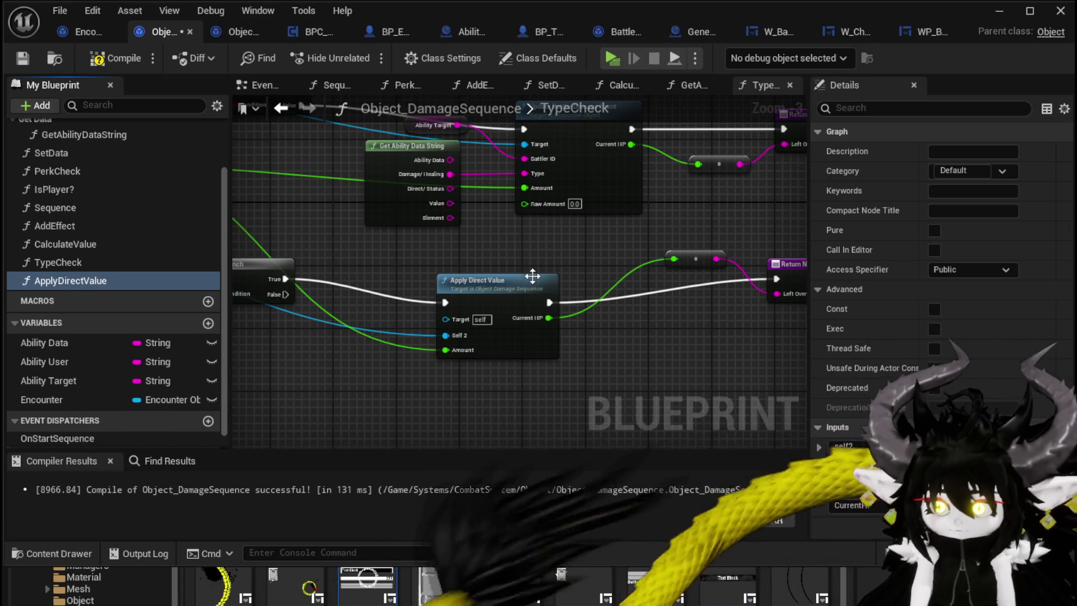
left_click_drag(511, 286, 535, 271)
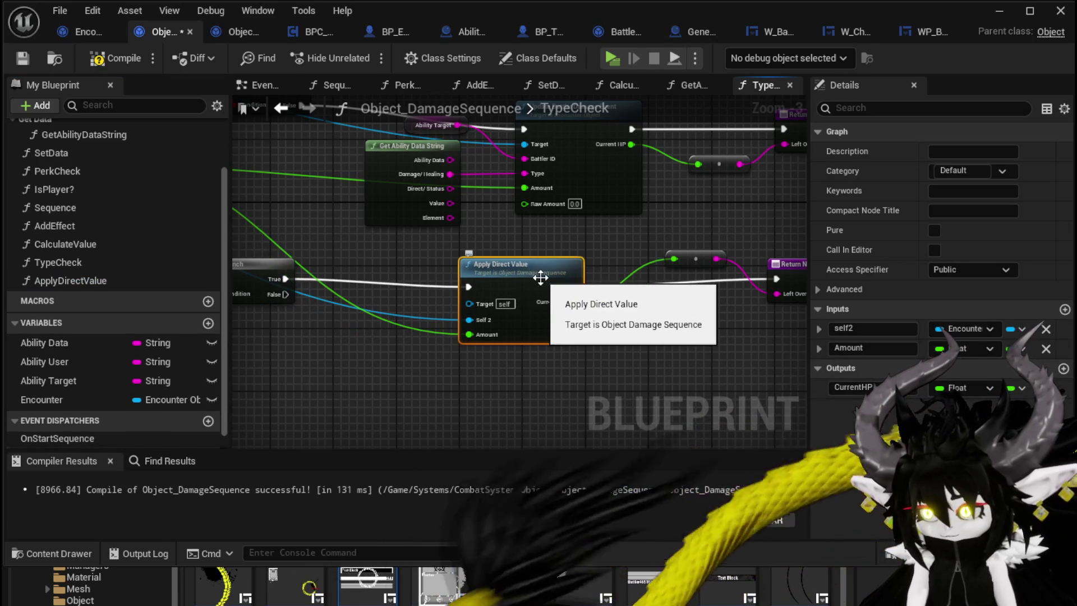
- Inside ApplyDirectValue, wire an Encounter getter into the damage event's Target and remove the Self 2 input
double_click(552, 302)
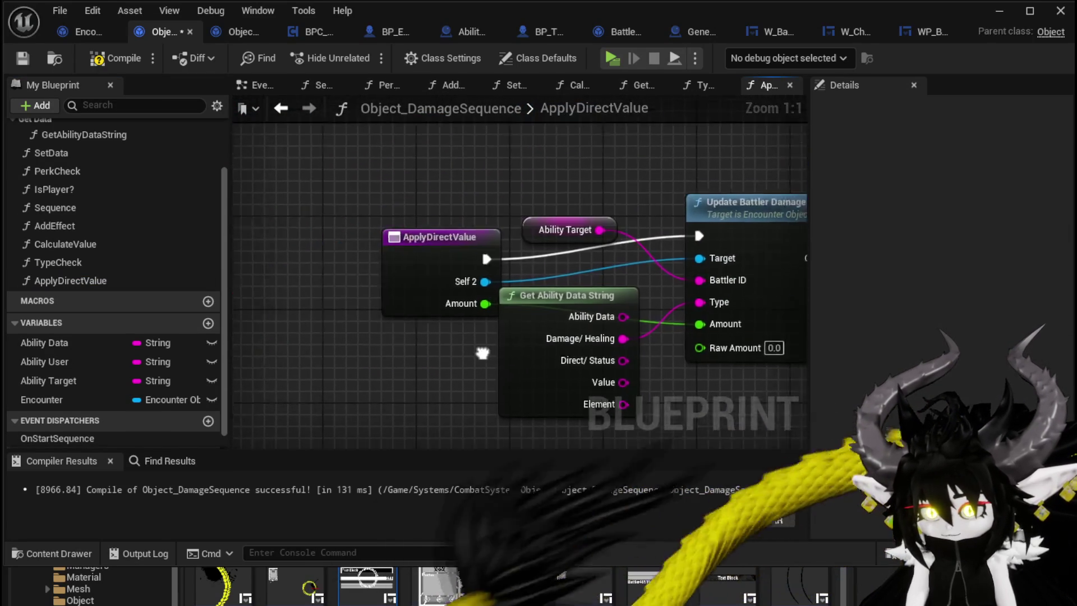
left_click_drag(387, 247, 426, 274)
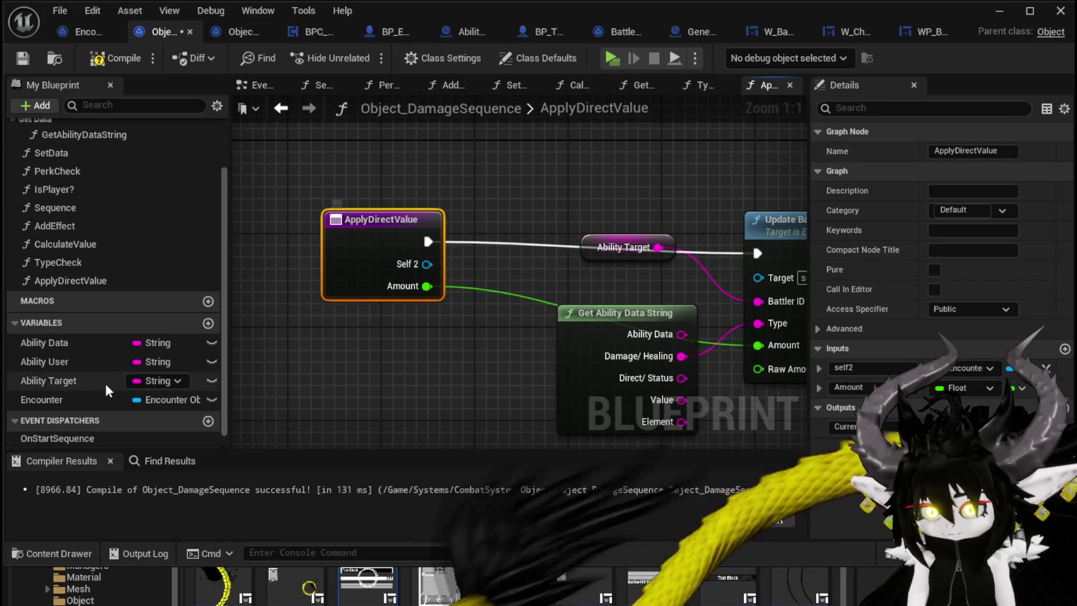
mouse_move(60, 396)
left_mouse_down()
mouse_move(583, 150)
mouse_move(758, 275)
left_mouse_up()
left_click(598, 158)
left_click(348, 242)
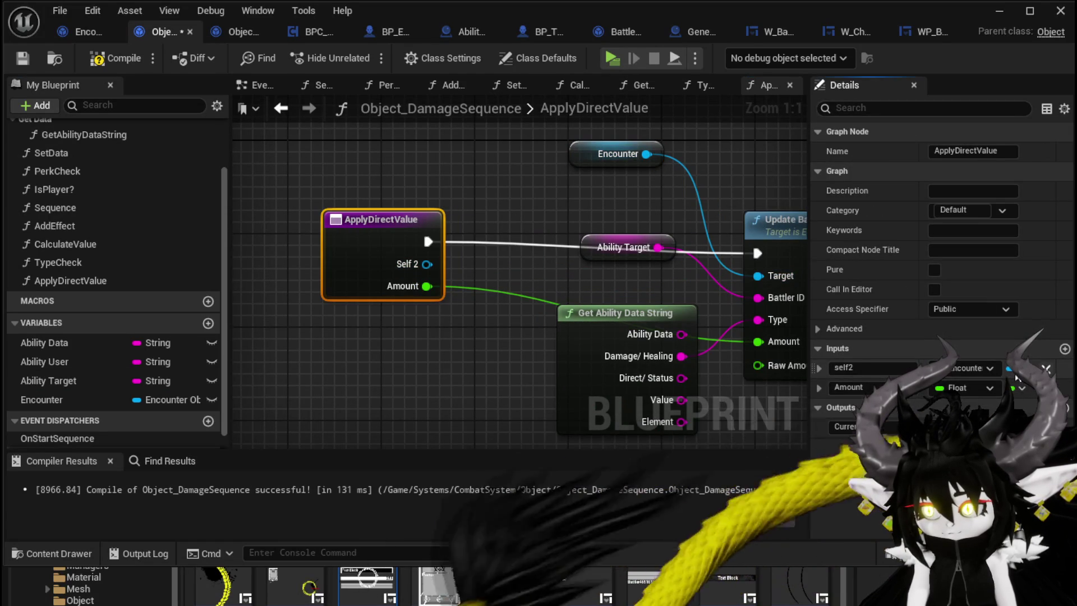
left_click(1046, 369)
left_click(103, 58)
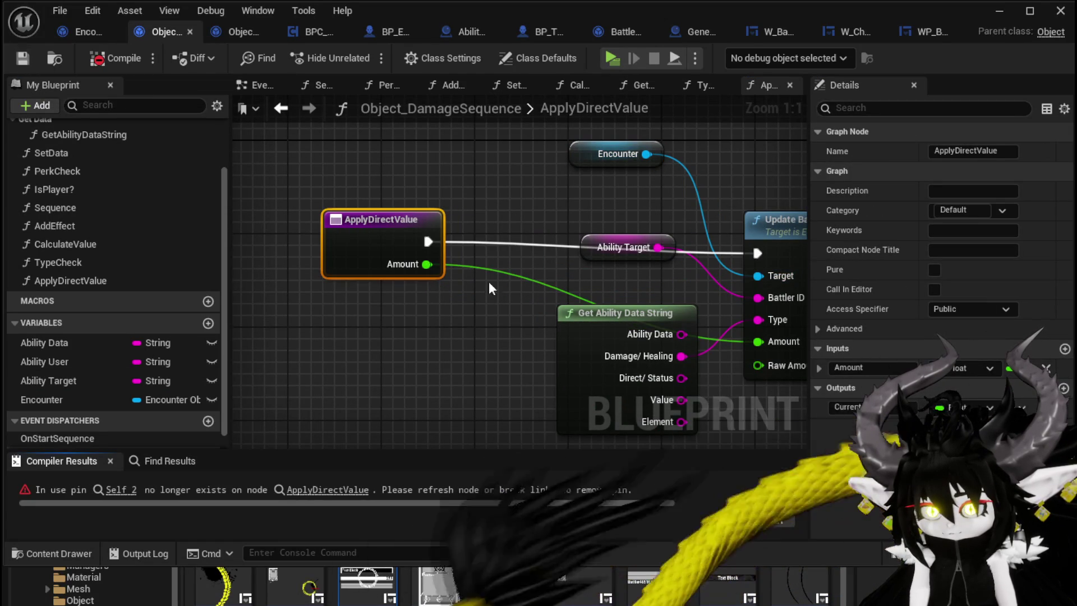
- Refresh the Apply Direct Value call in TypeCheck to drop the stale Self 2 pin, then compile
double_click(322, 209)
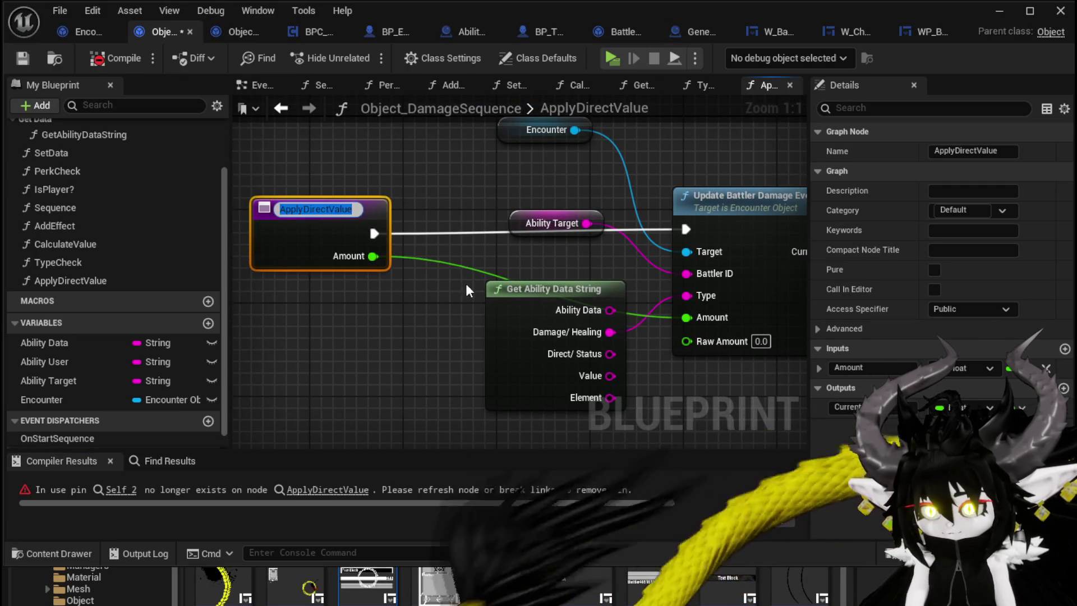
left_click(252, 309)
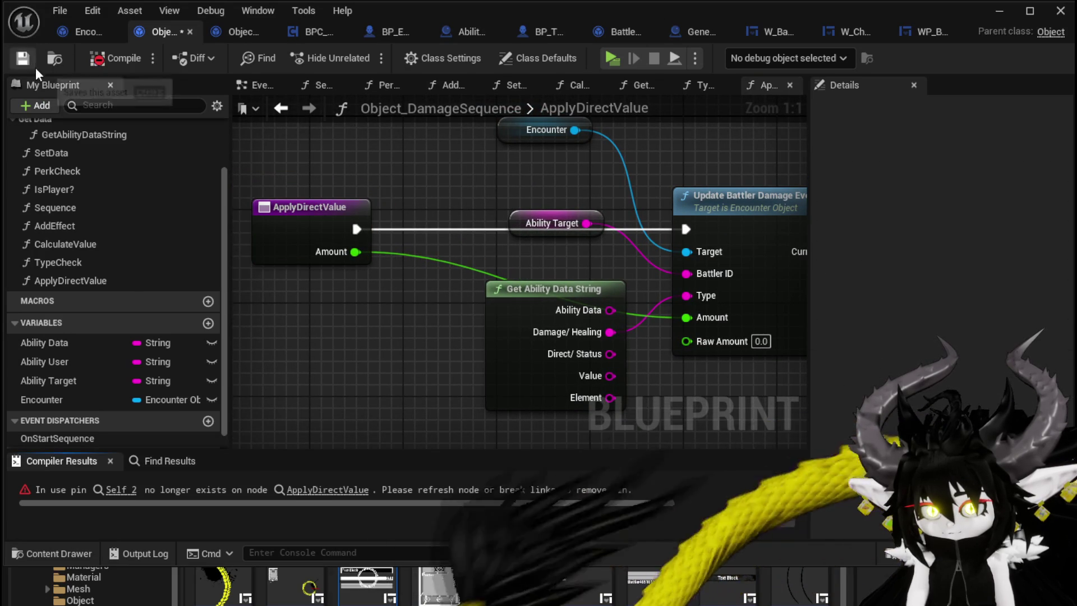
left_click(118, 490)
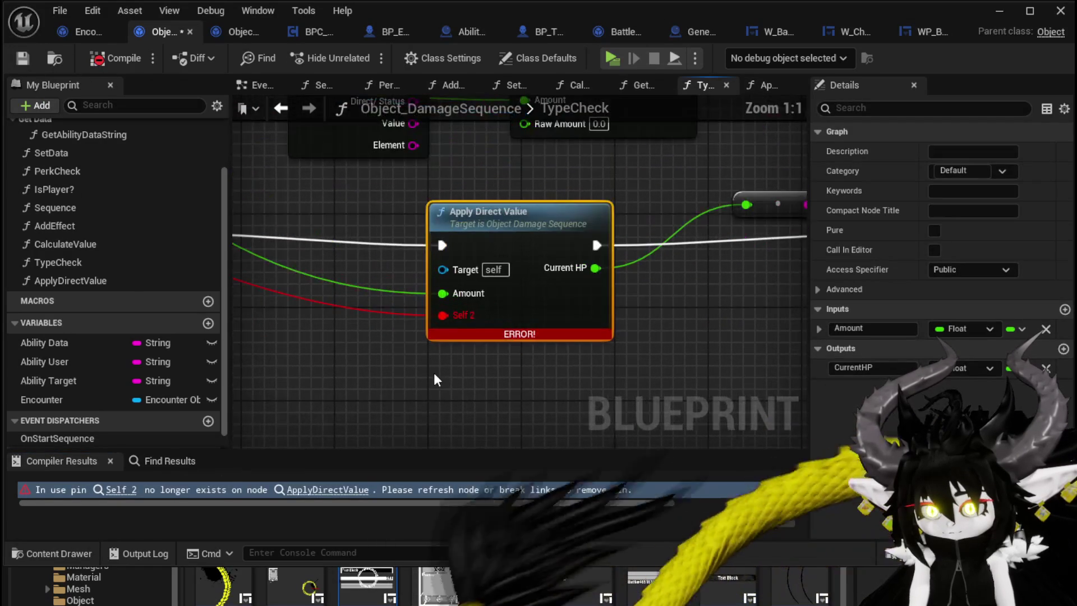
left_click(444, 318, "alt")
scroll(348, 322, "down", 3)
left_click_drag(345, 332, 460, 388)
left_click(112, 64)
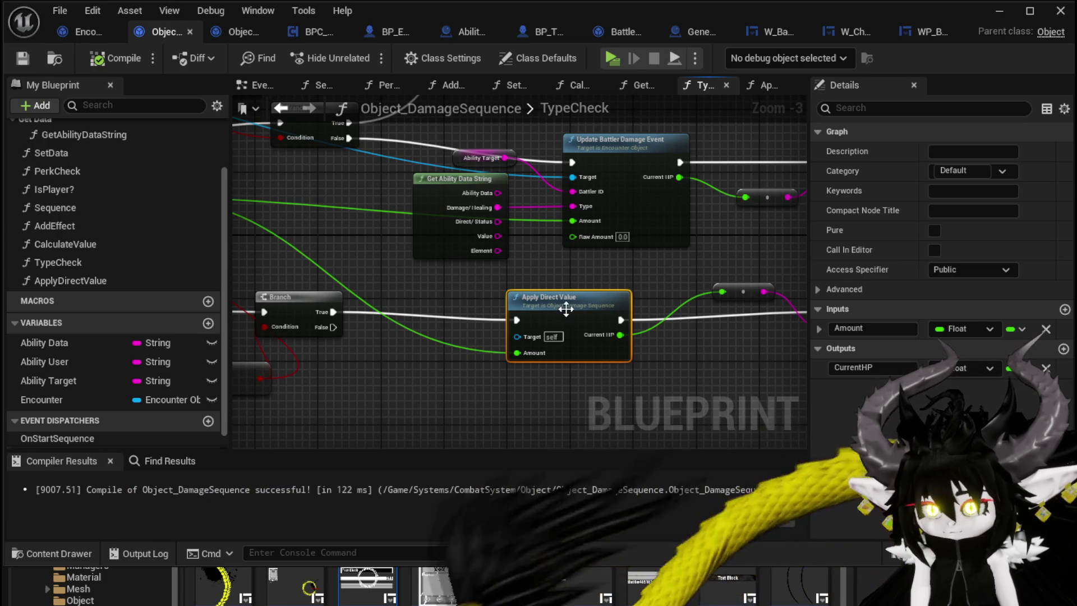
- Add a new input to the ApplyDirectValue entry node and name it ShieldHit
double_click(566, 308)
left_click_drag(474, 263, 494, 222)
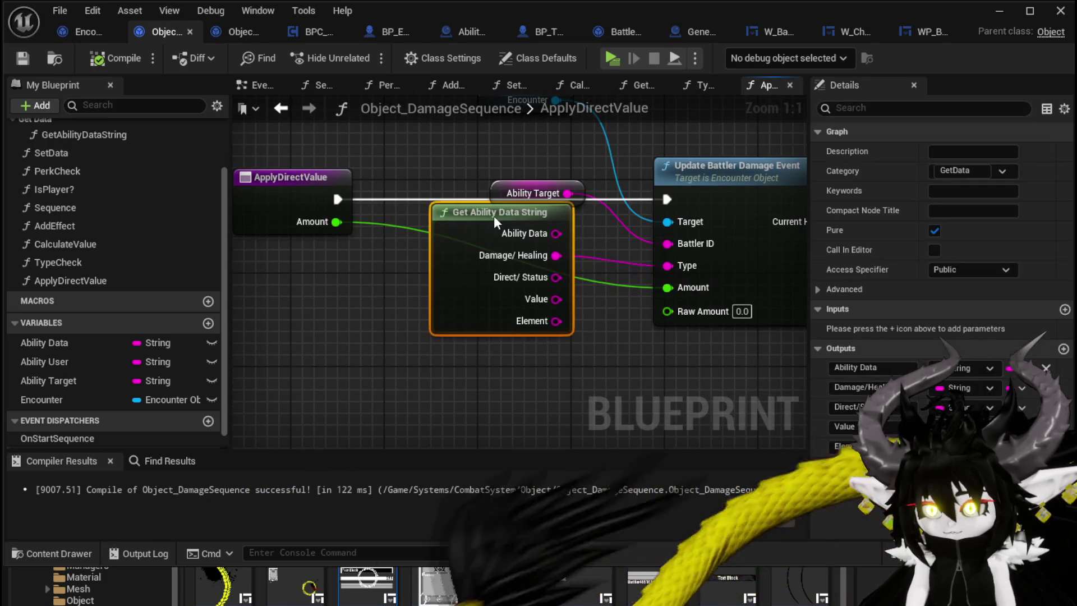
scroll(651, 343, "down", 1)
mouse_move(651, 343)
left_mouse_down()
mouse_move(401, 343)
mouse_move(549, 362)
left_mouse_up()
left_click_drag(575, 324, 271, 226)
left_click_drag(341, 348, 439, 370)
left_click(345, 225)
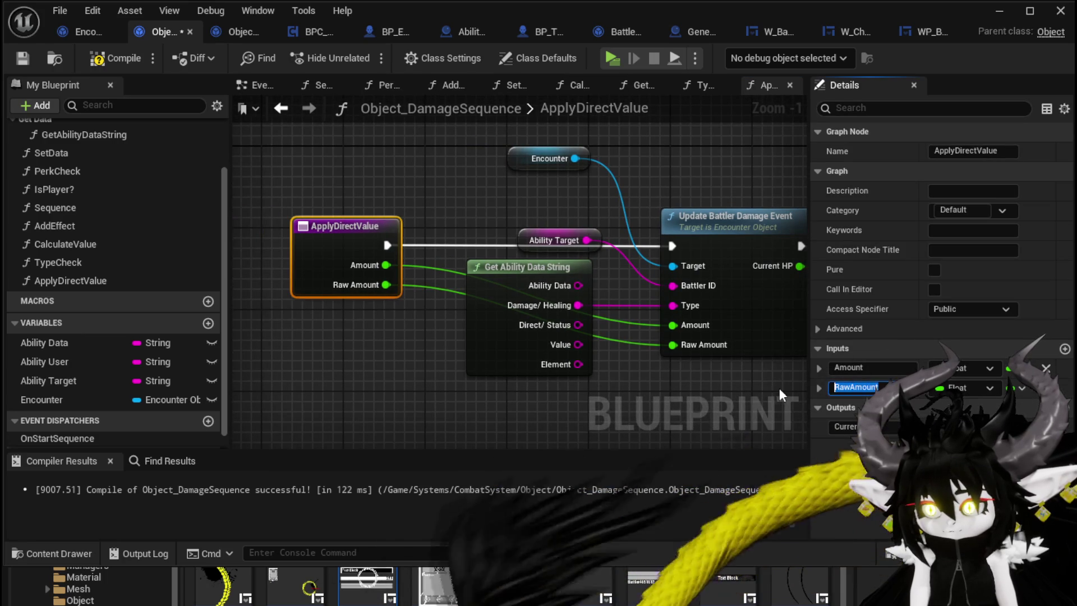
type("ShieldHit")
key("Return")
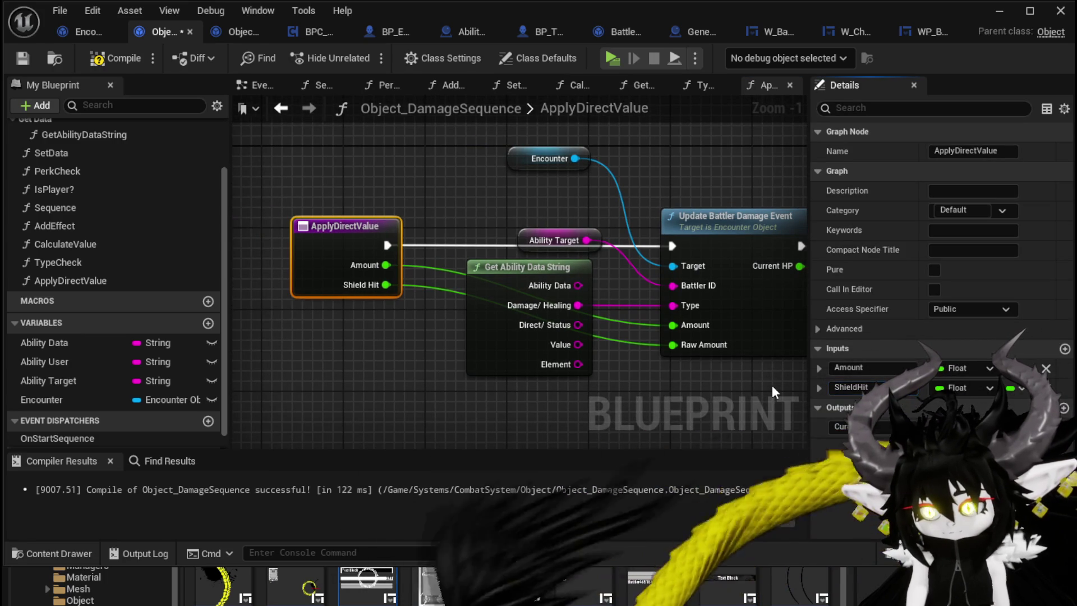
- Rename the Return Node's CurrentHP output to NewHP, then compile and save the blueprint
left_click_drag(694, 160, 420, 182)
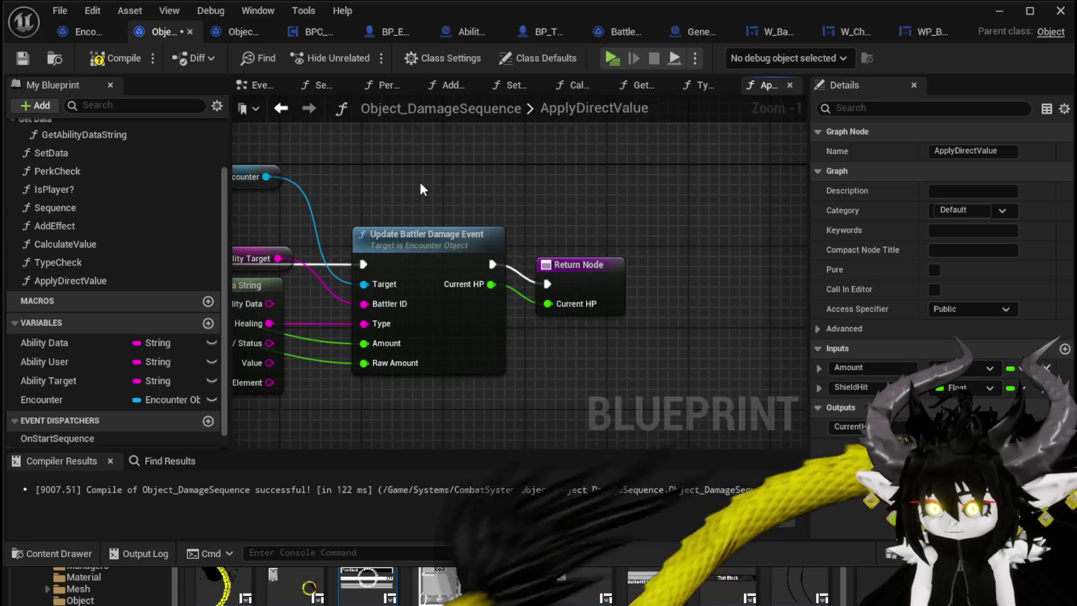
left_click(591, 271)
left_click_drag(552, 207, 686, 217)
left_click(698, 247)
left_click(847, 387)
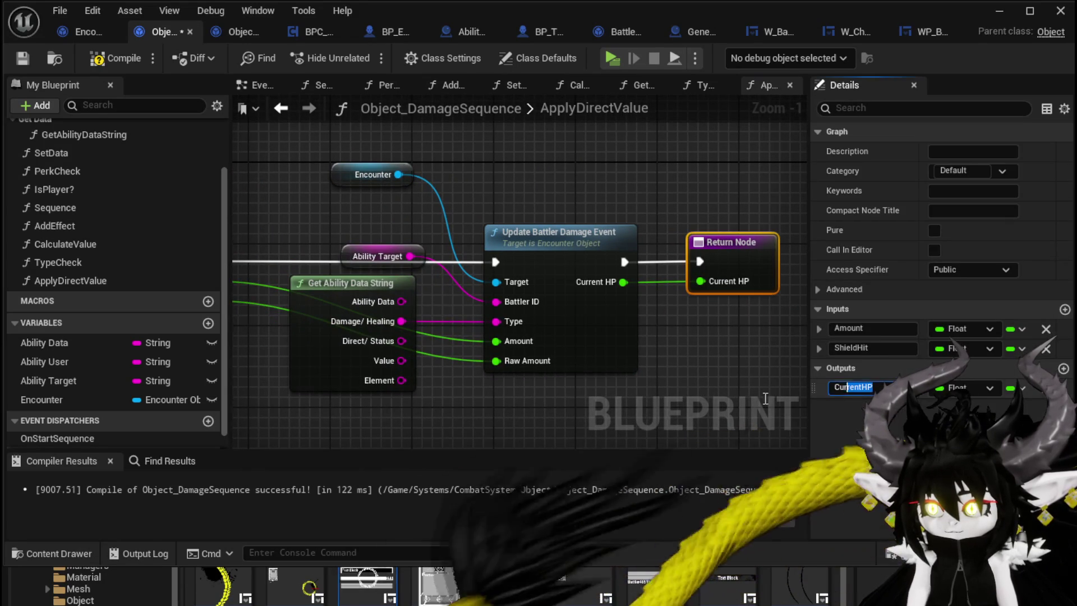
type("Left")
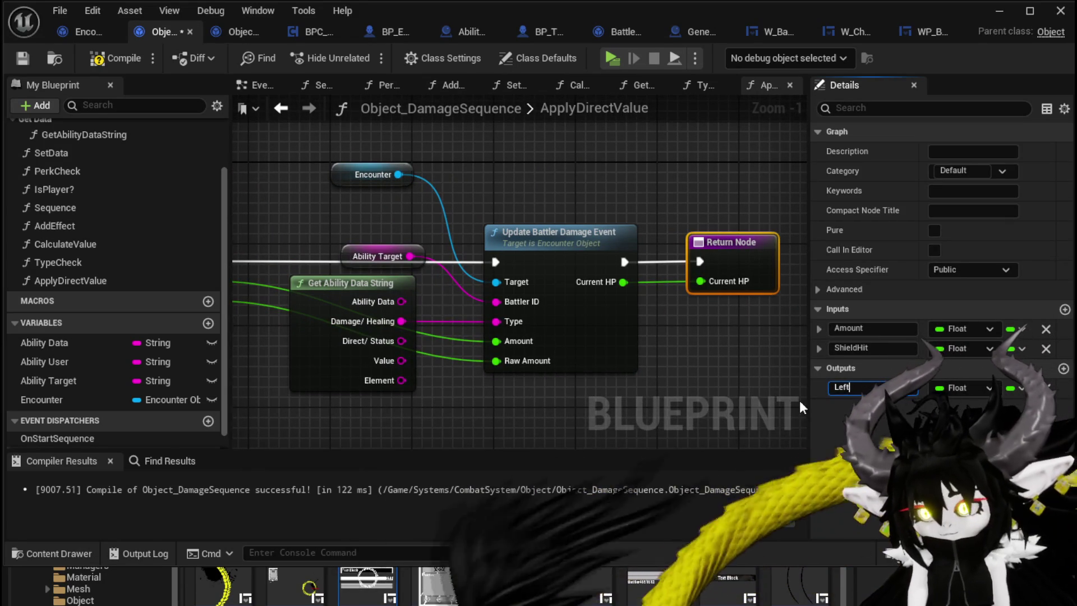
type("OverHP")
key("Return")
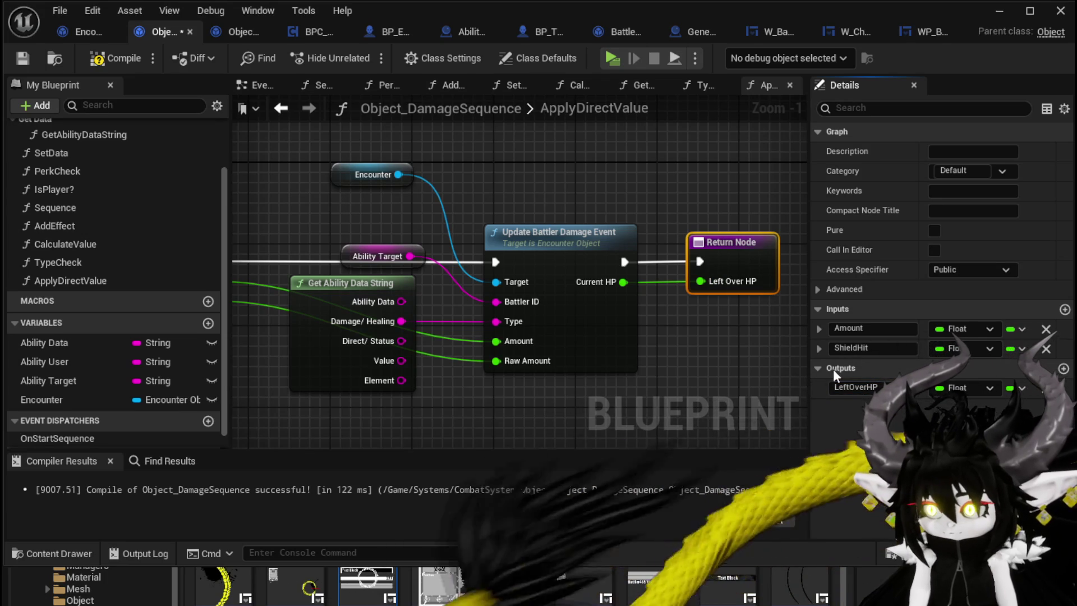
left_click(852, 387)
type("NewHP")
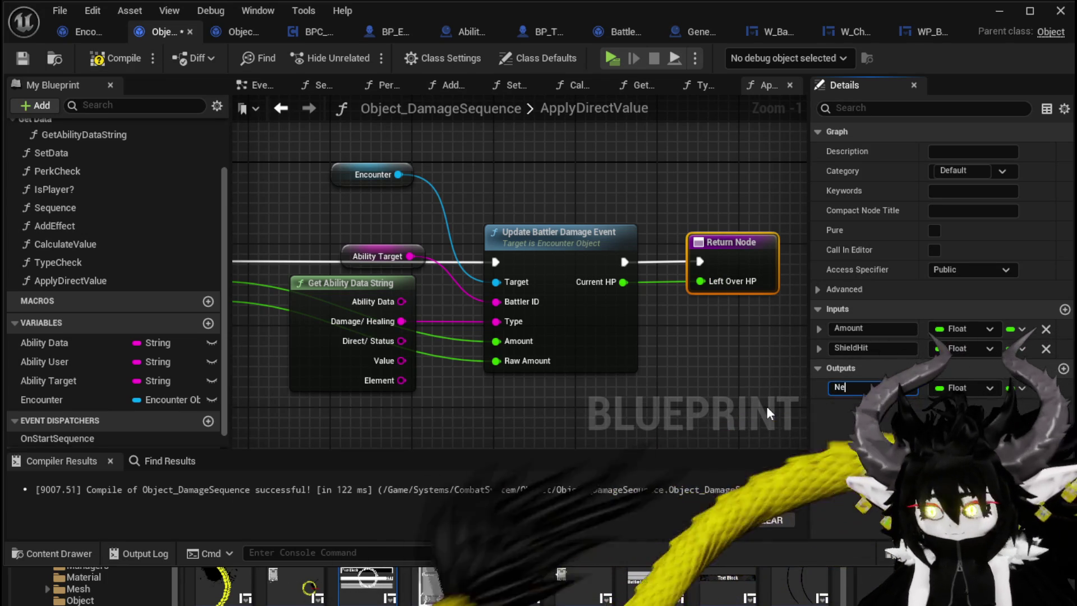
key("Return")
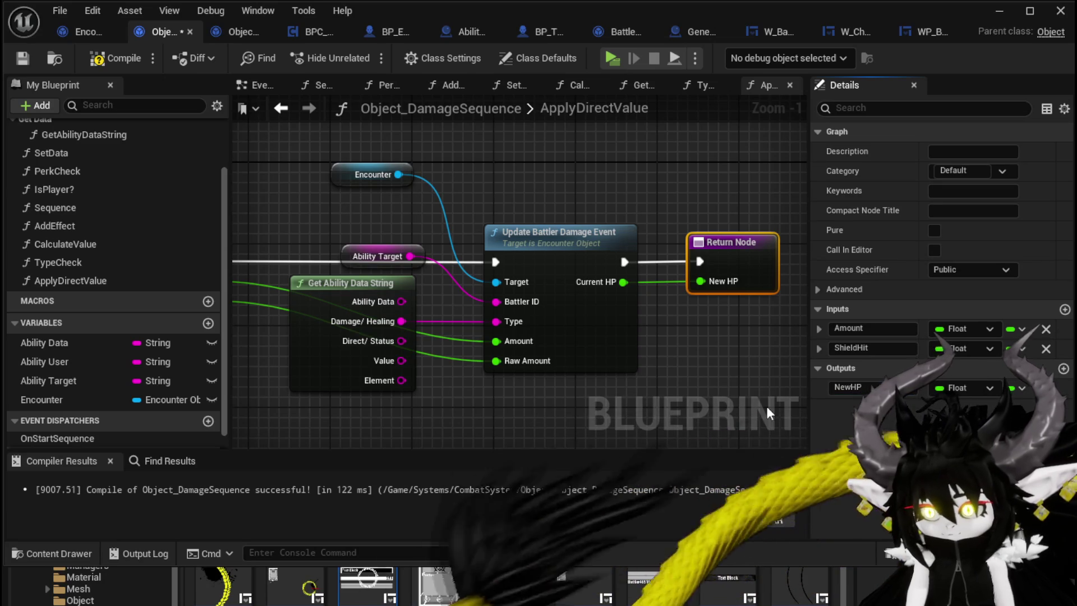
left_click(116, 58)
left_click(22, 57)
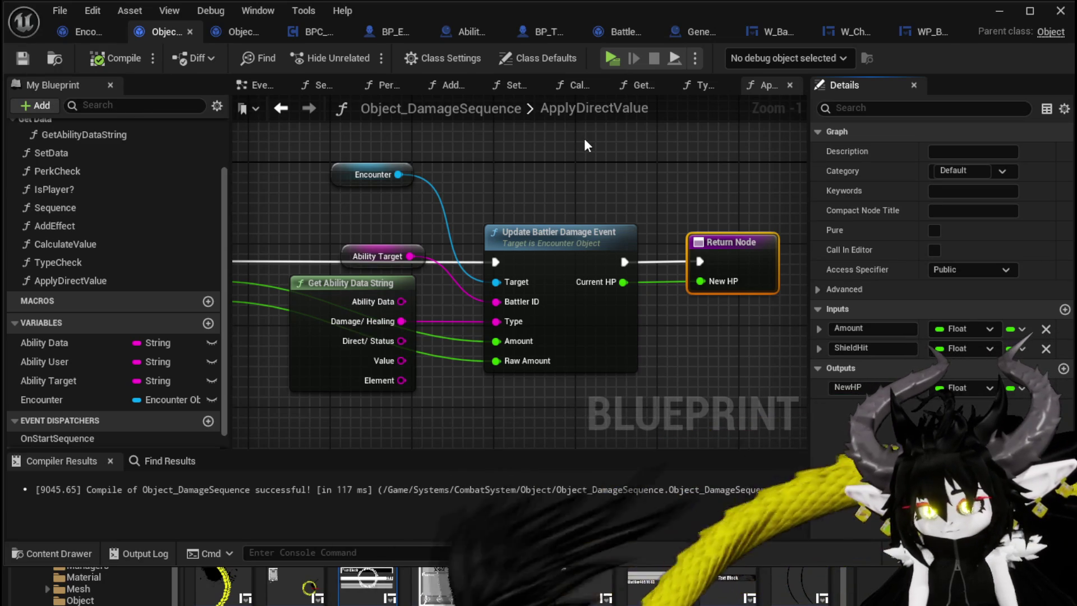
- Duplicate Apply Direct Value in TypeCheck and wire it between Branch False and the Return Node
left_click(281, 107)
left_click_drag(553, 273, 472, 269)
left_click_drag(553, 263, 579, 333)
left_click_drag(506, 326, 639, 366)
key("ctrl+c")
key("ctrl+v")
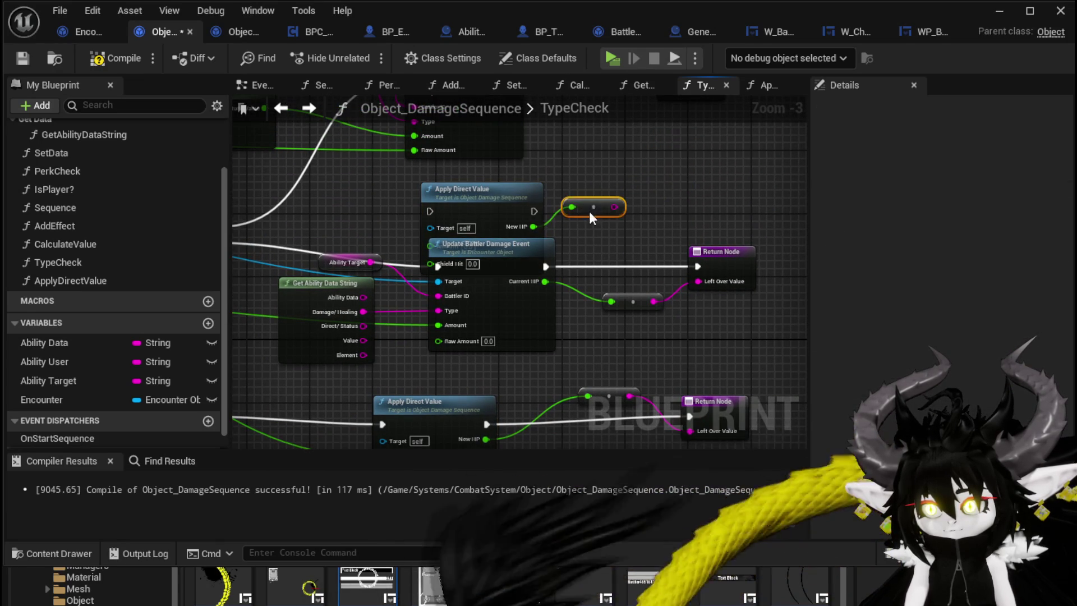
left_click_drag(589, 211, 701, 298)
left_click_drag(637, 239, 698, 281)
left_click_drag(544, 265, 535, 211)
left_click_drag(355, 250, 570, 218)
- Feed the amount into Apply Direct Value and delete the Update Battler Damage Event and unused nodes
left_click_drag(538, 303, 548, 348)
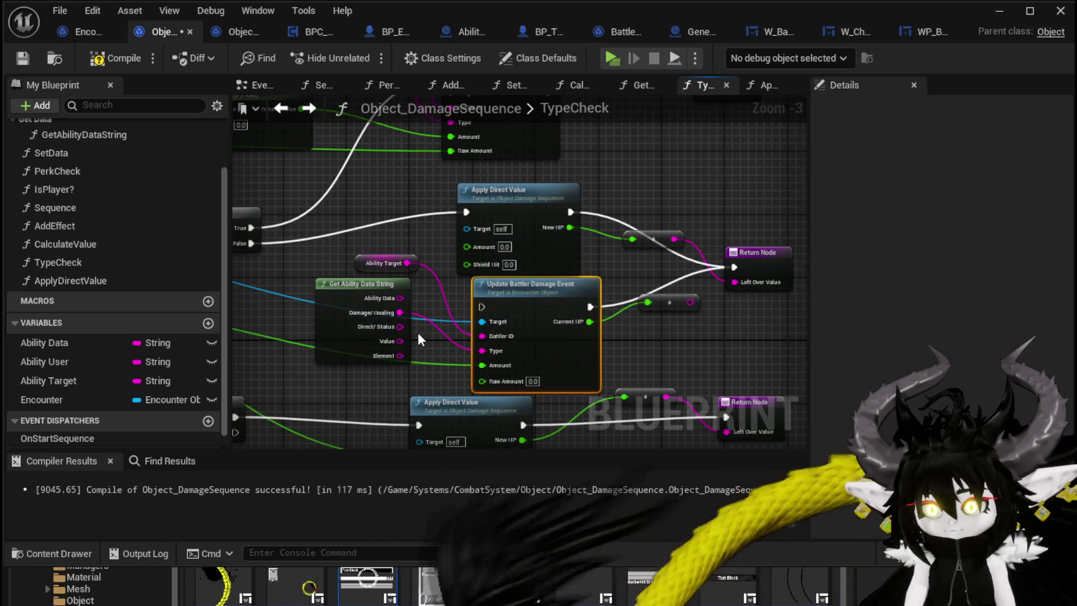
mouse_move(471, 324)
left_mouse_down()
mouse_move(499, 264)
mouse_move(512, 191)
left_mouse_up()
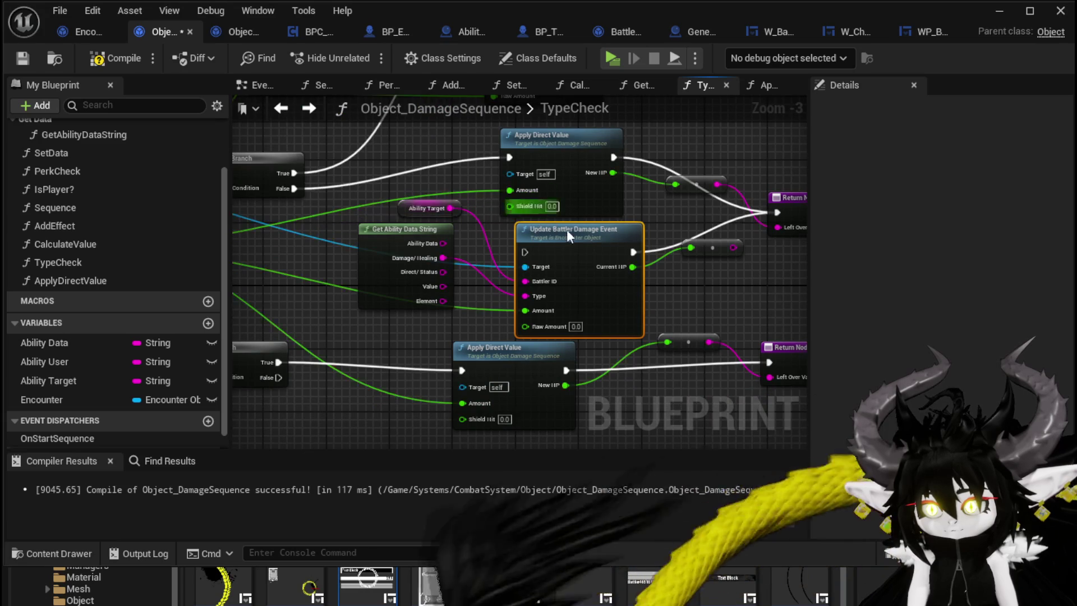
key("Delete")
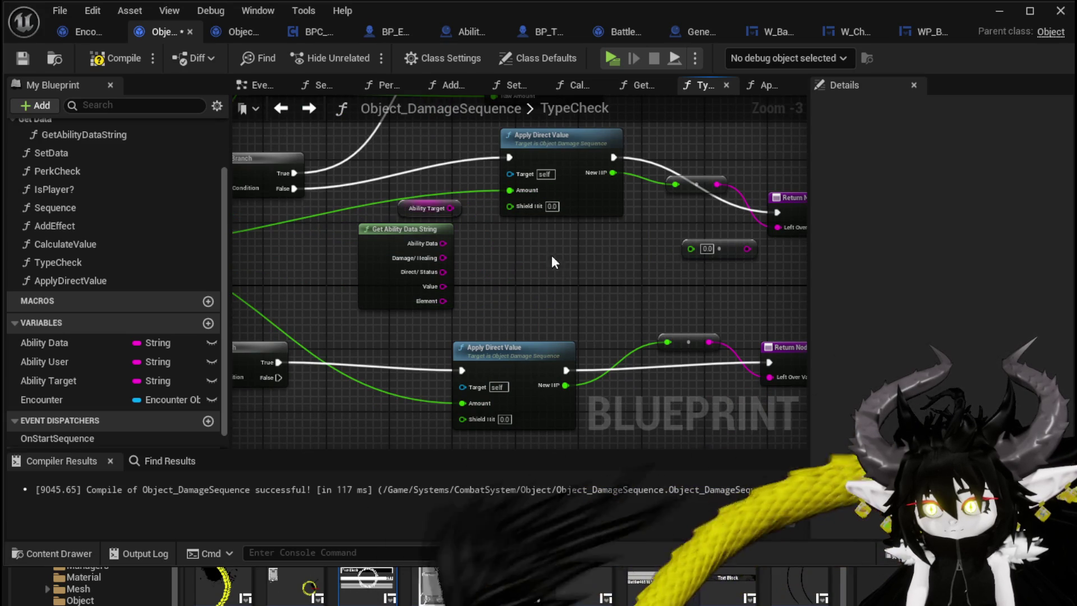
key("Delete")
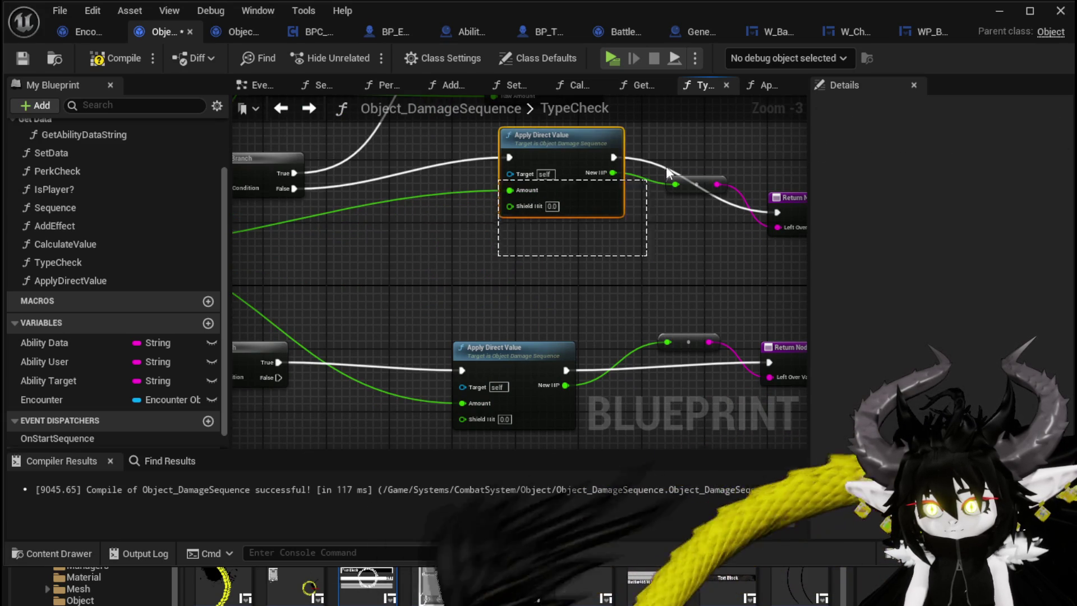
left_click(696, 184, "ctrl")
mouse_move(622, 137)
left_mouse_down()
mouse_move(547, 191)
mouse_move(571, 174)
mouse_move(631, 273)
mouse_move(650, 242)
left_mouse_up()
- Copy and paste another Apply Direct Value group for the Branch True path
left_click_drag(580, 307, 536, 348)
left_click_drag(508, 419, 439, 333)
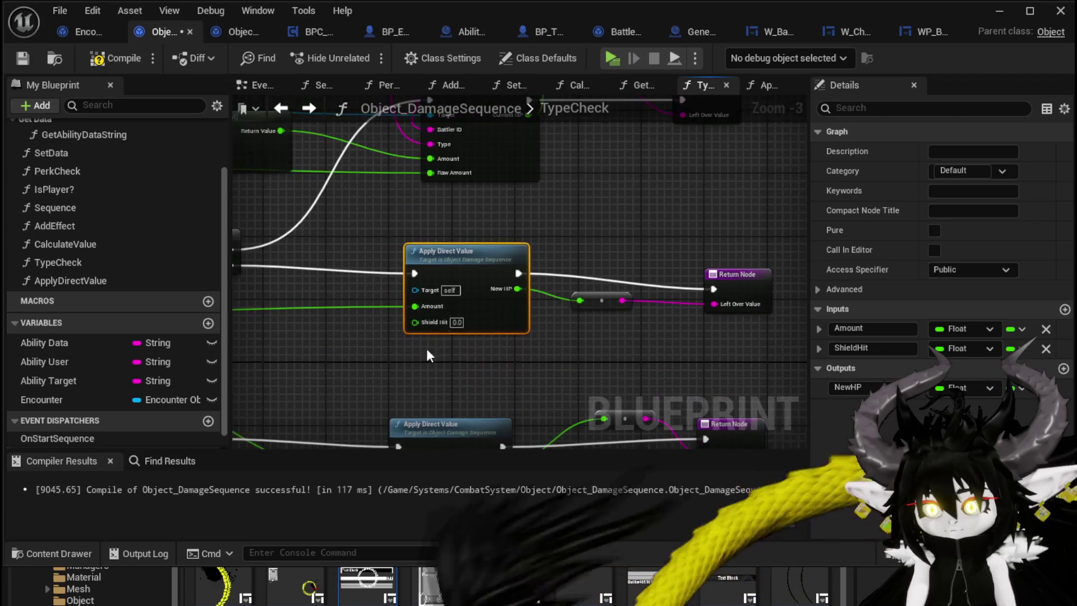
left_click_drag(616, 296, 611, 341)
key("ctrl+c")
key("ctrl+v")
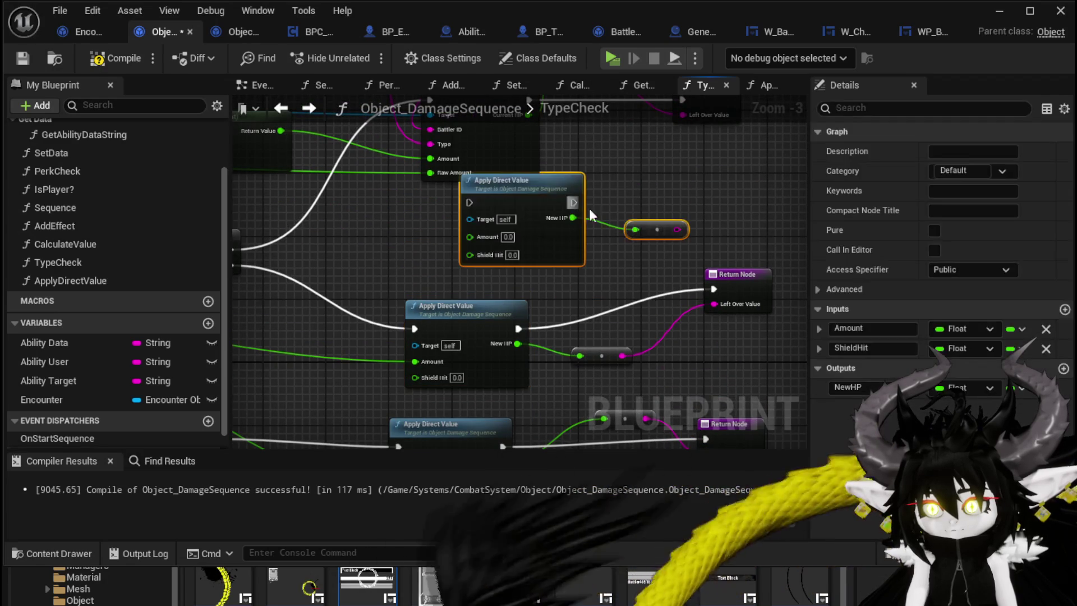
- Wire the copy to the amount, Branch True and Return Node, deleting the old damage event node
mouse_move(474, 241)
left_mouse_down()
mouse_move(517, 288)
mouse_move(521, 319)
mouse_move(501, 324)
mouse_move(513, 337)
left_mouse_up()
left_click_drag(711, 312, 726, 200)
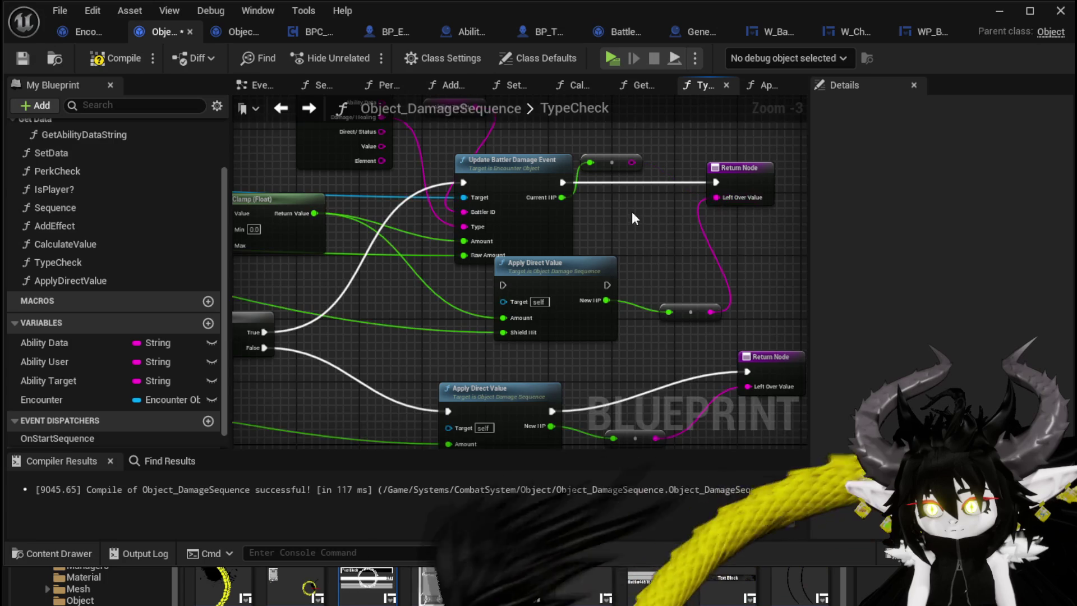
mouse_move(306, 351)
left_mouse_down()
mouse_move(554, 306)
mouse_move(544, 303)
left_mouse_up()
left_click_drag(649, 303, 757, 201)
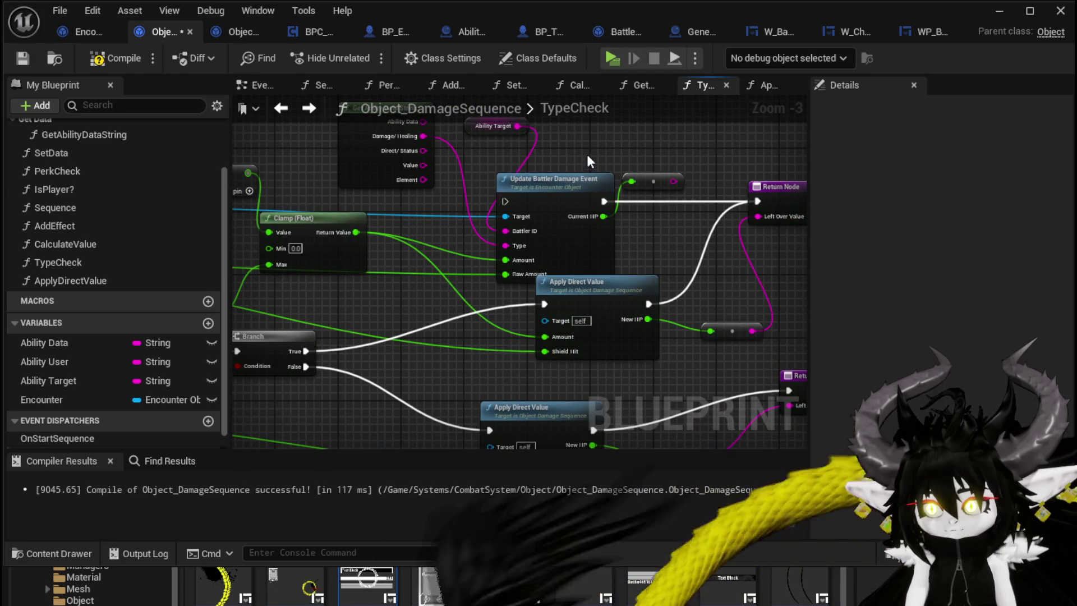
key("Delete")
left_click(595, 284)
left_click(706, 332, "ctrl")
left_click_drag(729, 329, 686, 237)
- Save the blueprint with both TypeCheck branches now calling Apply Direct Value
left_click_drag(452, 156, 470, 238)
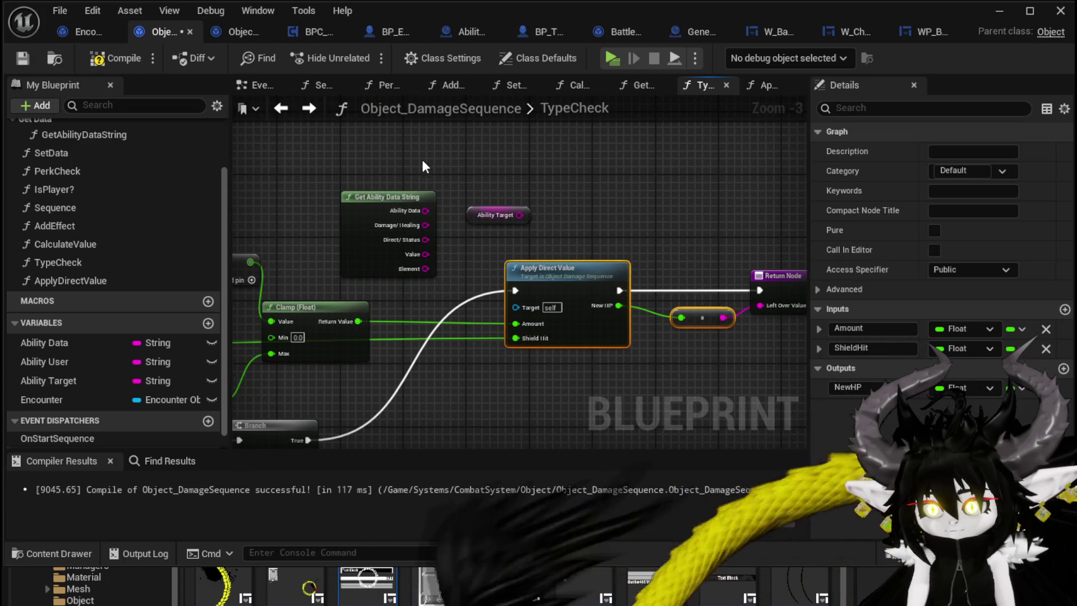
left_click(508, 234)
scroll(509, 234, "down", 1)
left_click_drag(561, 337, 615, 230)
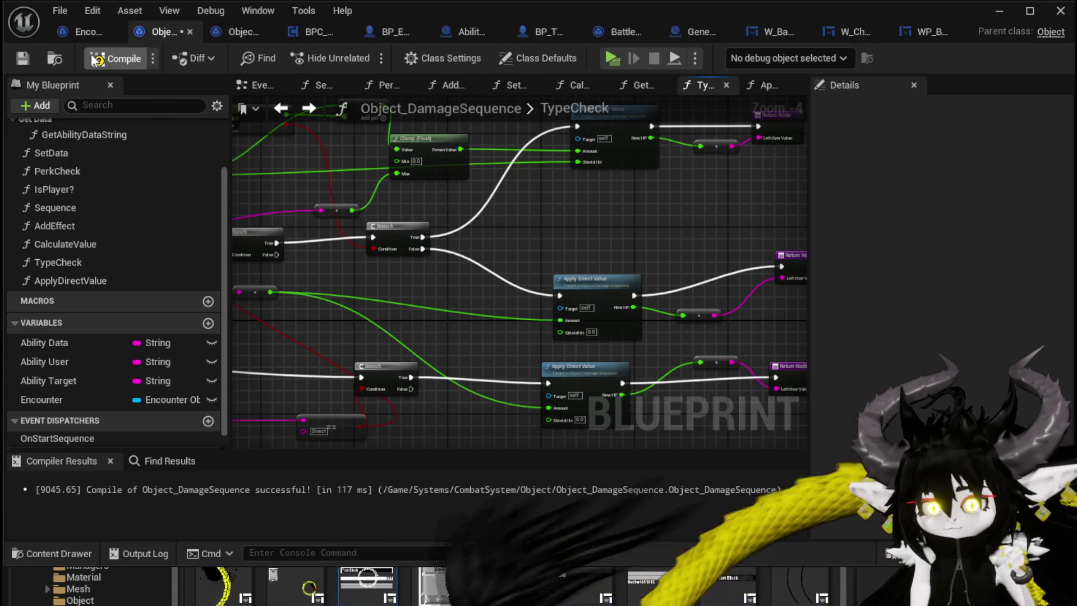
left_click(25, 58)
- Tidy the TypeCheck layout, aligning the reroutes, Return Nodes, Direct node and Branches
left_click_drag(566, 242, 421, 209)
left_click_drag(547, 287, 542, 253)
left_click_drag(608, 278, 561, 267)
left_click_drag(531, 314, 532, 362)
left_click_drag(619, 329, 622, 340)
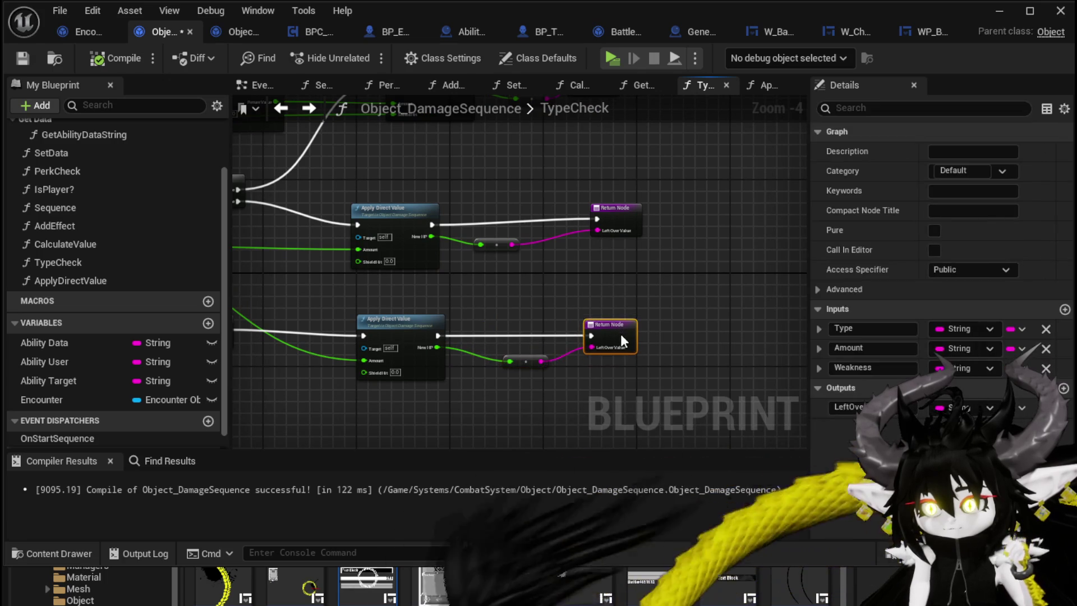
mouse_move(336, 291)
left_mouse_down()
mouse_move(578, 312)
mouse_move(578, 280)
left_mouse_up()
mouse_move(381, 358)
left_mouse_down()
mouse_move(299, 366)
mouse_move(471, 308)
mouse_move(412, 311)
mouse_move(308, 215)
left_mouse_up()
left_click_drag(485, 225, 389, 272)
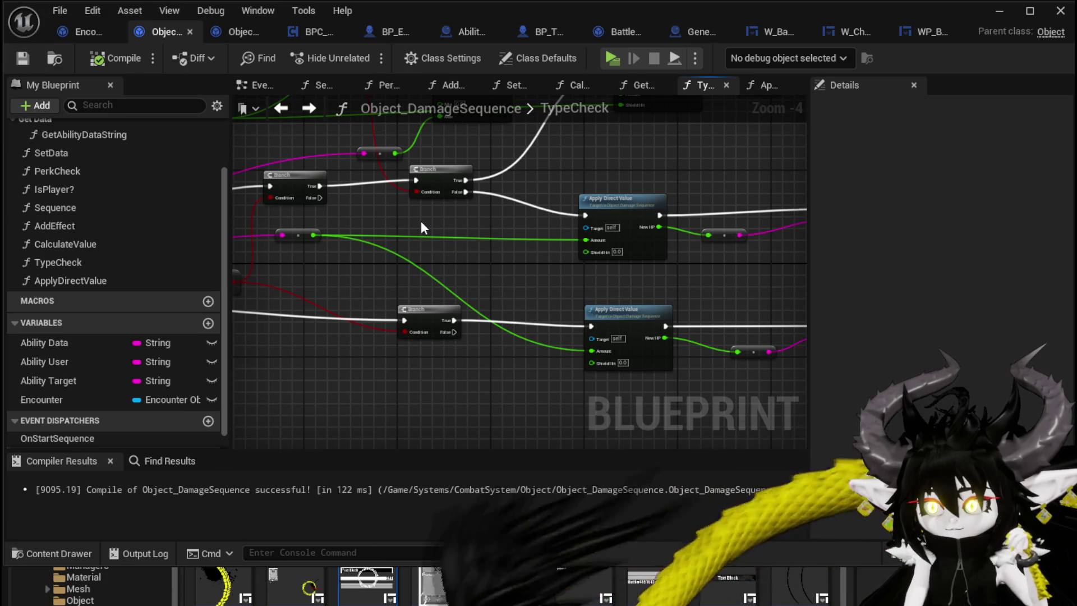
left_click_drag(429, 168, 452, 172)
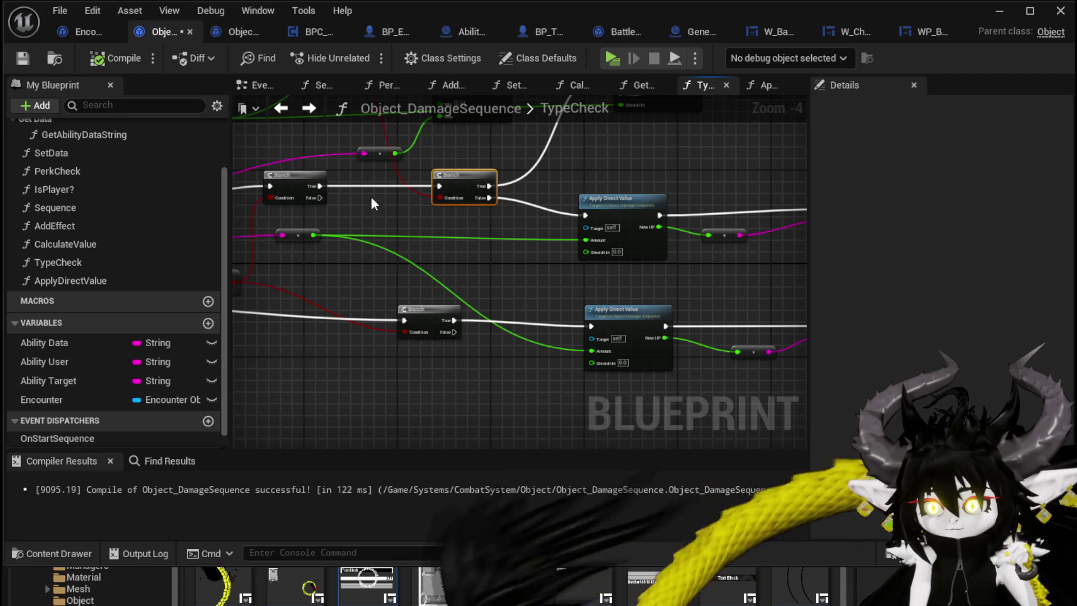
left_click_drag(295, 181, 331, 181)
left_click(389, 217)
scroll(153, 224, "up", 1)
scroll(155, 223, "up", 1)
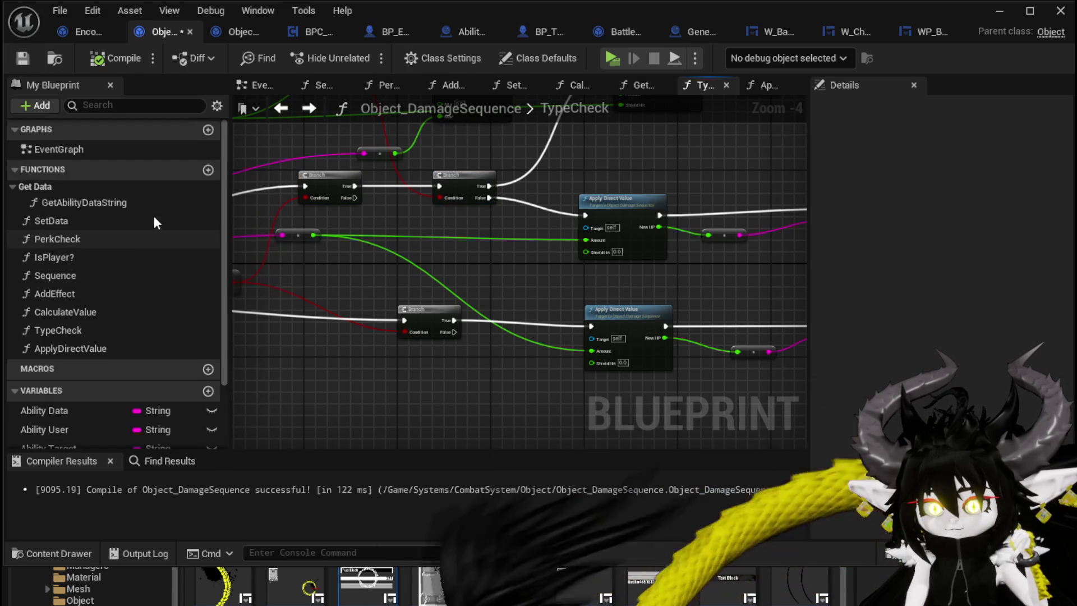
left_click(207, 170)
type("CreateNumberW")
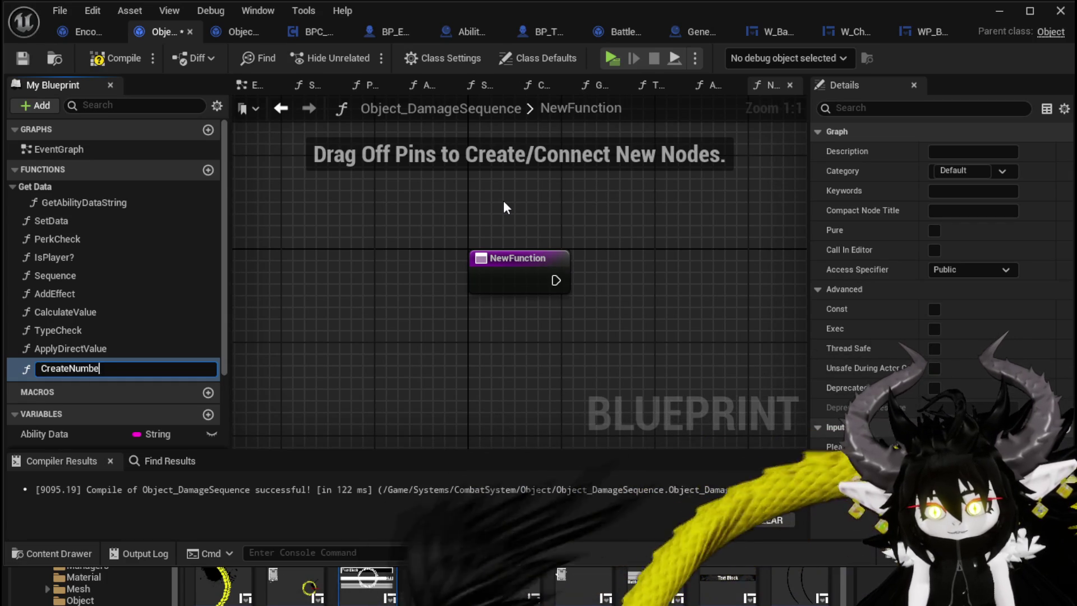
- Name the new function CreateNumberWidget, add an ApplyStatusValue function above it, and compile
type("idget")
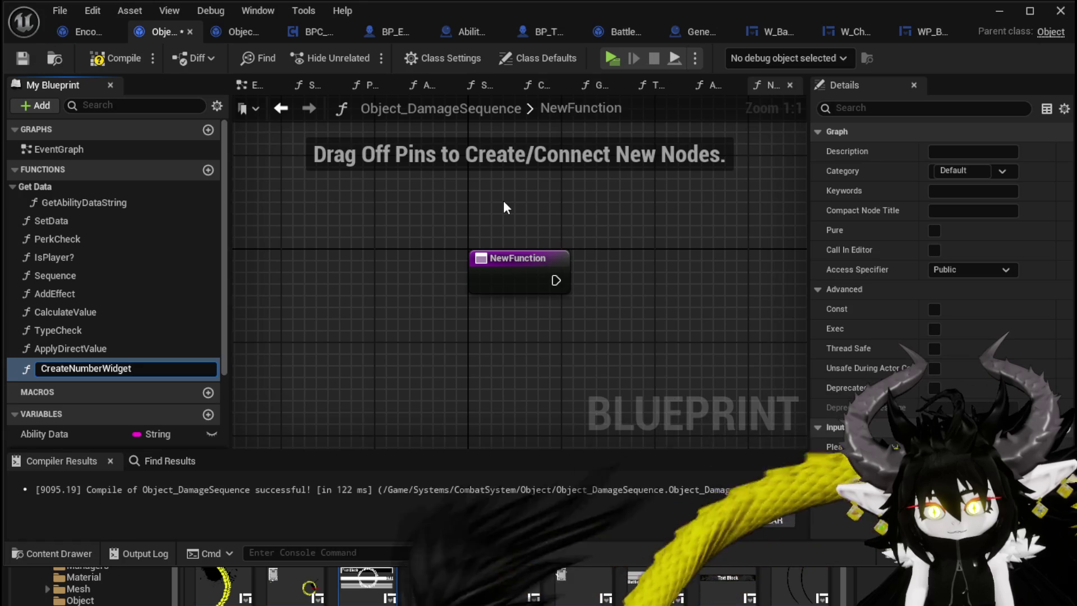
key("Return")
left_click(143, 63)
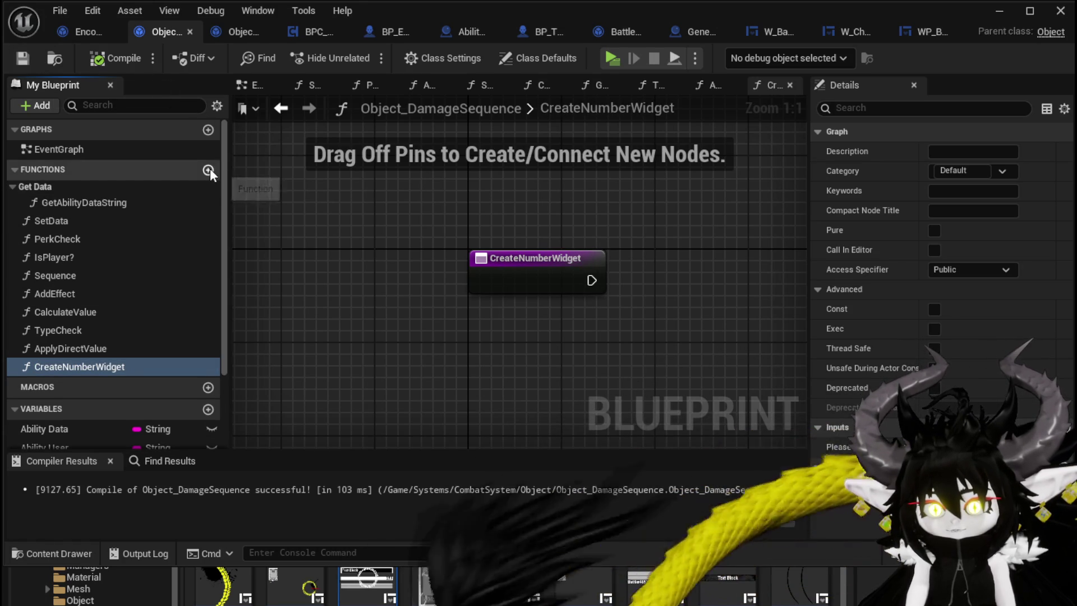
left_click(208, 170)
type("ply")
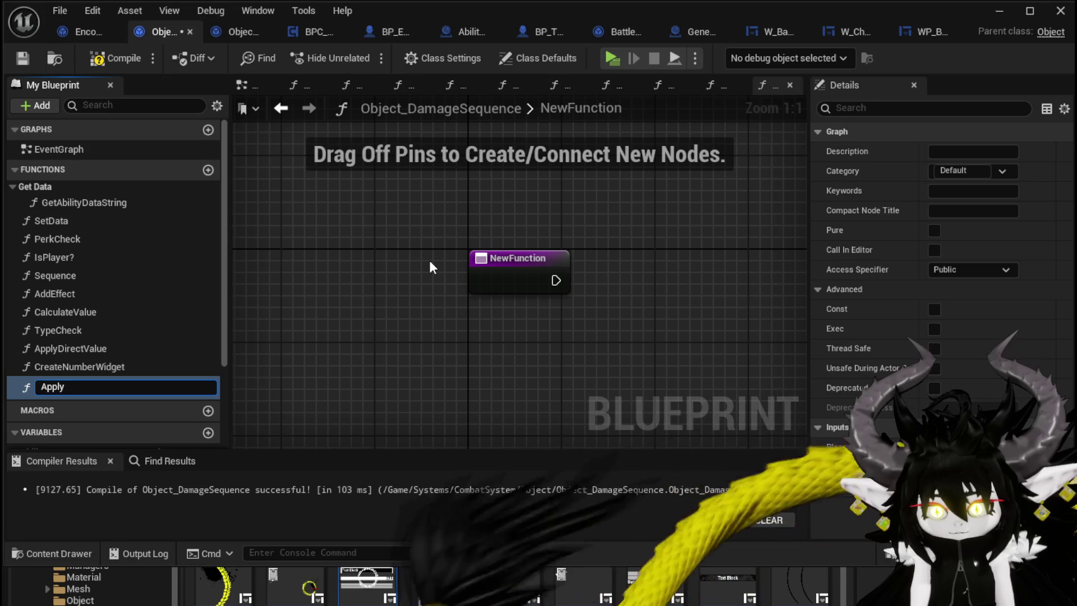
type("St")
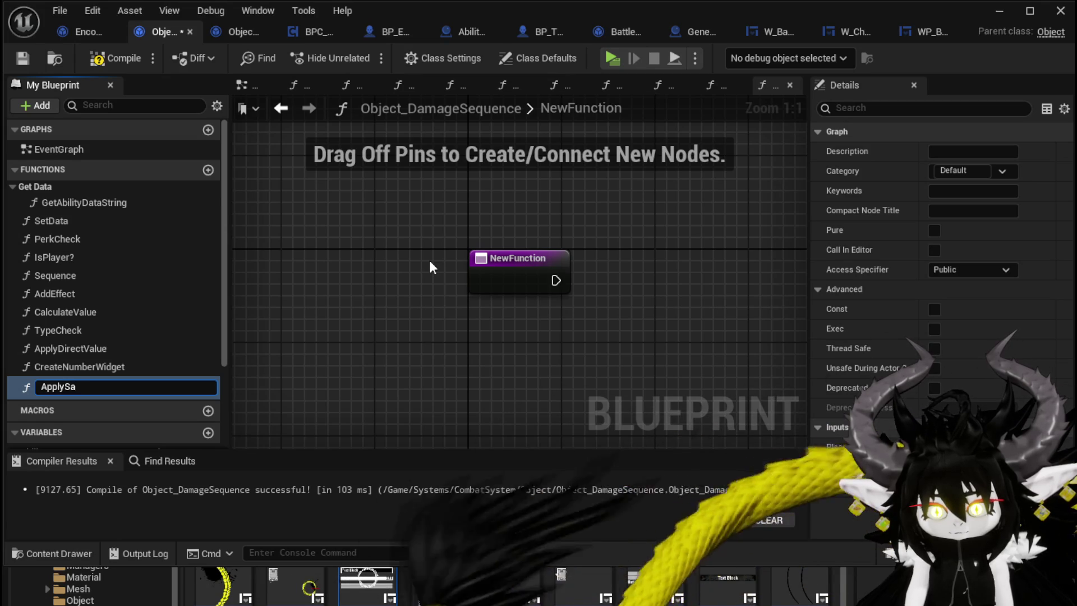
type("atusValue")
key("Return")
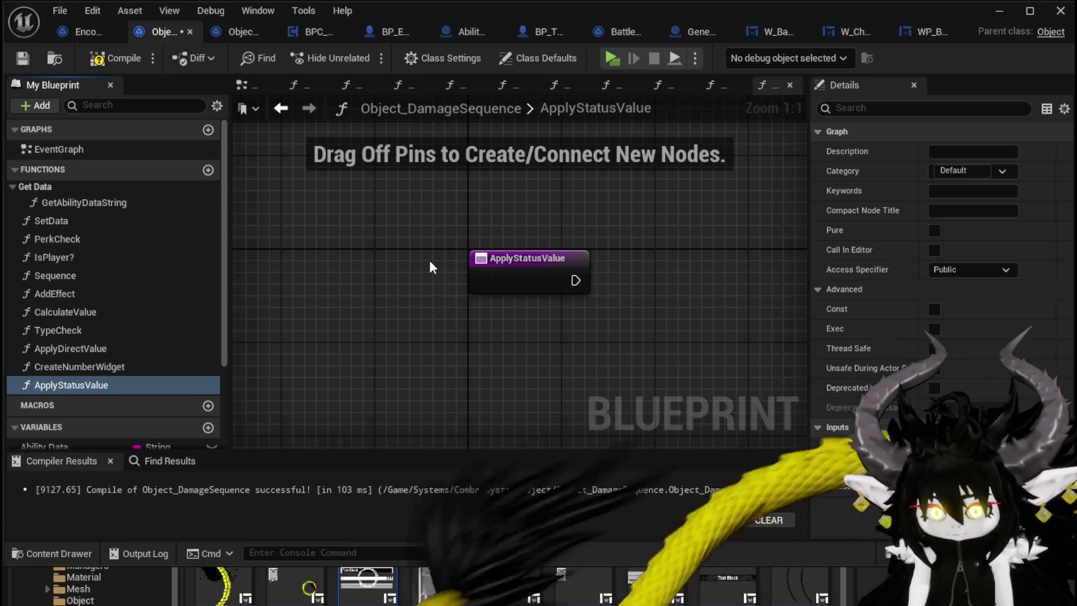
mouse_move(68, 381)
left_mouse_down()
mouse_move(75, 354)
mouse_move(71, 364)
left_mouse_up()
left_click(93, 64)
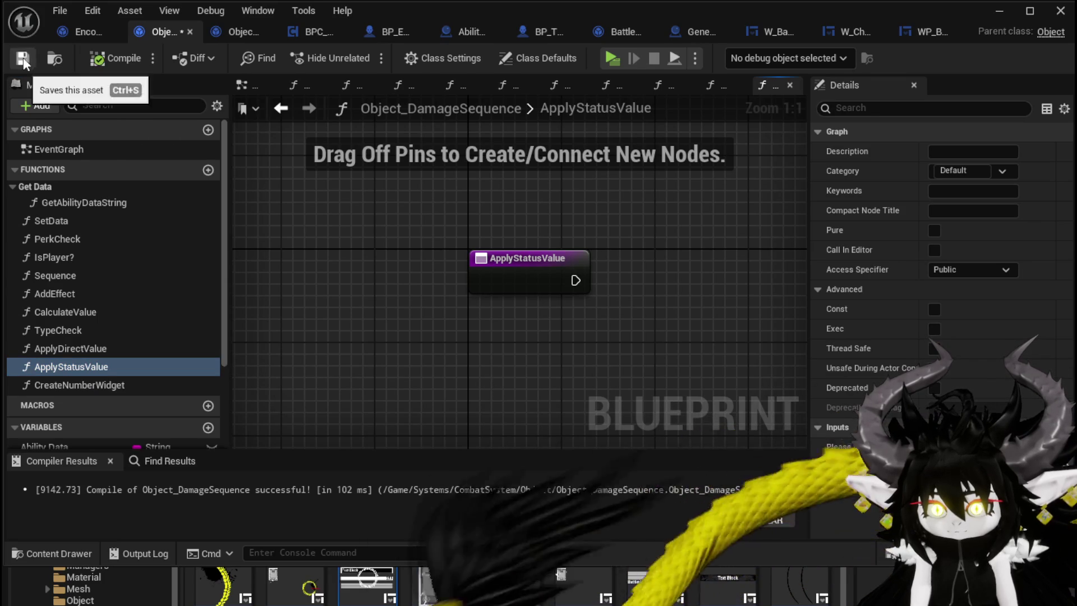
- Place an Apply Status Value call in the TypeCheck graph
double_click(64, 332)
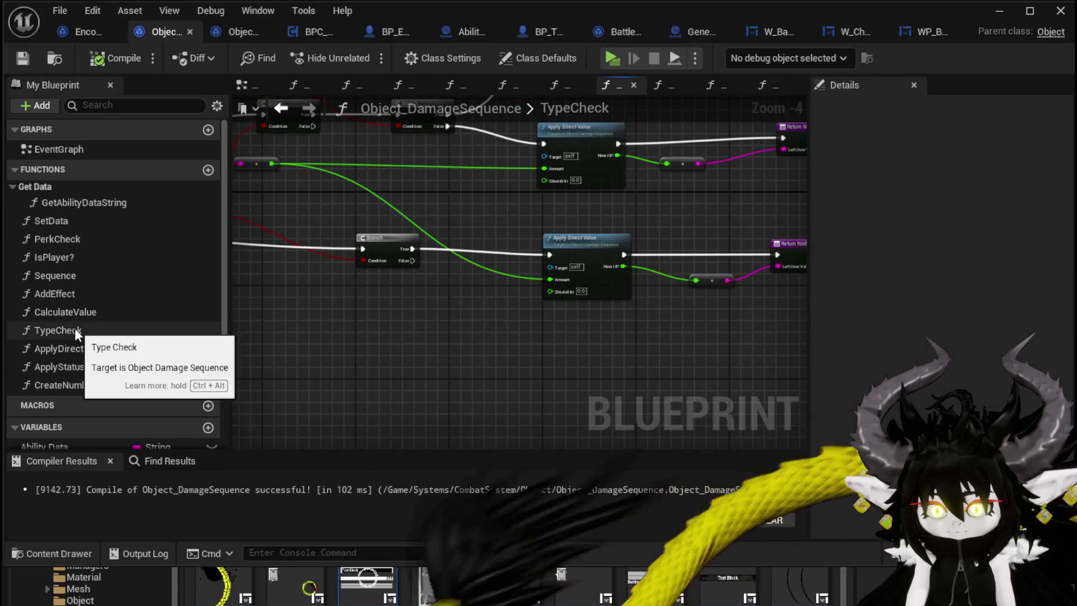
mouse_move(75, 367)
left_mouse_down()
mouse_move(402, 372)
mouse_move(483, 308)
mouse_move(445, 285)
mouse_move(469, 337)
left_mouse_up()
scroll(468, 336, "up", 2)
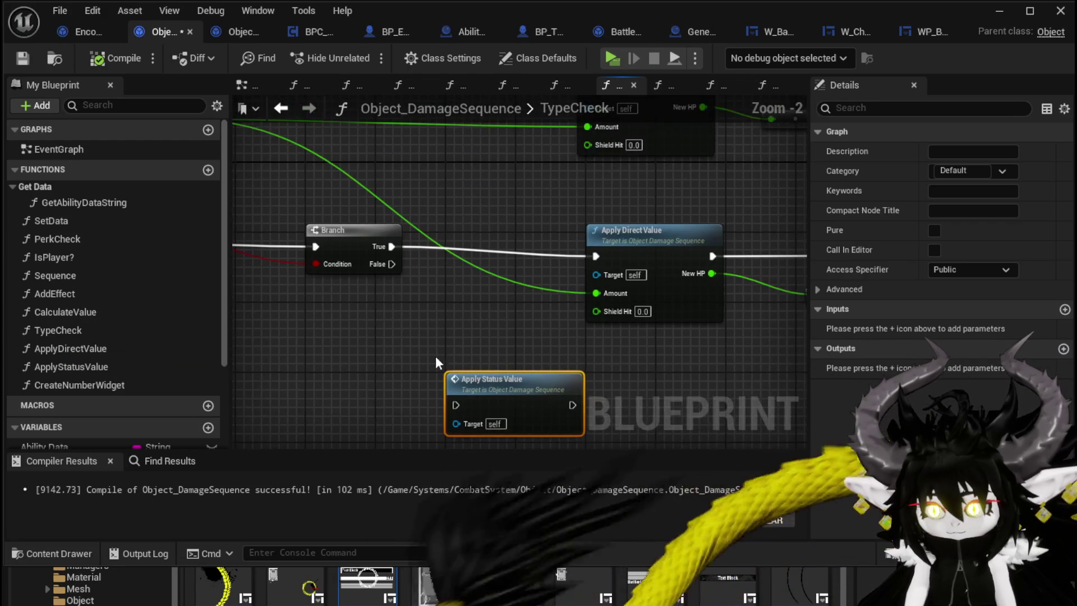
left_click(92, 35)
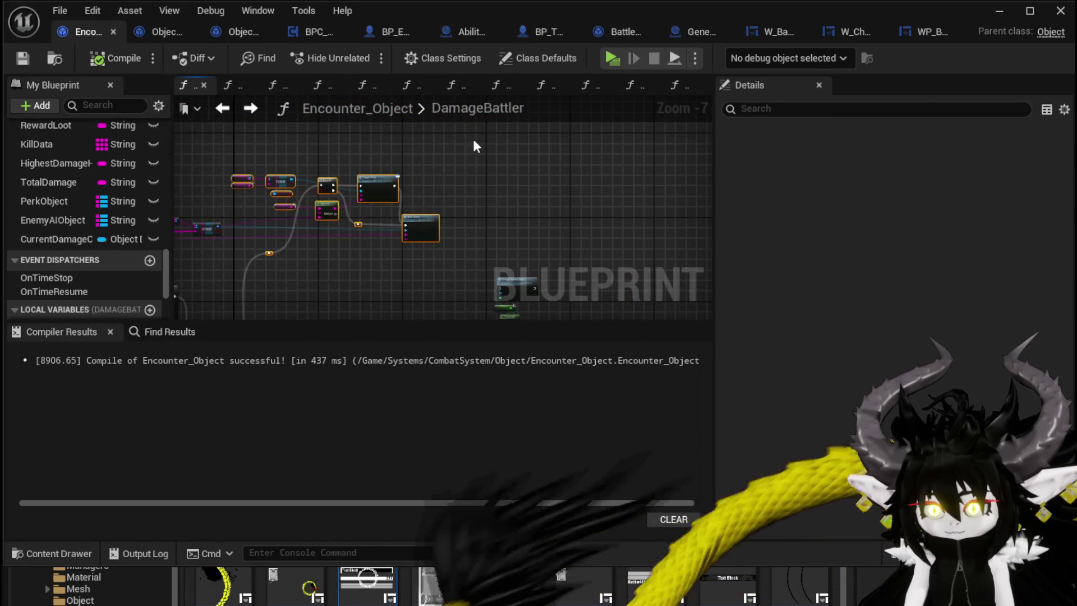
- Zoom around the DamageBattler graph to inspect the Trigger Perk and Add Status calls
left_click_drag(474, 138, 474, 140)
scroll(438, 177, "up", 4)
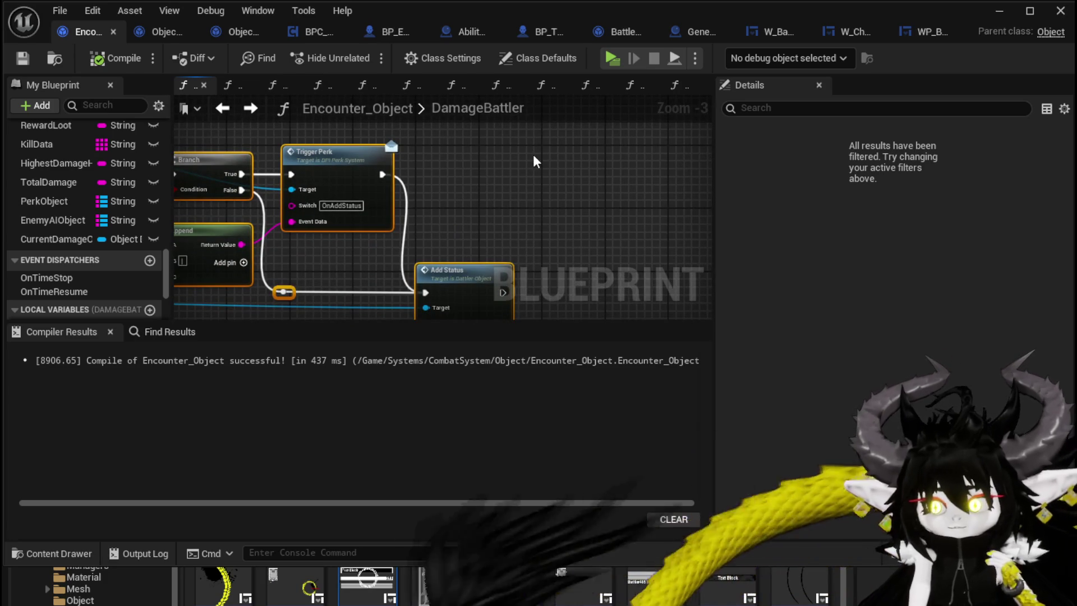
scroll(535, 160, "down", 2)
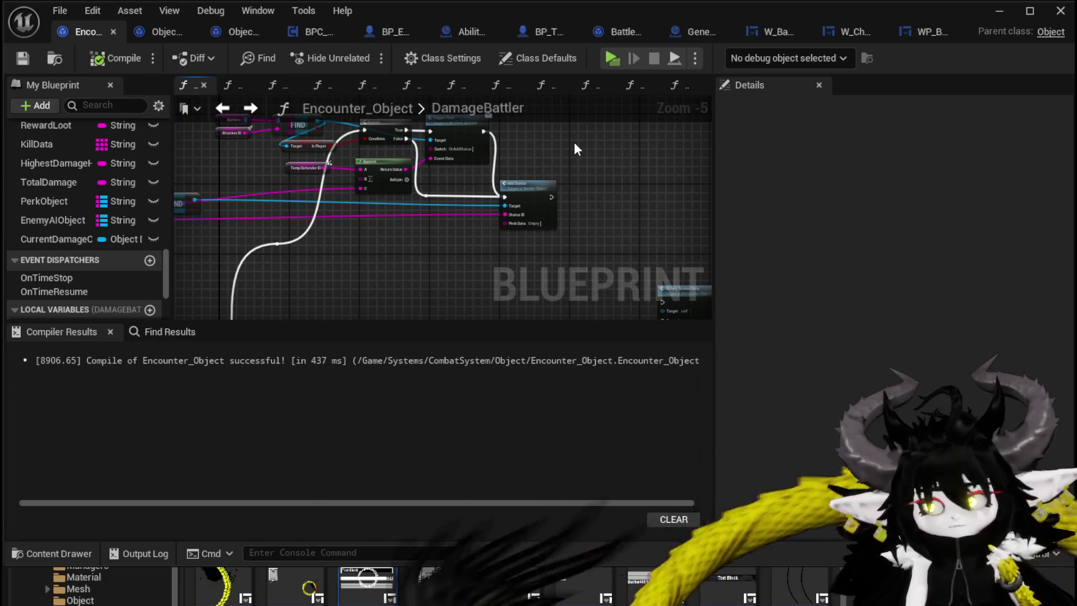
scroll(574, 143, "up", 1)
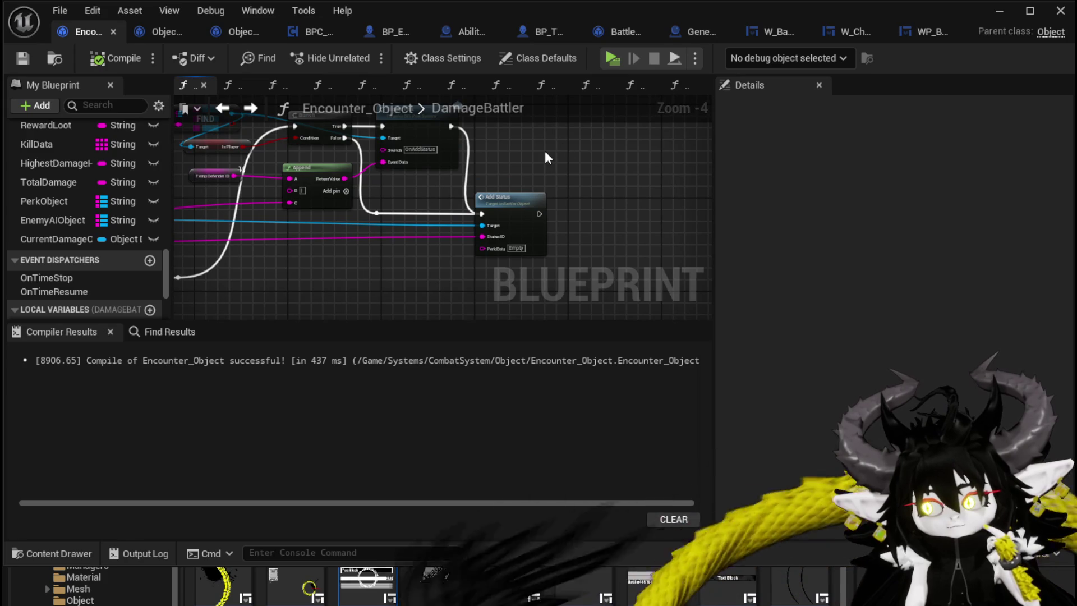
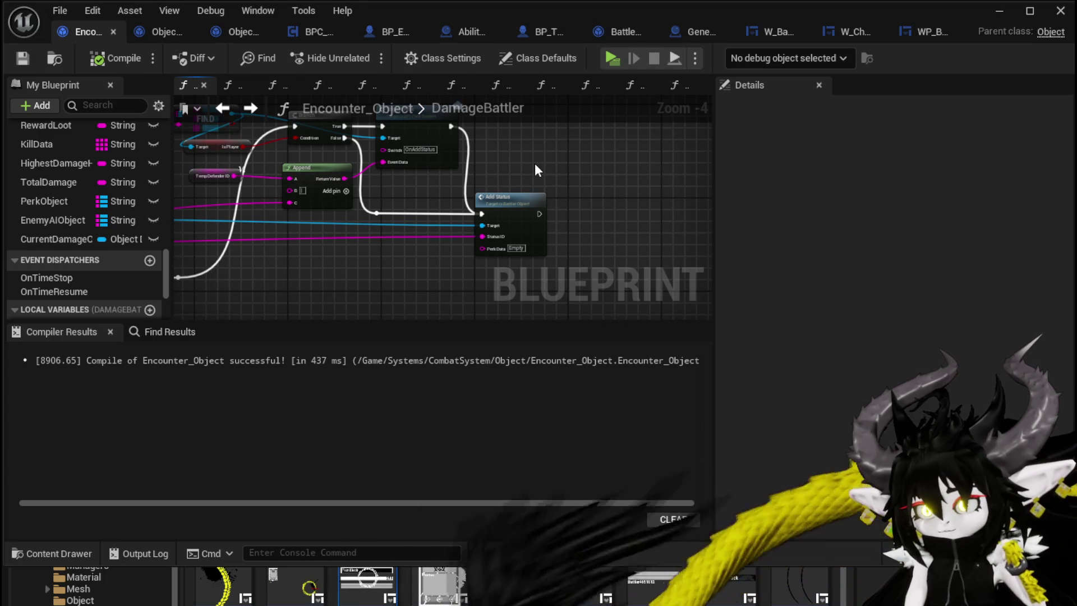
- Look over the DamageBattler graph and check the Show Damage Number function settings
mouse_move(538, 170)
left_mouse_down()
mouse_move(556, 189)
mouse_move(486, 211)
left_mouse_up()
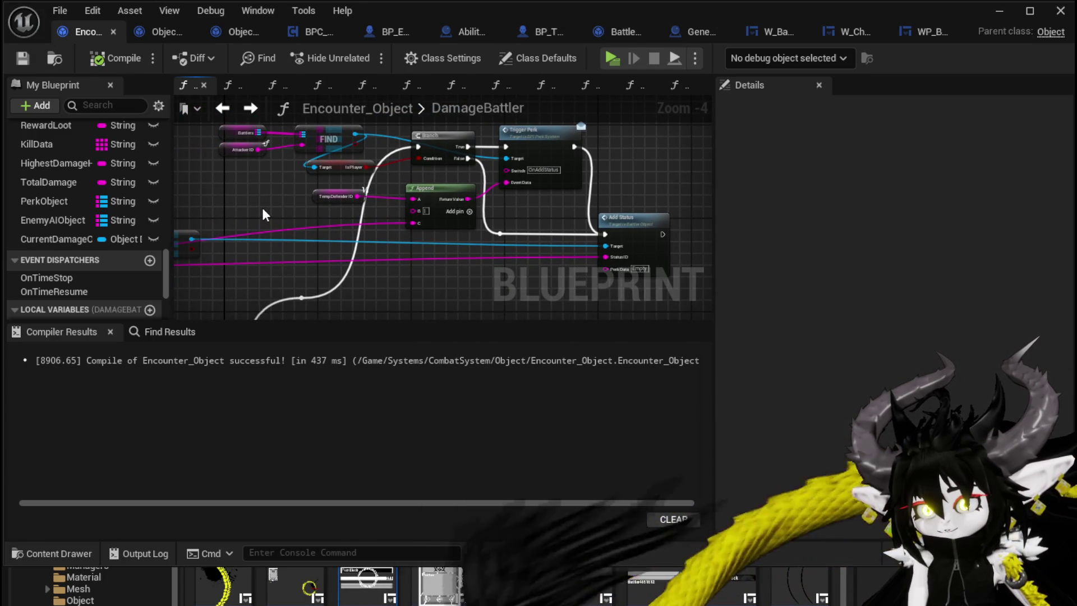
scroll(261, 203, "down", 2)
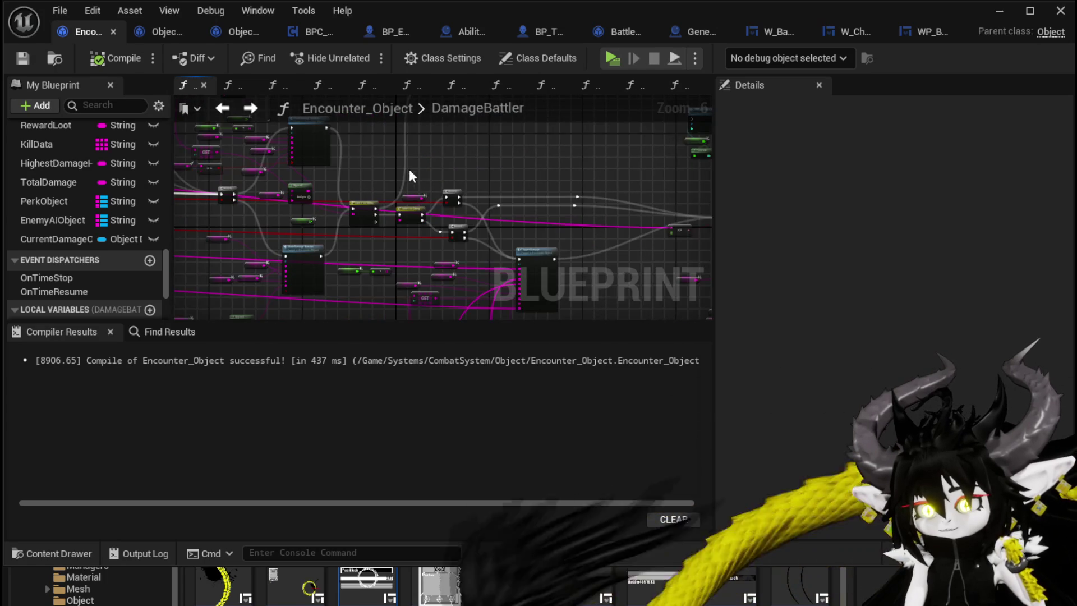
scroll(361, 179, "up", 3)
scroll(528, 161, "down", 2)
mouse_move(527, 160)
left_mouse_down()
mouse_move(576, 221)
mouse_move(619, 247)
mouse_move(460, 255)
left_mouse_up()
scroll(449, 213, "up", 2)
left_click_drag(449, 213, 469, 260)
left_click(381, 210)
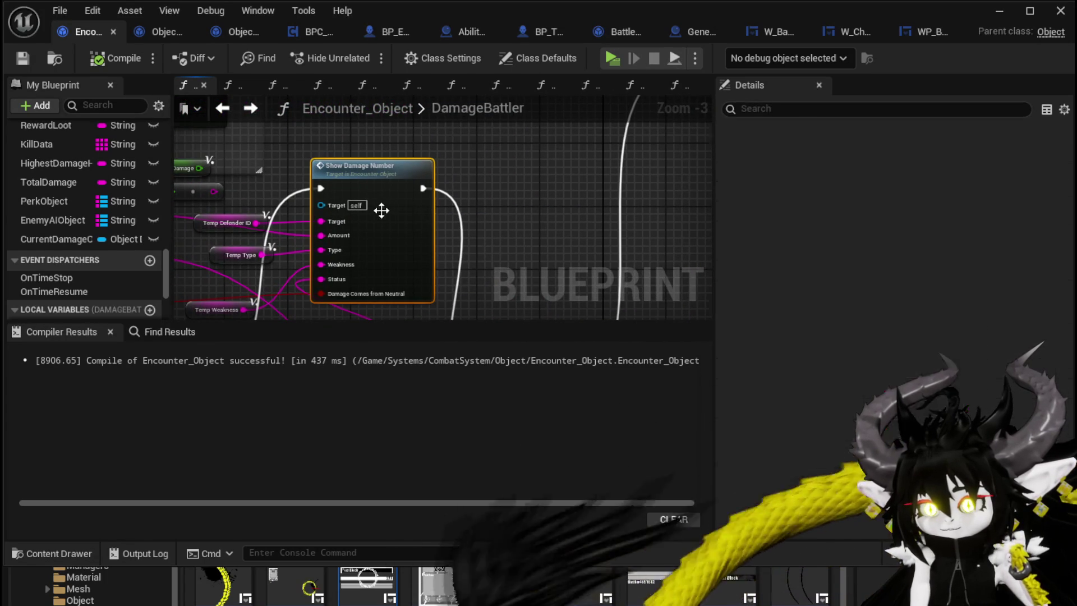
left_click(511, 205)
mouse_move(519, 200)
left_mouse_down()
mouse_move(548, 118)
mouse_move(552, 228)
left_mouse_up()
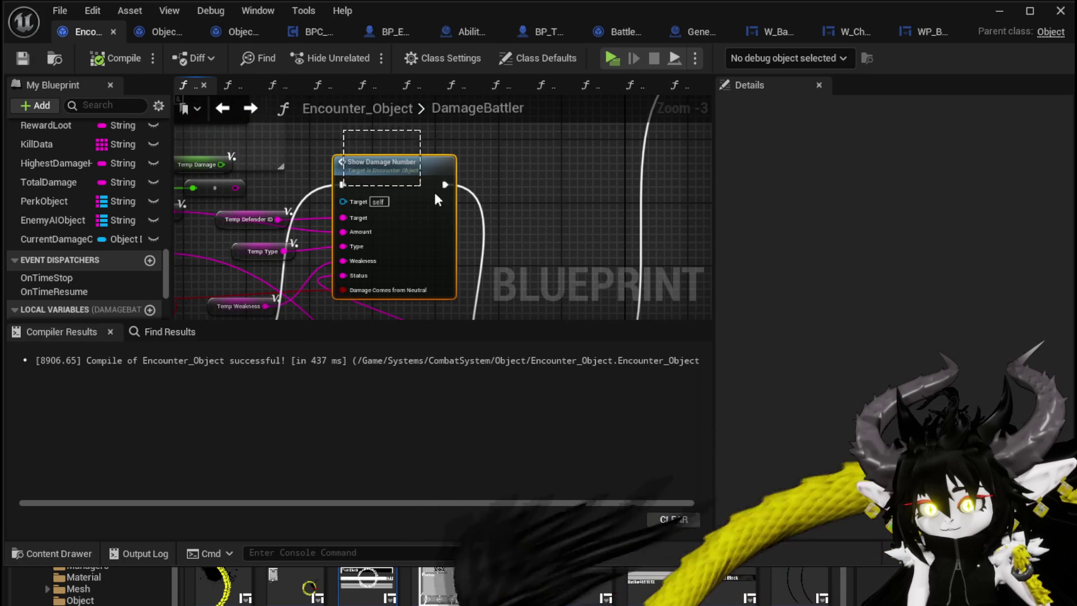
left_click(410, 181)
- Delete the Temp Raw Damage getter and its multiply node, then save the blueprint
left_click_drag(482, 159, 588, 196)
scroll(481, 193, "down", 2)
scroll(480, 194, "up", 2)
left_click_drag(445, 225, 305, 225)
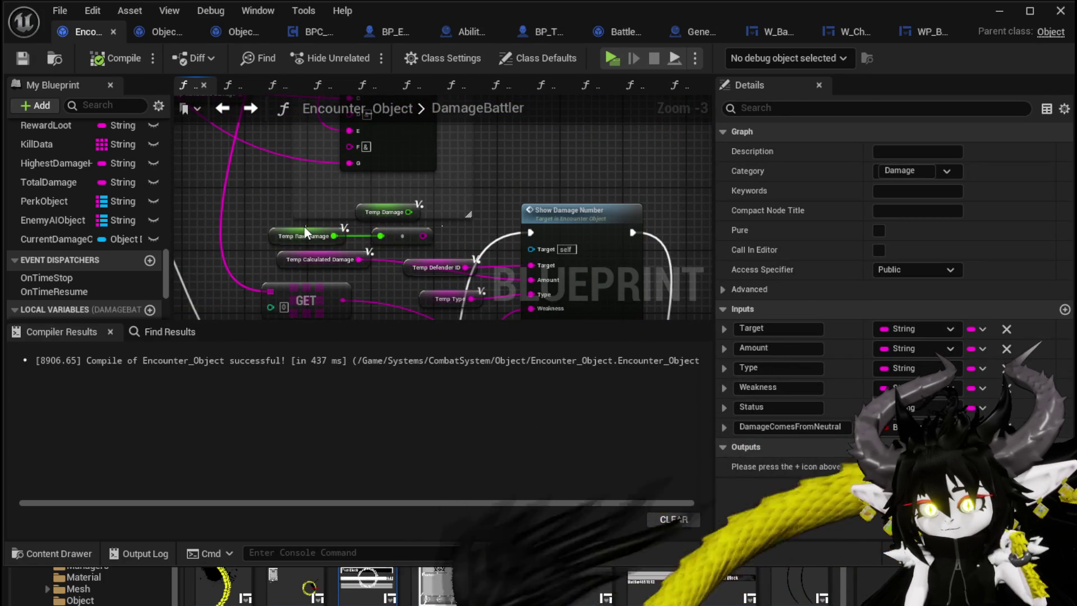
key("Delete")
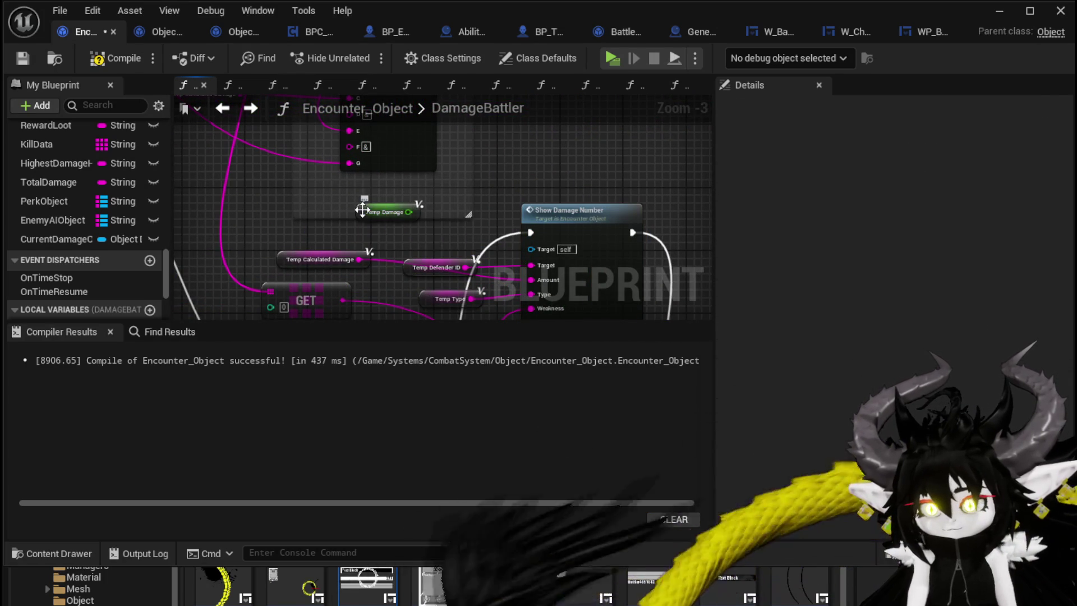
left_click(22, 55)
- Delete the Clamp node together with its neighbouring nodes
scroll(307, 160, "down", 2)
scroll(433, 184, "up", 2)
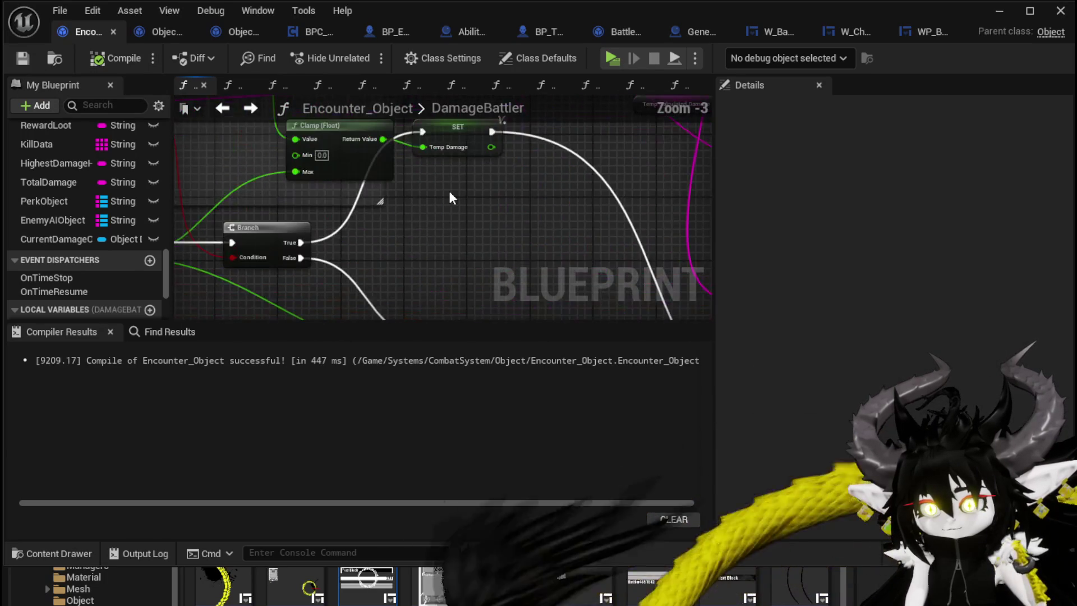
scroll(450, 190, "down", 2)
left_click_drag(449, 190, 647, 240)
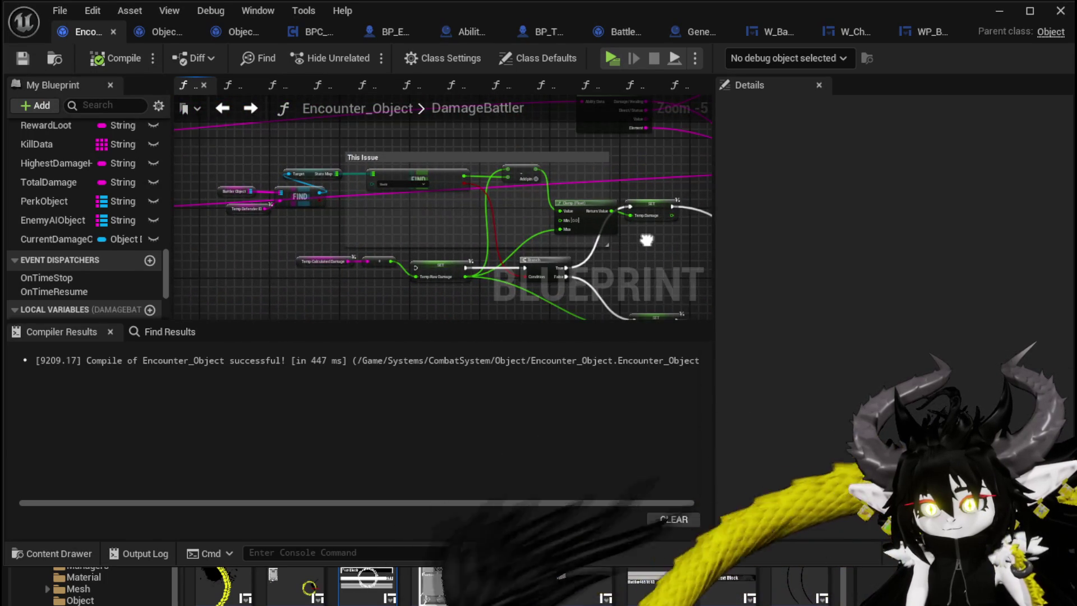
mouse_move(490, 228)
left_mouse_down()
mouse_move(367, 154)
mouse_move(413, 167)
mouse_move(406, 182)
left_mouse_up()
mouse_move(472, 189)
left_mouse_down()
mouse_move(533, 162)
mouse_move(531, 247)
left_mouse_up()
key("Delete")
- Remove the This Issue comment and its FIND nodes, then save Encounter_Object
left_click_drag(337, 233, 589, 169)
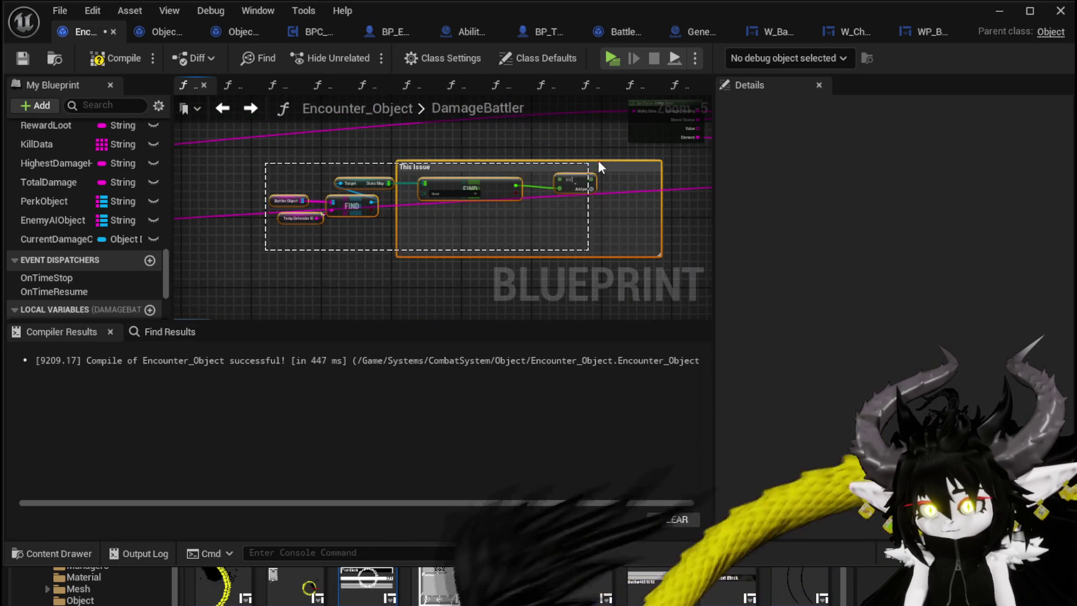
left_click_drag(657, 160, 651, 175)
key("Delete")
scroll(617, 176, "down", 3)
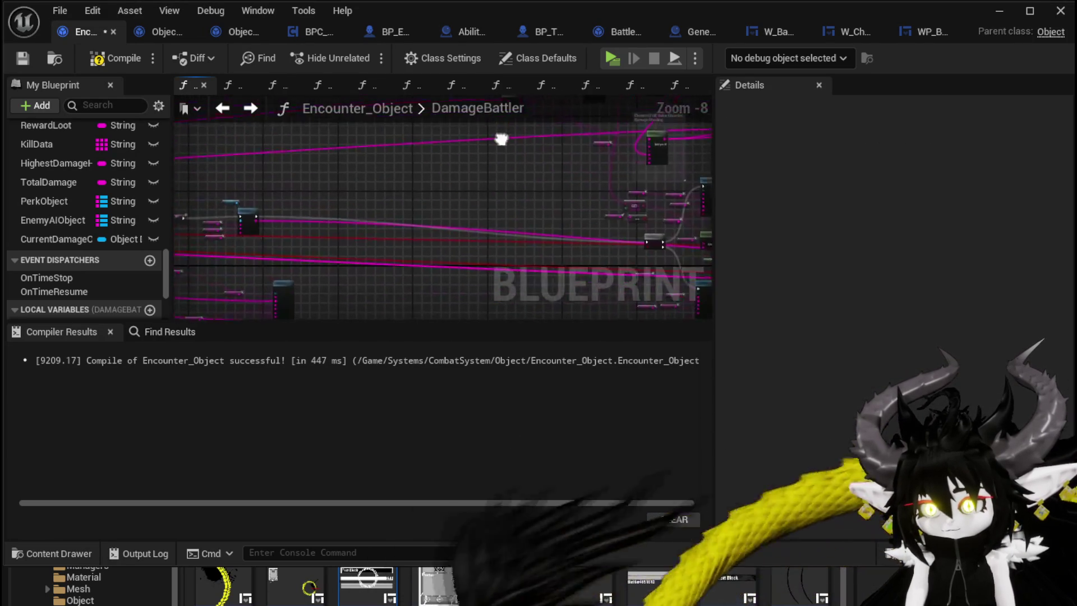
left_click(22, 58)
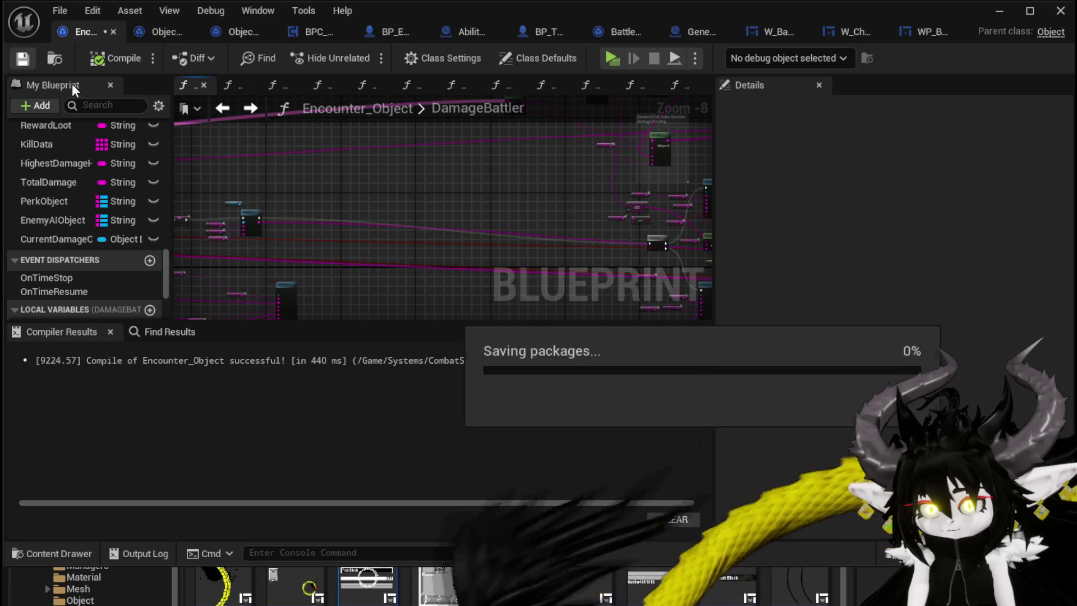
- Select the node group including the GET nodes after Parse Into Array
scroll(361, 198, "down", 4)
scroll(395, 190, "up", 2)
scroll(359, 227, "up", 5)
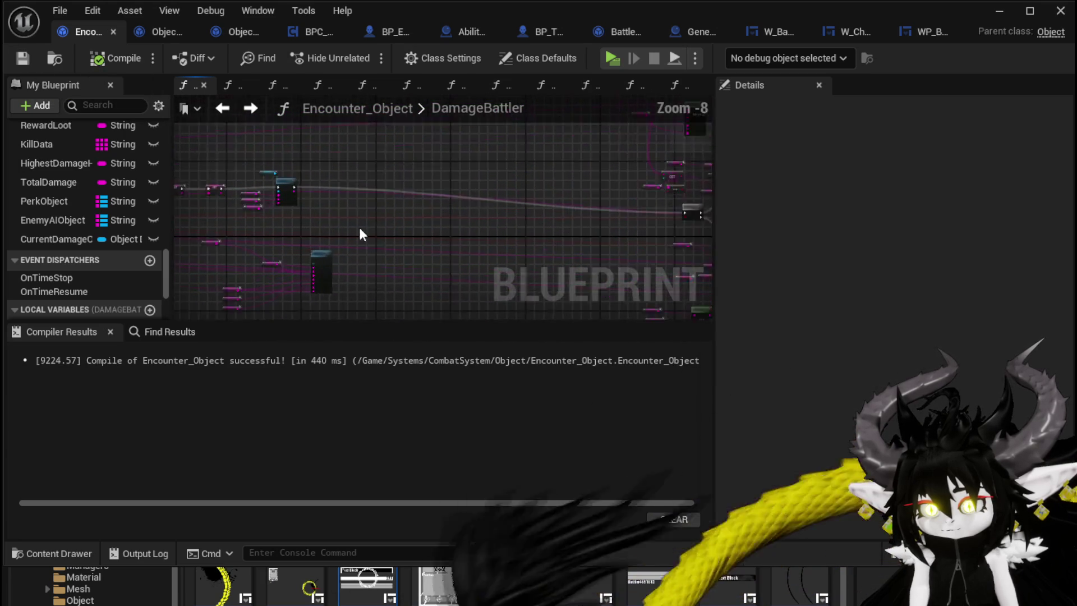
left_click_drag(397, 163, 275, 291)
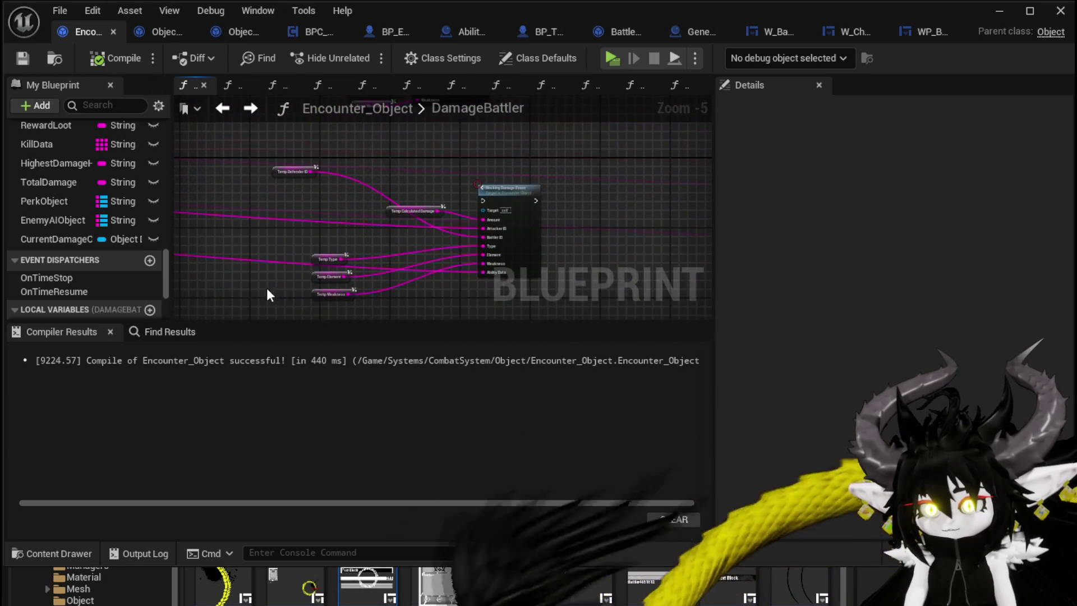
mouse_move(234, 159)
left_mouse_down()
mouse_move(546, 284)
mouse_move(550, 299)
left_mouse_up()
scroll(509, 221, "down", 2)
scroll(392, 268, "up", 5)
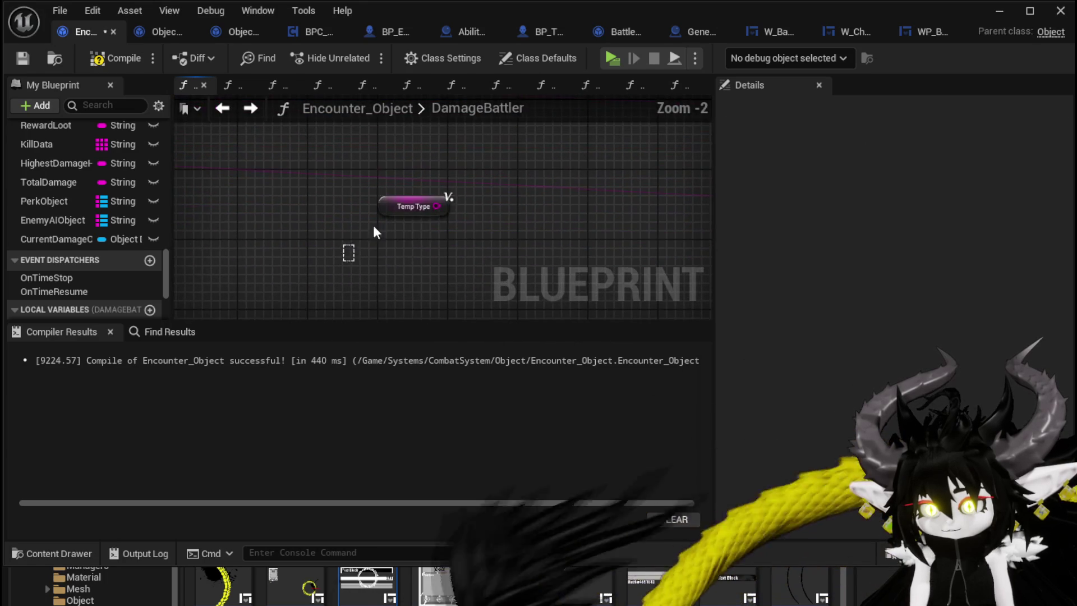
scroll(355, 213, "down", 4)
scroll(492, 233, "up", 3)
scroll(448, 243, "down", 1)
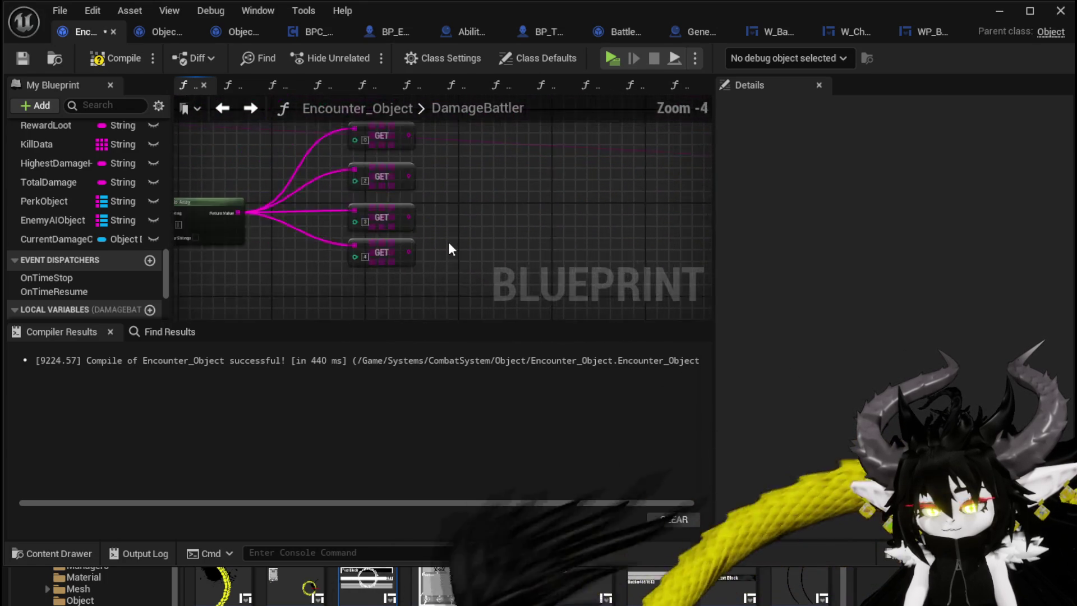
scroll(326, 294, "down", 1)
left_click_drag(284, 120, 457, 264)
- Compile and save the Encounter_Object blueprint
scroll(300, 193, "down", 4)
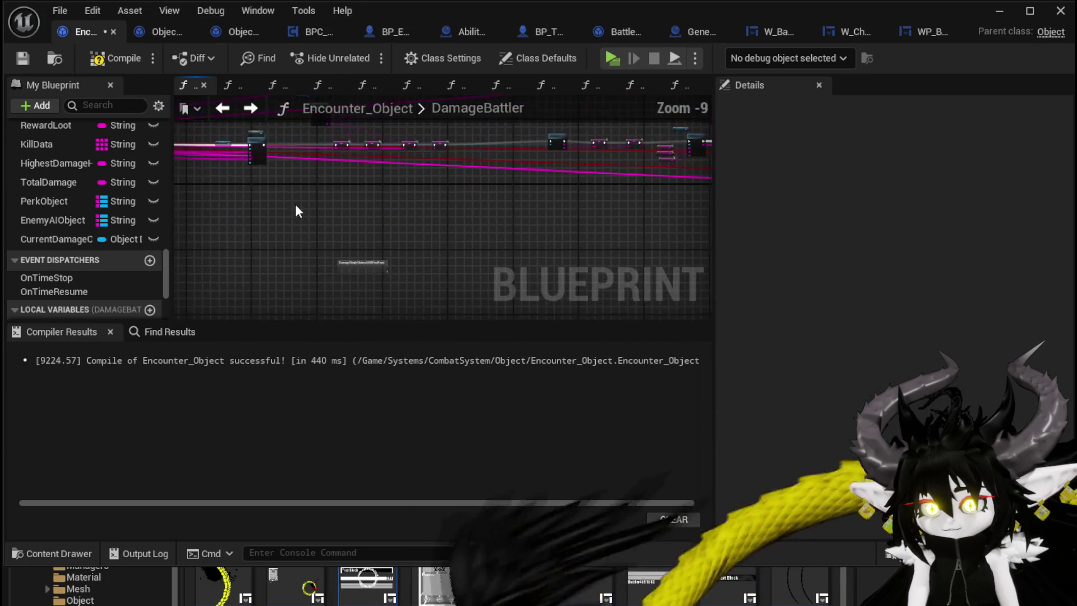
scroll(302, 247, "up", 3)
scroll(464, 255, "down", 3)
scroll(535, 244, "up", 3)
scroll(313, 256, "down", 3)
scroll(487, 255, "up", 3)
scroll(360, 257, "down", 3)
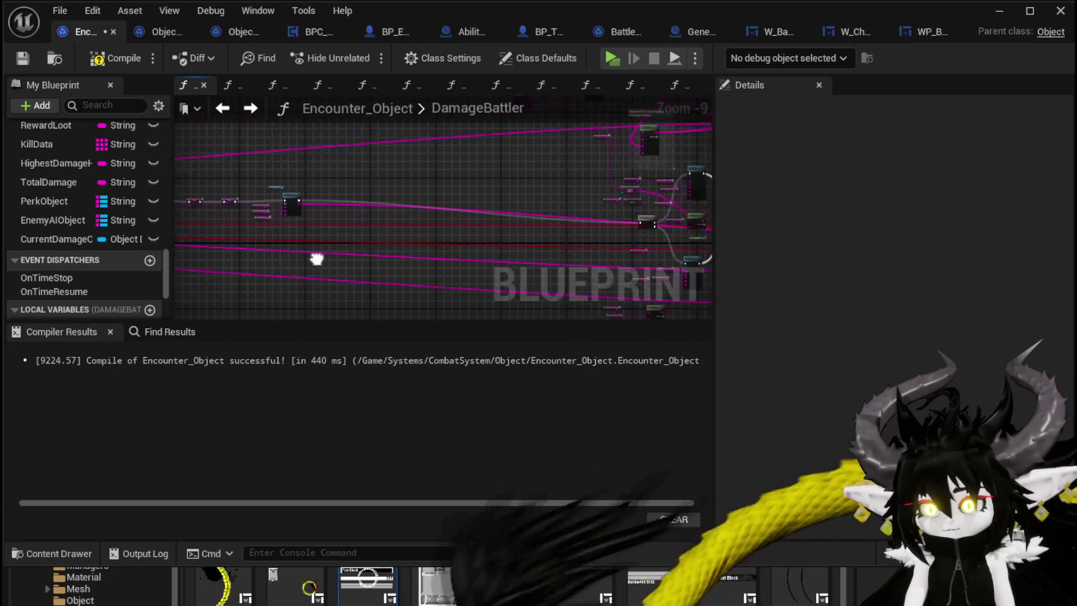
left_click(98, 58)
left_click(22, 58)
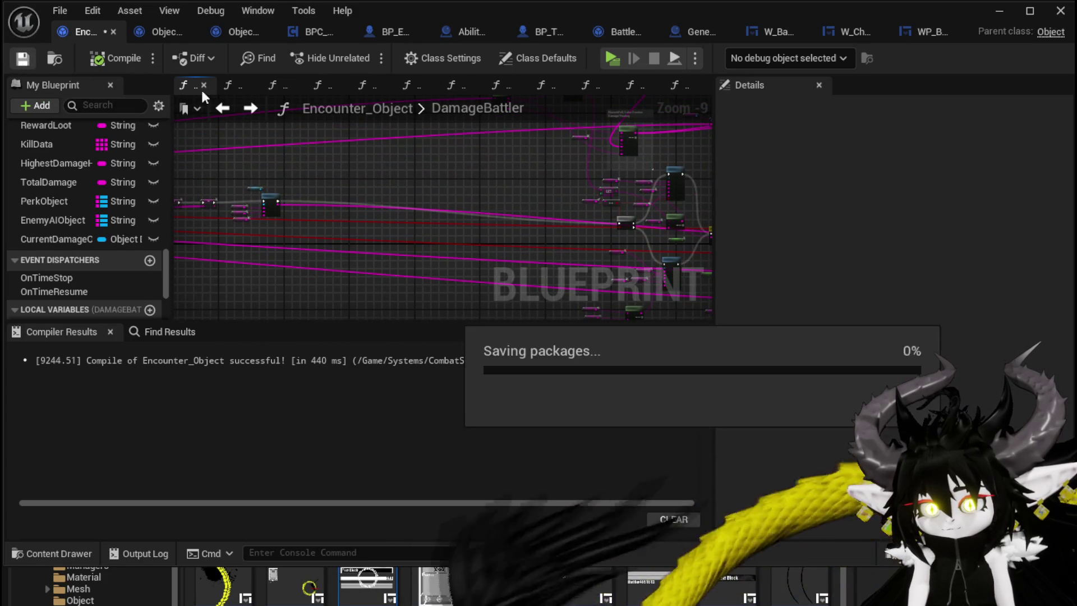
- Review Object_DamageSequence's TypeCheck graph, then return to Encounter_Object's DamageBattler graph
mouse_move(472, 158)
left_mouse_down()
mouse_move(237, 191)
mouse_move(238, 102)
left_mouse_up()
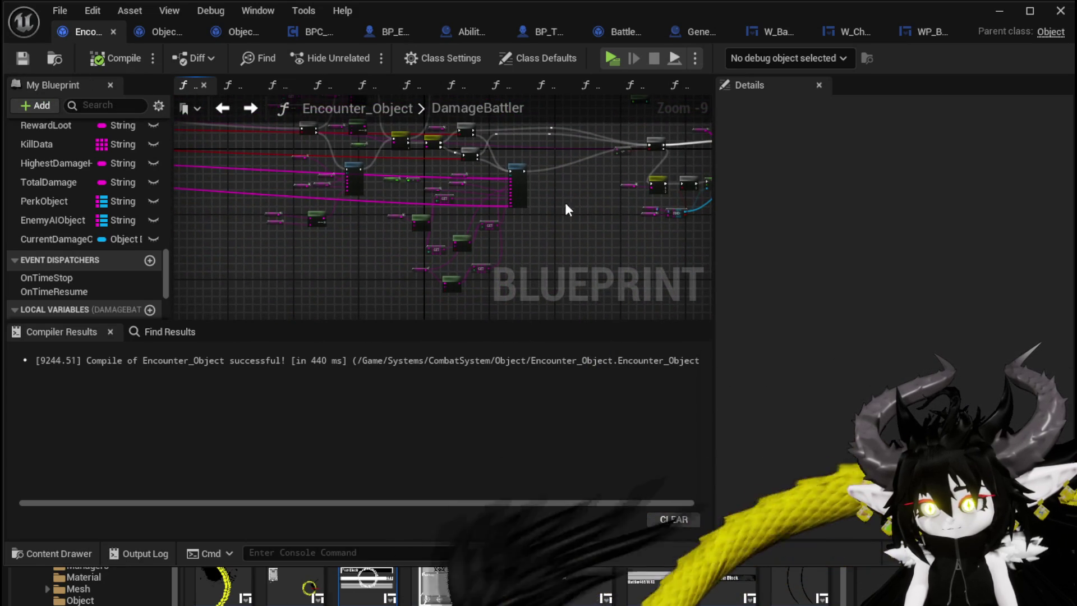
scroll(562, 203, "down", 3)
scroll(368, 256, "up", 3)
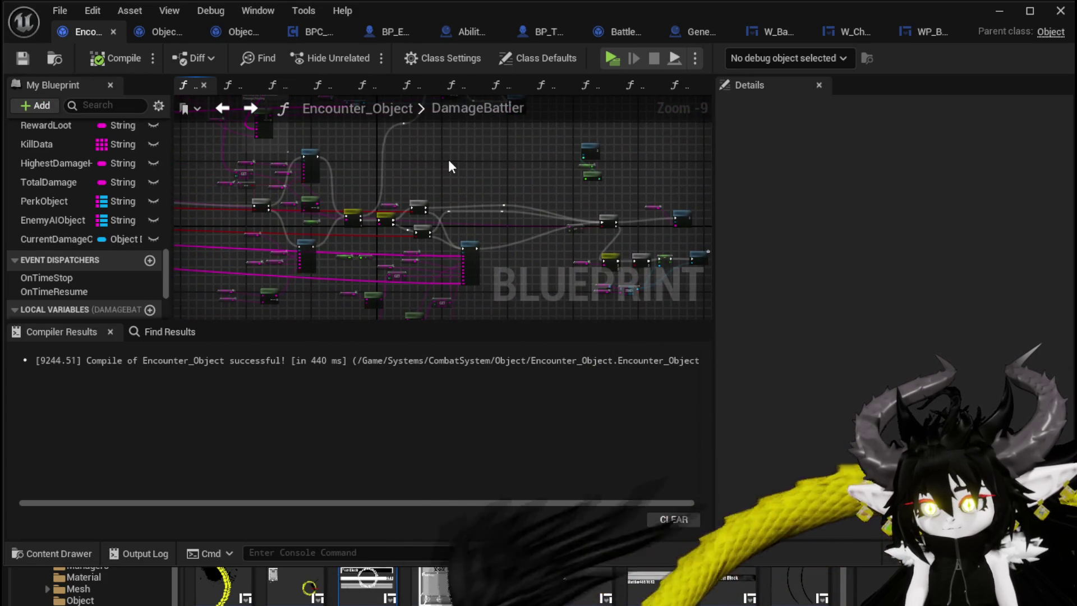
scroll(449, 161, "up", 6)
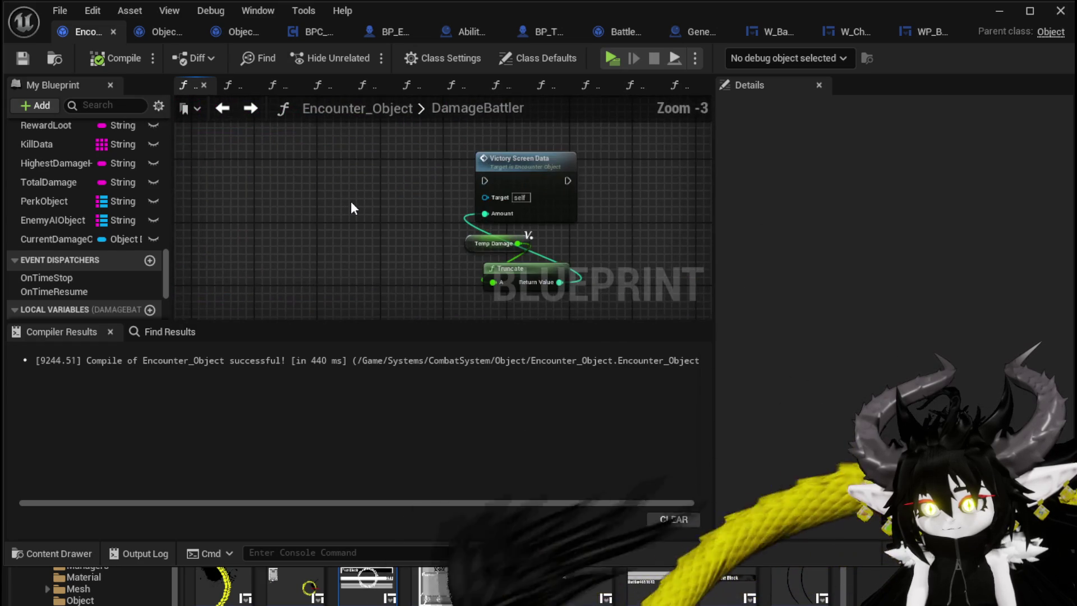
scroll(351, 201, "down", 4)
mouse_move(324, 204)
left_mouse_down()
mouse_move(533, 198)
mouse_move(584, 259)
mouse_move(533, 159)
mouse_move(528, 169)
left_mouse_up()
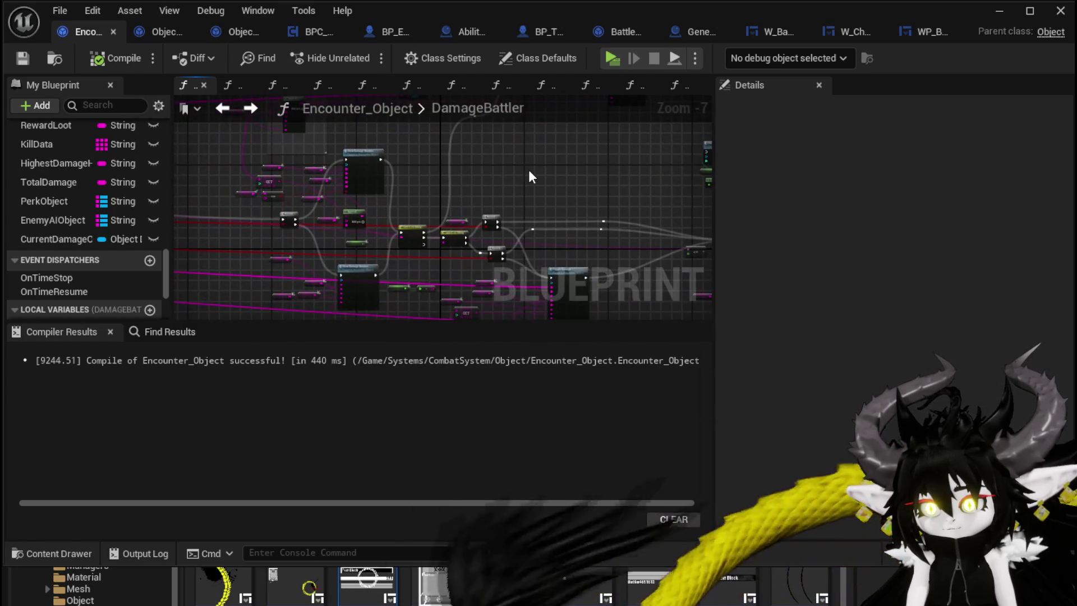
left_click(150, 34)
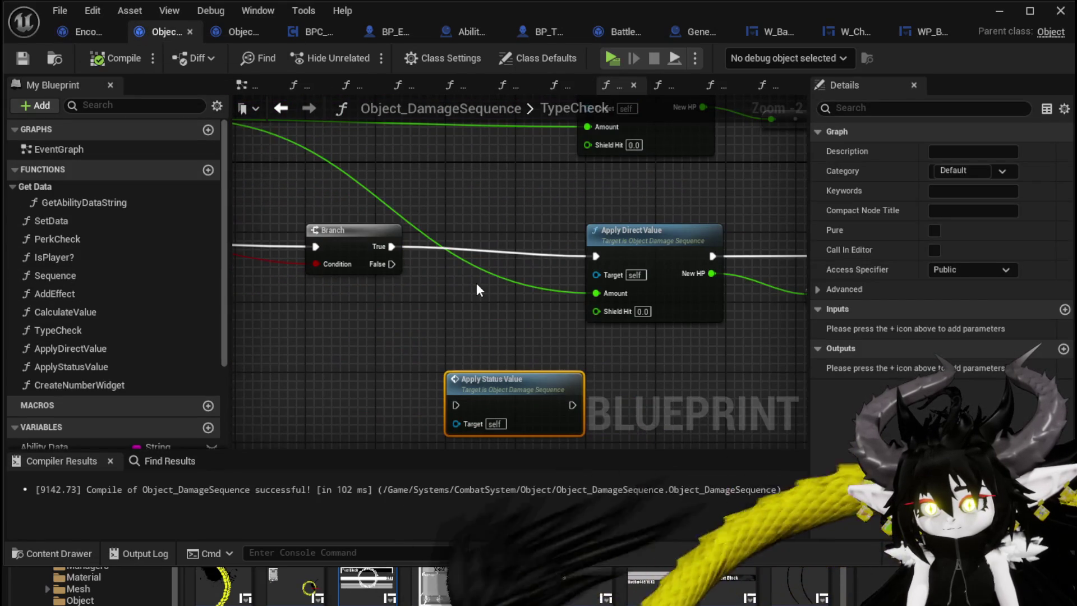
left_click_drag(477, 278, 463, 204)
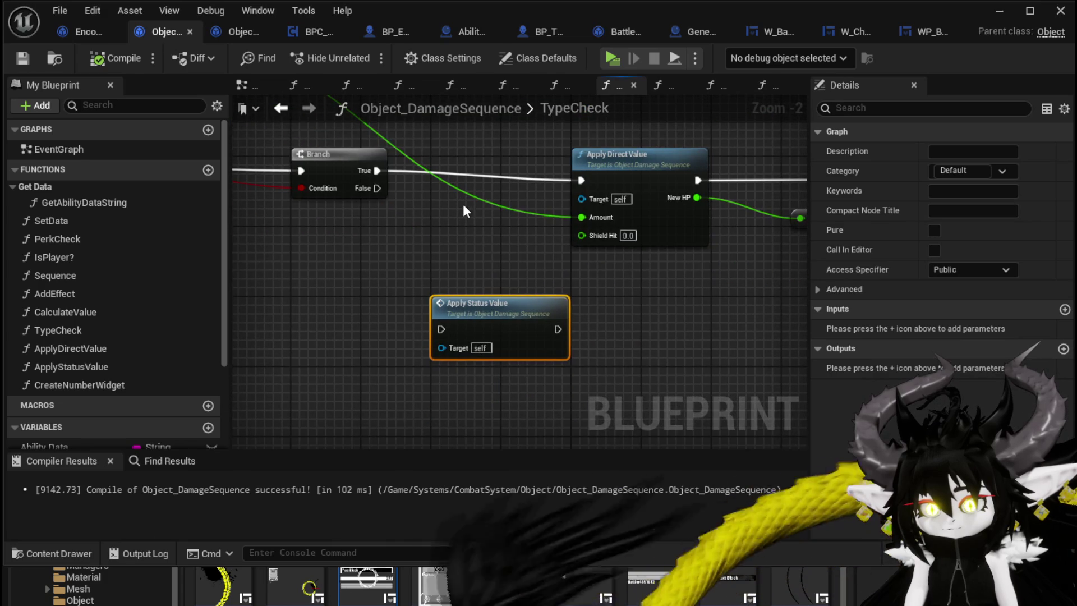
left_click(70, 34)
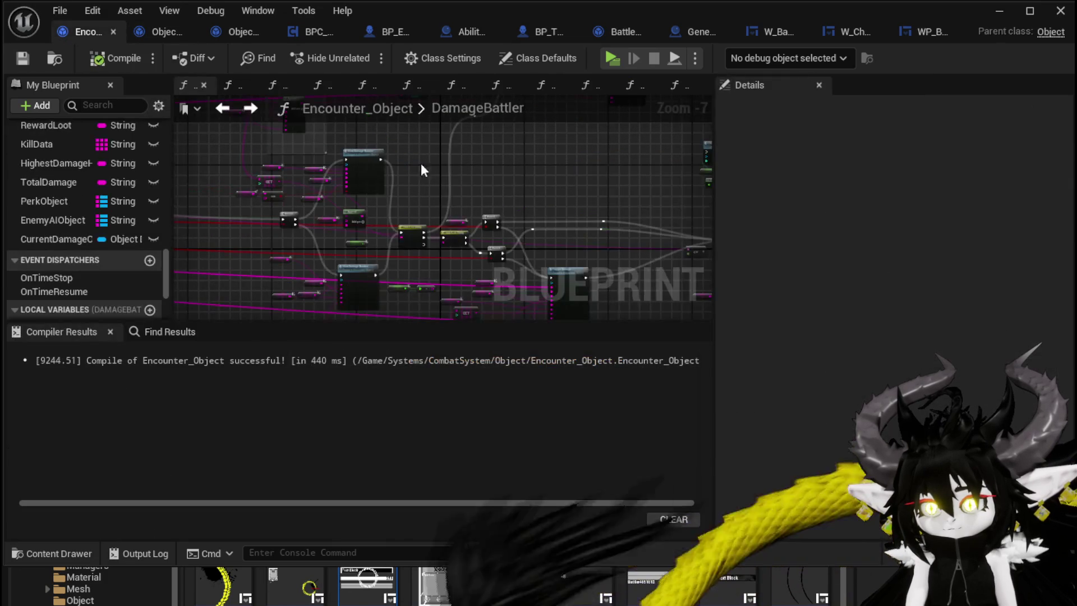
- Find the Add Status area and select the Battler Object and FIND nodes
left_click_drag(330, 245, 389, 268)
scroll(477, 209, "up", 4)
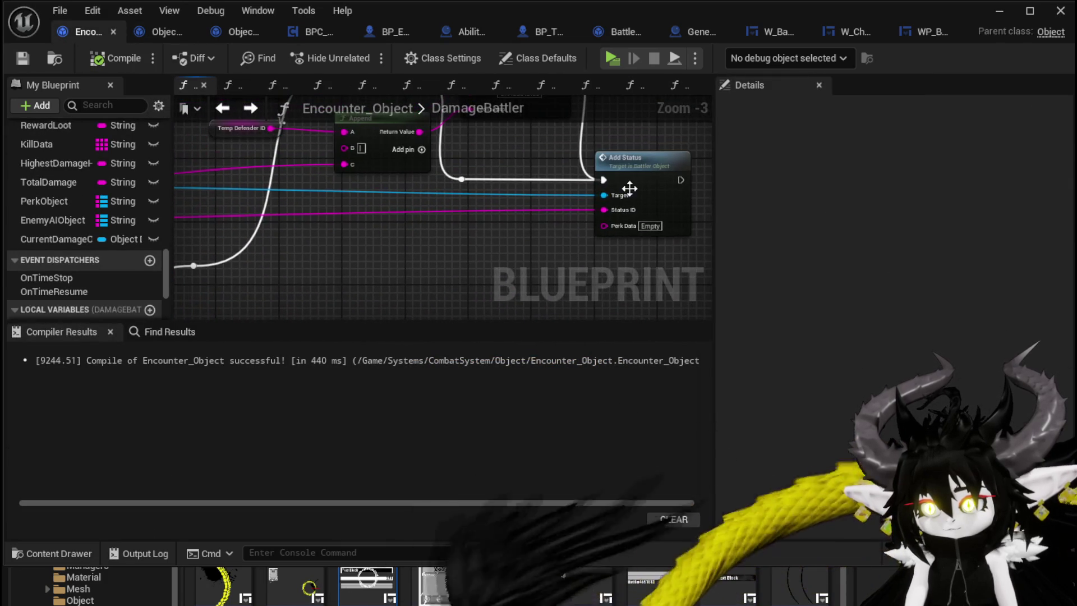
left_click_drag(238, 190, 382, 195)
scroll(381, 195, "down", 1)
scroll(331, 178, "up", 2)
left_click_drag(438, 244, 439, 244)
scroll(320, 233, "down", 2)
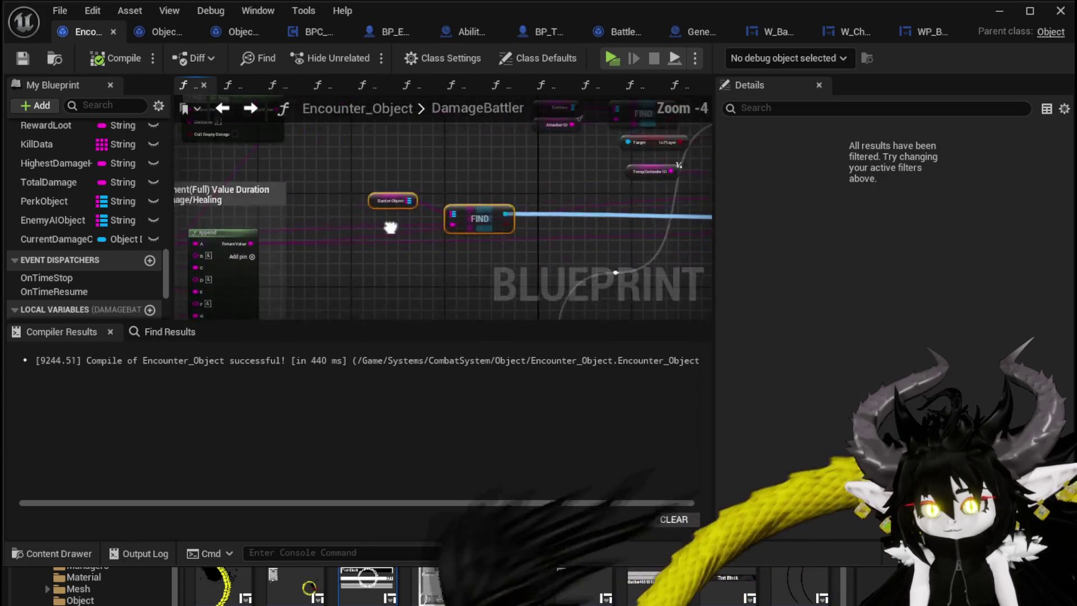
left_click_drag(320, 234, 436, 196)
left_click_drag(513, 161, 205, 237)
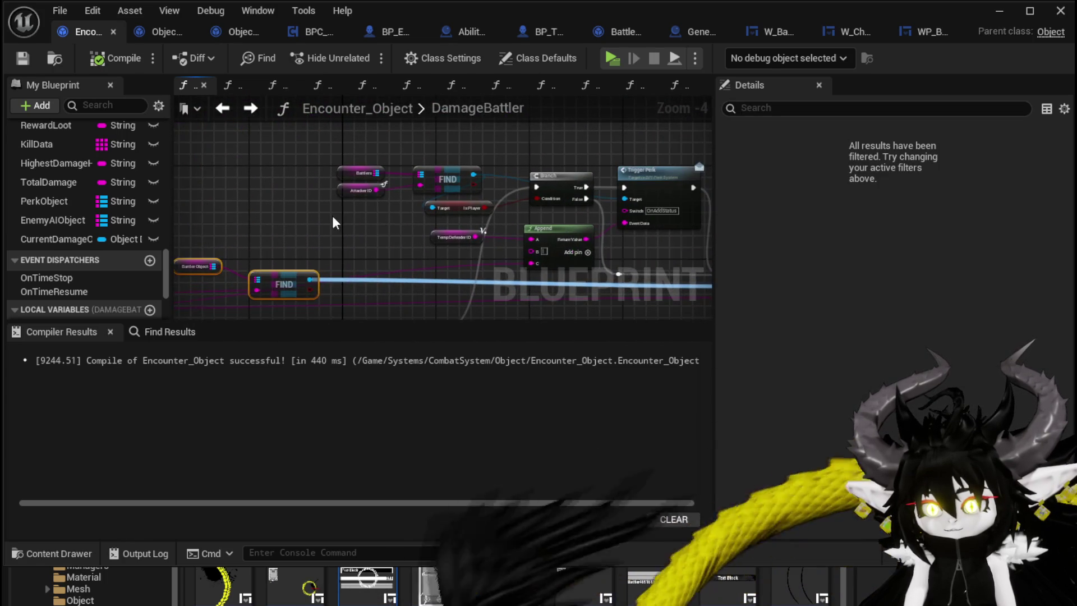
left_click_drag(346, 216, 237, 216)
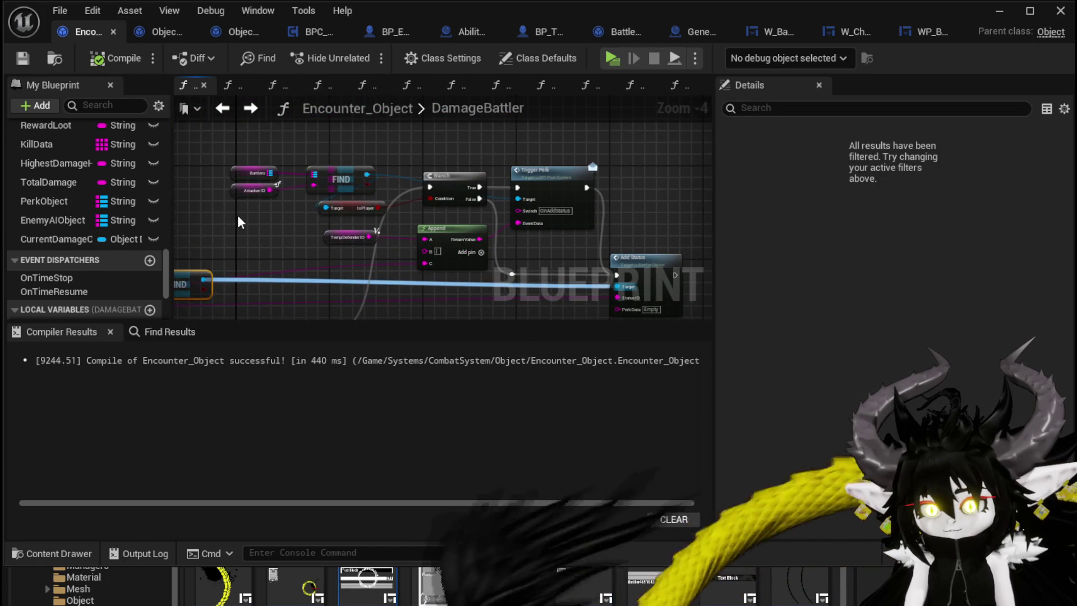
scroll(230, 151, "down", 2)
left_click_drag(230, 151, 286, 149)
- Select the nodes surrounding the Append node in DamageBattler
left_click_drag(428, 182, 608, 223)
scroll(415, 220, "up", 3)
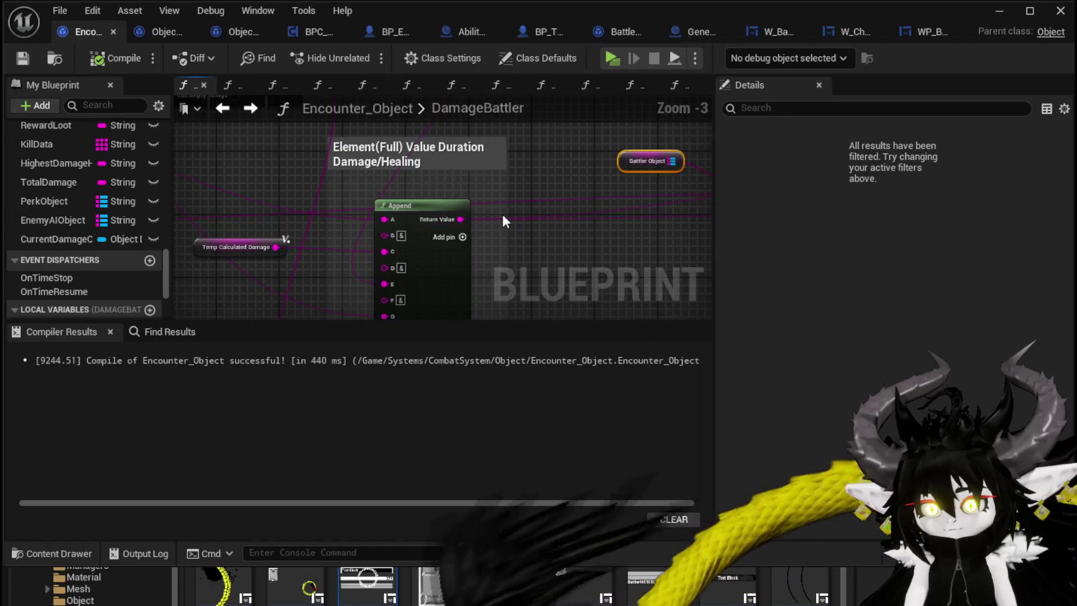
scroll(503, 219, "down", 1)
left_click_drag(279, 177, 397, 243)
scroll(397, 243, "down", 2)
scroll(409, 208, "up", 2)
scroll(410, 209, "up", 3)
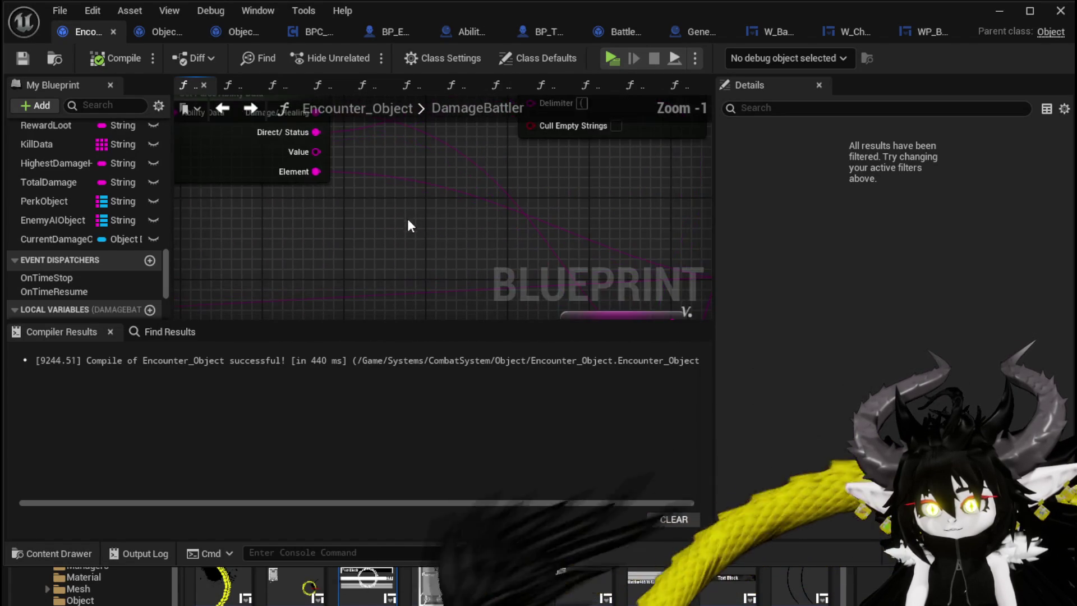
scroll(407, 223, "down", 2)
mouse_move(406, 228)
left_mouse_down()
mouse_move(364, 241)
mouse_move(250, 224)
mouse_move(291, 185)
mouse_move(264, 163)
left_mouse_up()
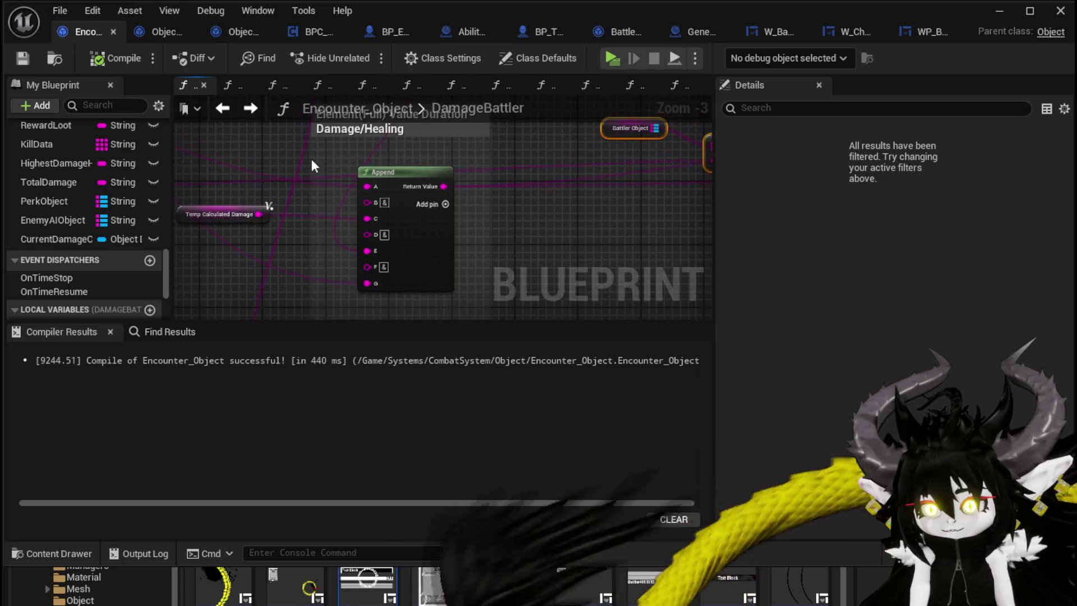
- Select the Append node and the Damage/Healing comment, then switch to Object_DamageSequence
left_click(416, 168)
scroll(551, 243, "down", 2)
mouse_move(550, 242)
left_mouse_down()
mouse_move(475, 180)
mouse_move(404, 168)
mouse_move(341, 137)
mouse_move(441, 232)
mouse_move(185, 241)
mouse_move(471, 246)
mouse_move(487, 212)
left_mouse_up()
left_click(340, 140)
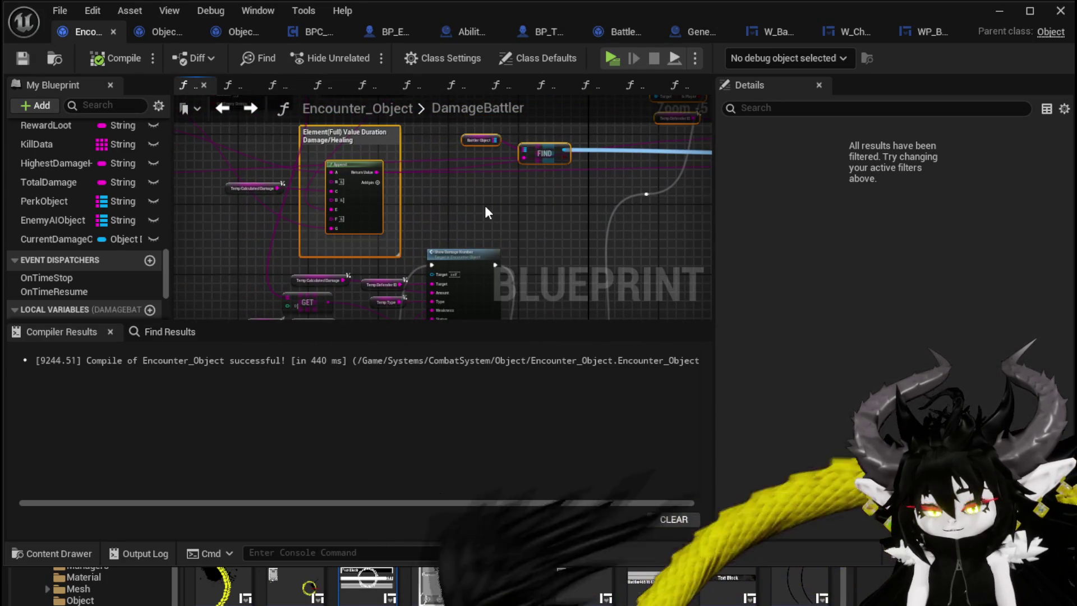
left_click(166, 34)
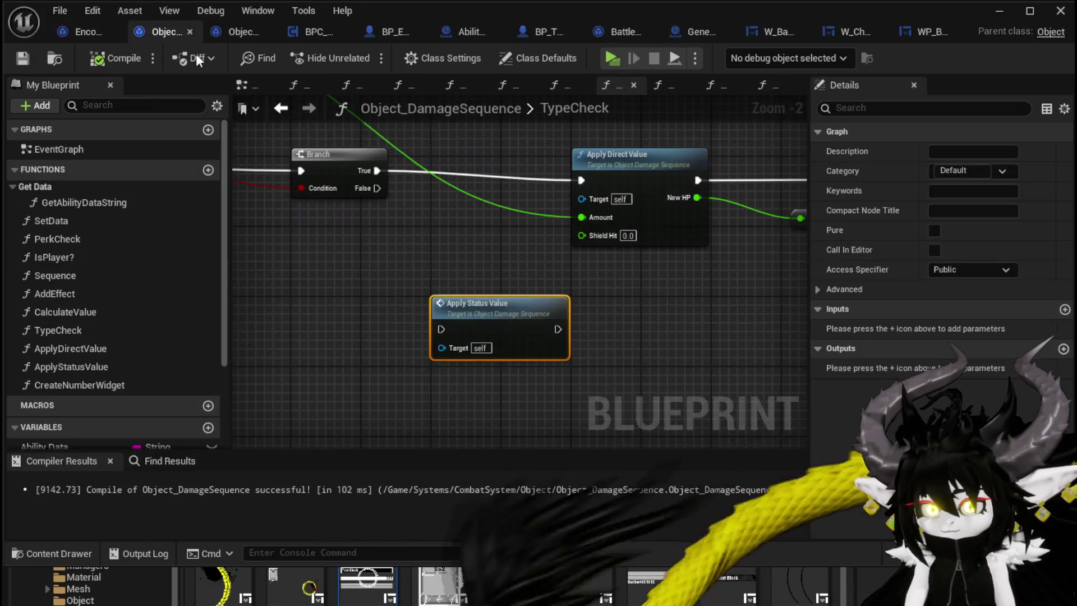
- Paste the copied damage nodes into the ApplyStatusValue function graph
double_click(493, 307)
key("ctrl+v")
scroll(516, 295, "down", 2)
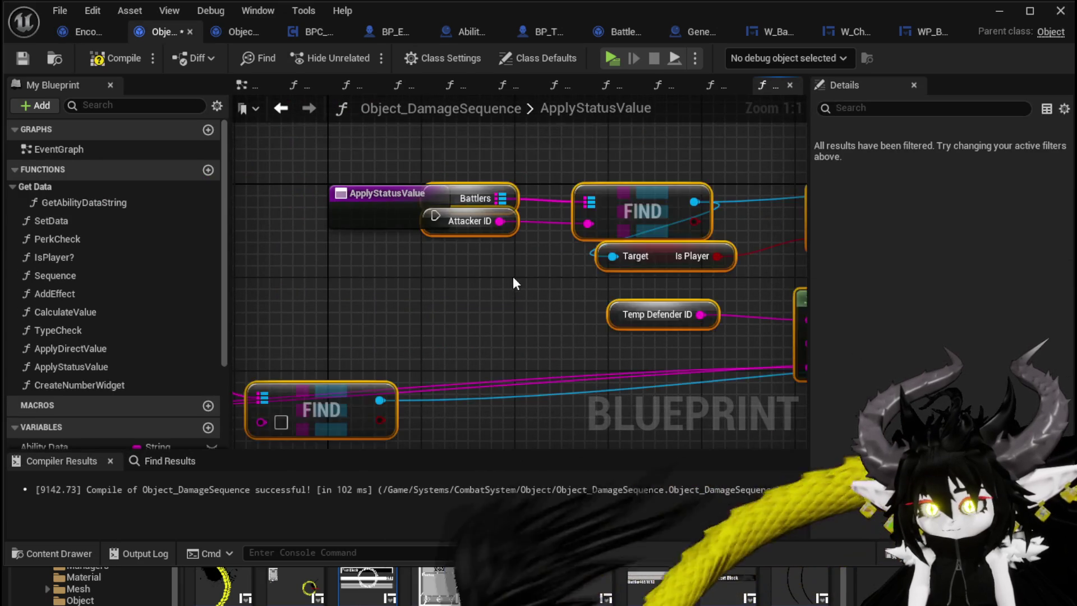
left_click_drag(488, 224, 517, 180)
left_click(428, 277)
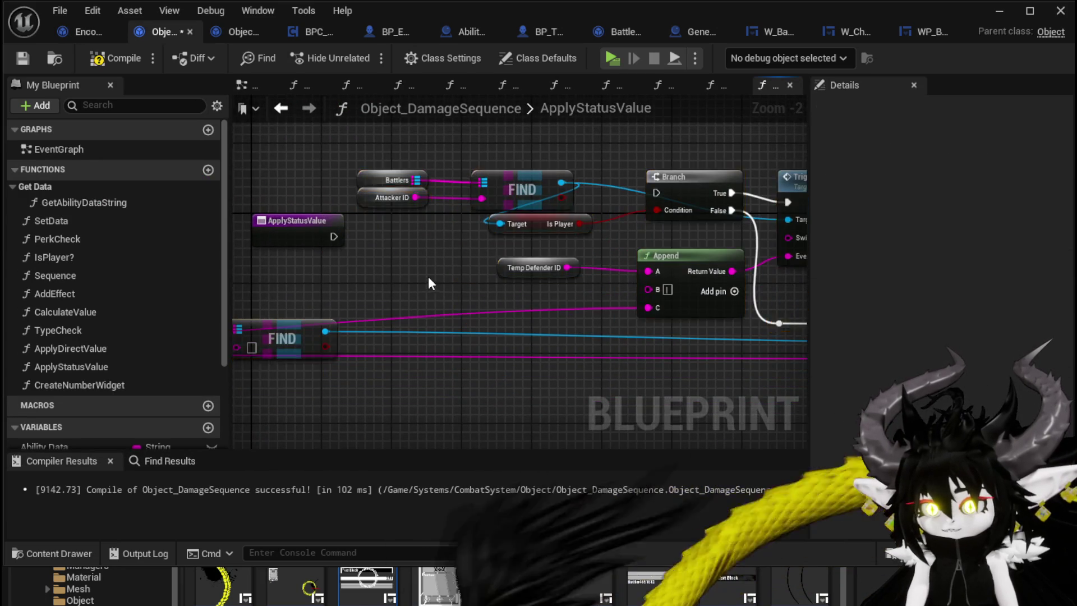
left_click_drag(429, 277, 562, 245)
scroll(349, 243, "down", 2)
- Move the Battler Object and lower FIND nodes right and select the Damage/Healing comment
mouse_move(253, 240)
left_mouse_down()
mouse_move(395, 299)
mouse_move(541, 305)
mouse_move(704, 354)
mouse_move(741, 339)
left_mouse_up()
mouse_move(246, 353)
left_mouse_down()
mouse_move(385, 328)
mouse_move(475, 273)
mouse_move(657, 281)
left_mouse_up()
left_click(476, 272)
left_click(392, 193)
left_click(418, 233)
left_click(689, 273)
scroll(510, 322, "up", 2)
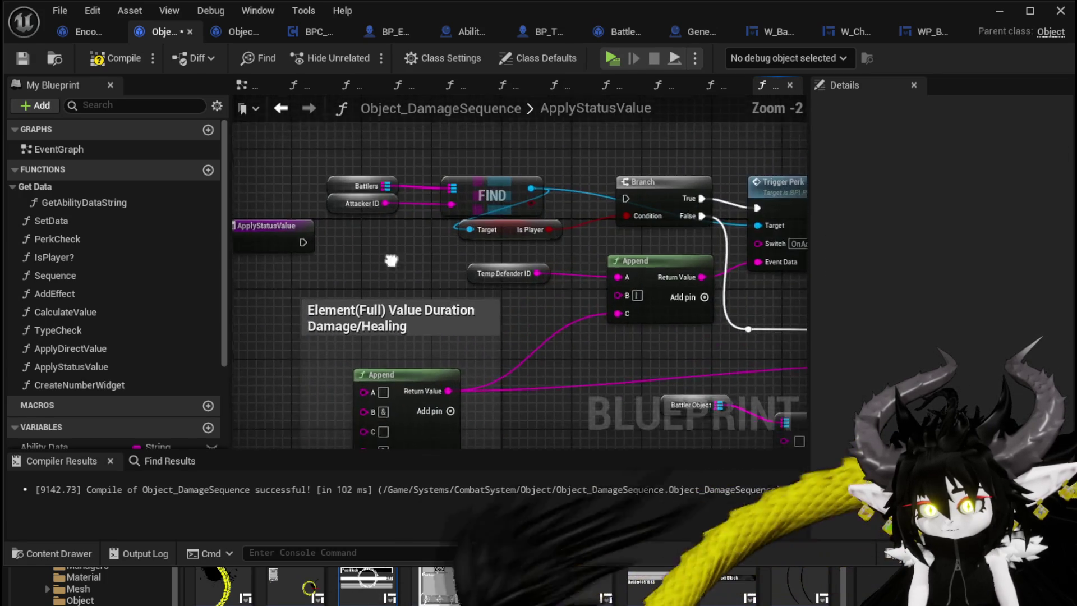
scroll(85, 317, "down", 5)
- Add an Encounter getter with Get Battlers feeding the lower FIND's array
mouse_move(59, 379)
left_mouse_down()
mouse_move(325, 153)
mouse_move(306, 164)
mouse_move(447, 157)
left_mouse_up()
left_click(305, 173)
type("Batt")
scroll(533, 269, "down", 5)
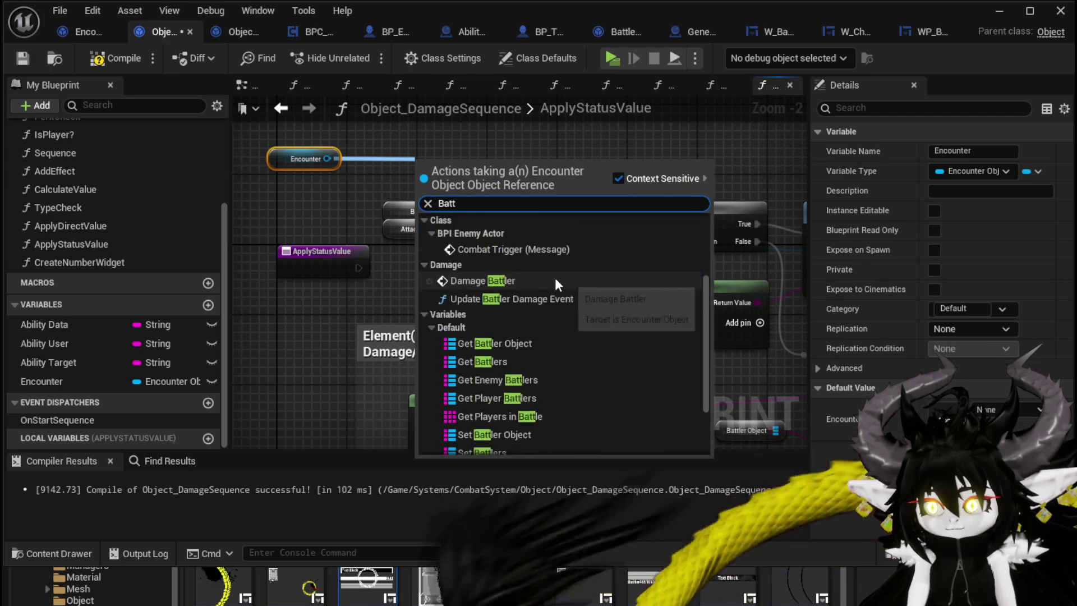
left_click(503, 267)
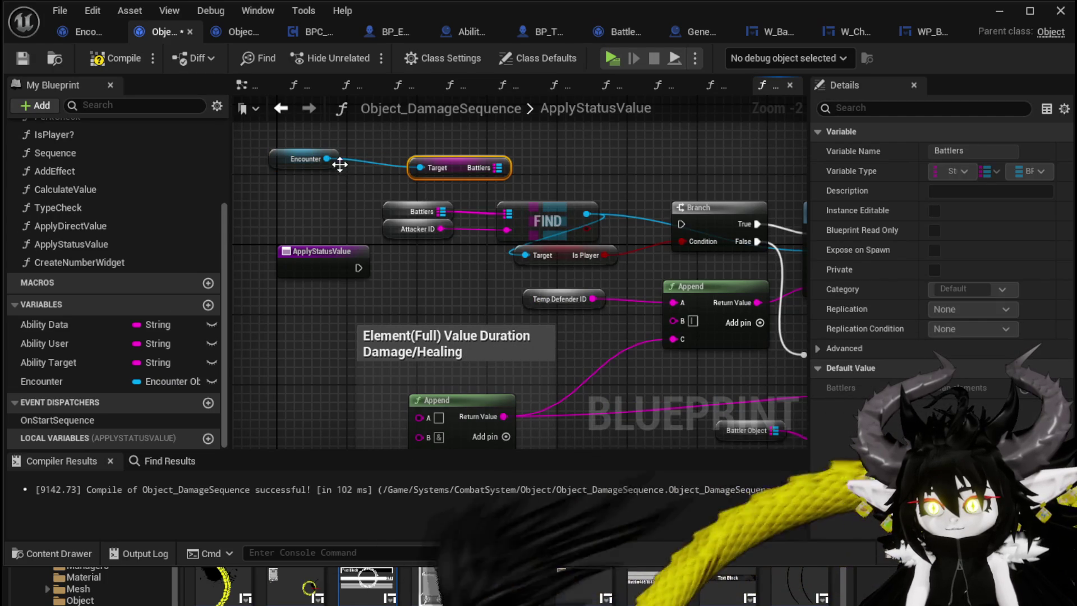
mouse_move(327, 158)
left_mouse_down()
mouse_move(435, 113)
mouse_move(433, 133)
left_mouse_up()
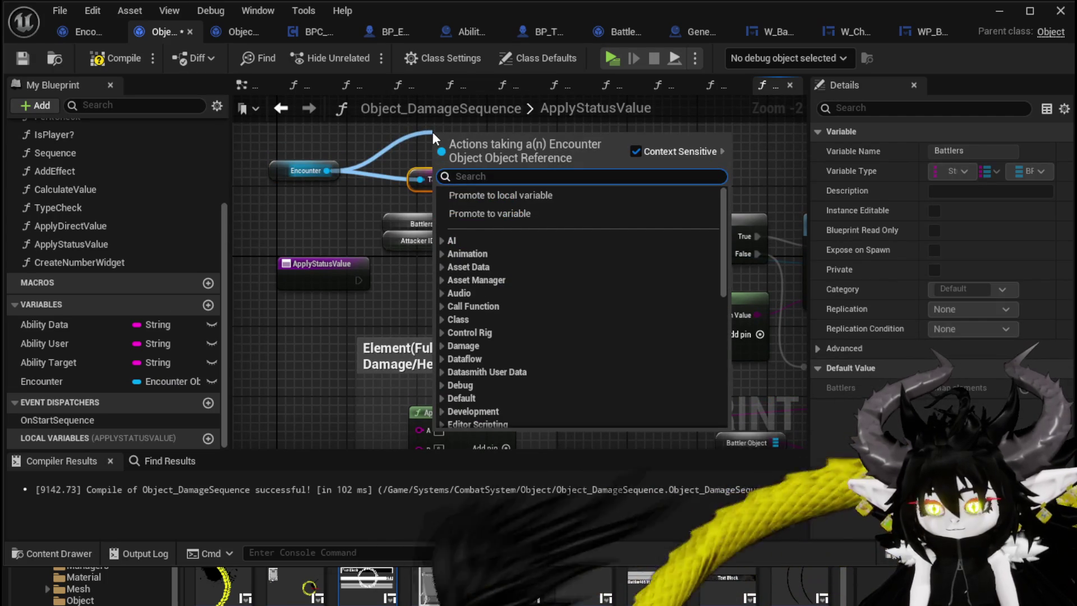
type("Get Batt")
mouse_move(473, 138)
left_mouse_down()
mouse_move(461, 313)
mouse_move(557, 285)
left_mouse_up()
left_click(480, 268)
mouse_move(453, 301)
left_mouse_down()
mouse_move(449, 291)
mouse_move(476, 293)
left_mouse_up()
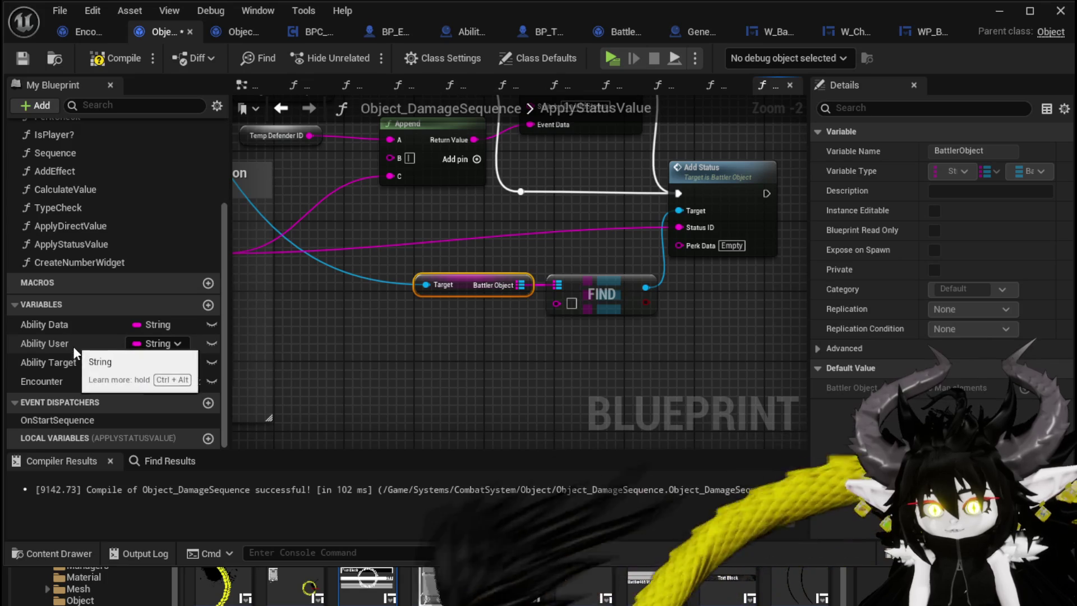
- Use Ability Target as the lower FIND key and replace Temp Defender ID, then compile and save
left_click_drag(71, 359, 359, 374)
mouse_move(475, 361)
left_mouse_down()
mouse_move(482, 342)
mouse_move(578, 307)
left_mouse_up()
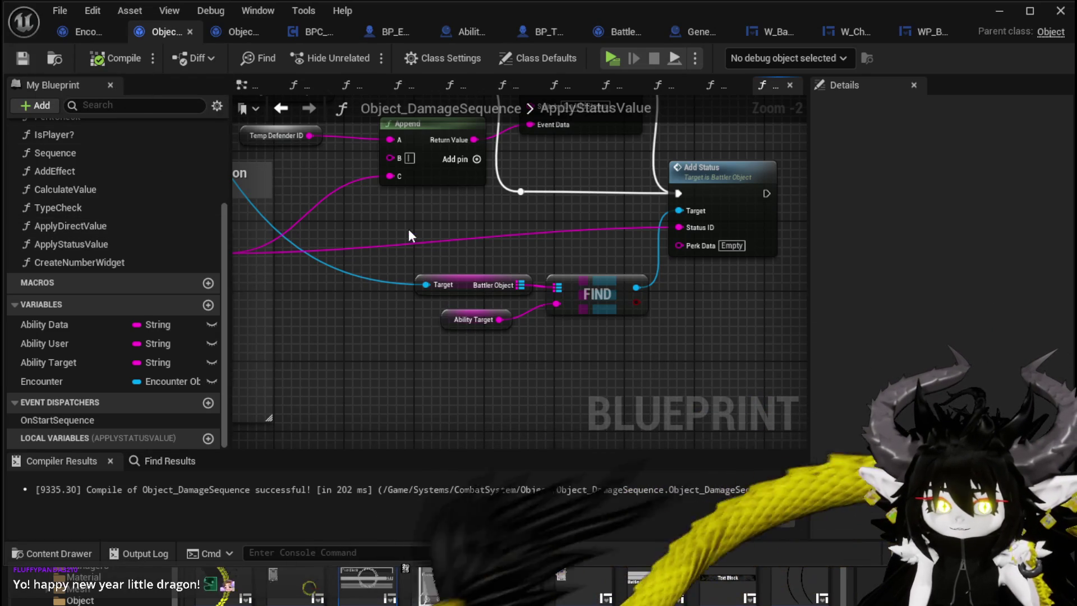
left_click_drag(549, 348, 391, 226)
left_click_drag(580, 366, 580, 365)
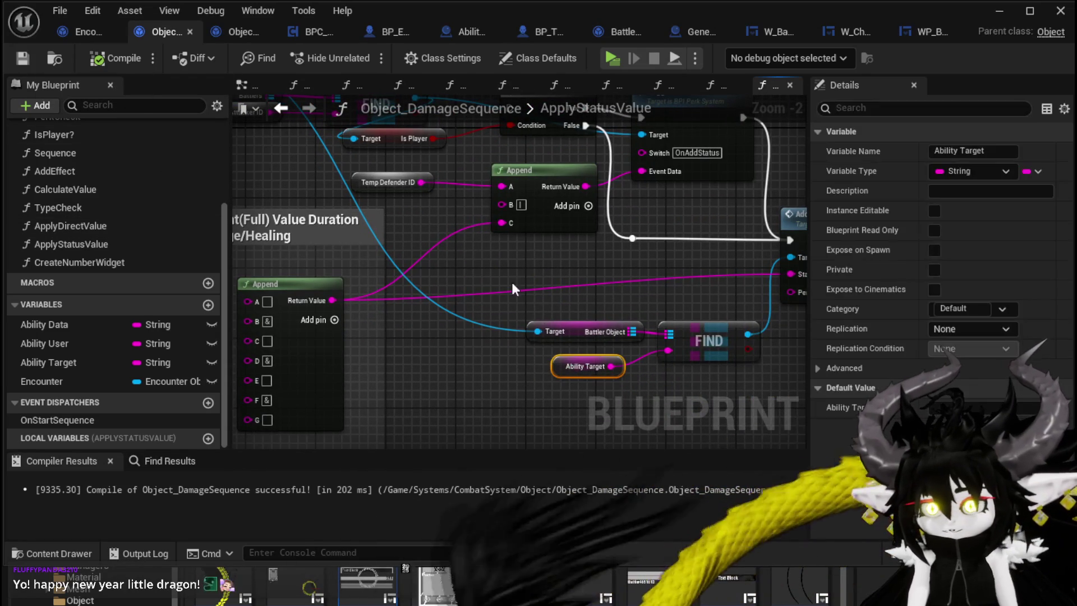
key("ctrl+v")
left_click_drag(471, 218, 502, 223)
key("Delete")
left_click_drag(429, 183, 398, 177)
mouse_move(469, 207)
left_mouse_down()
mouse_move(473, 232)
mouse_move(429, 260)
left_mouse_up()
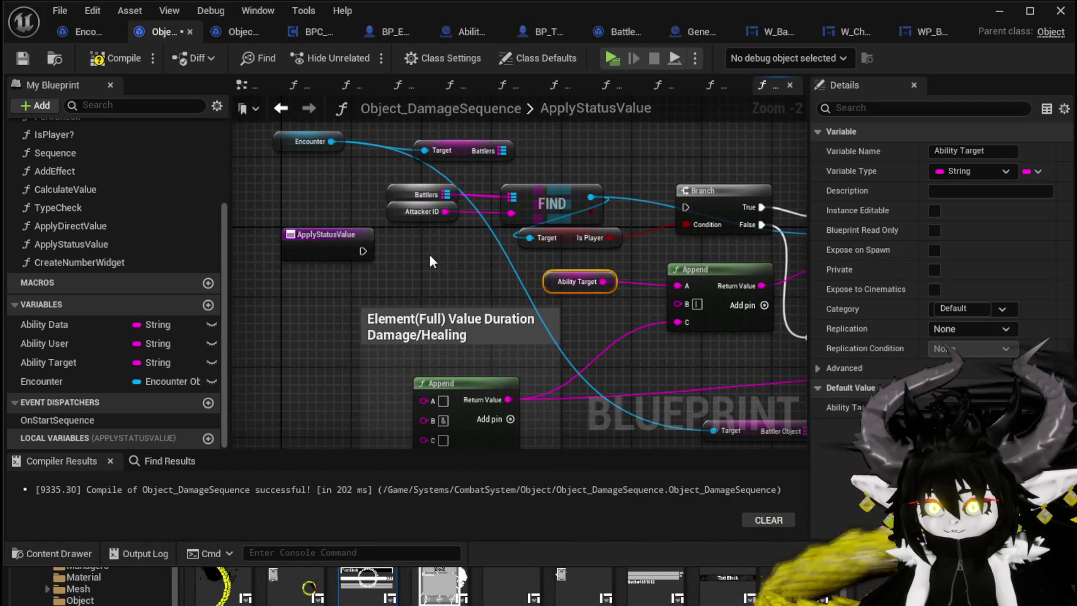
left_click(119, 65)
left_click(13, 60)
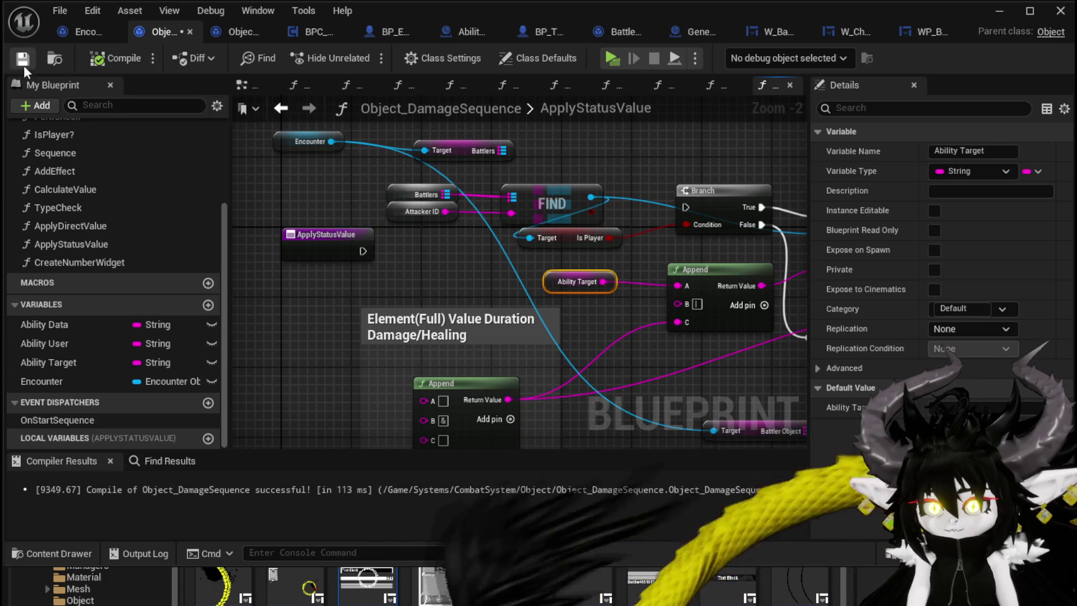
- Feed Get Battlers and an Ability User getter into the upper FIND, then compile
left_click_drag(498, 148, 516, 194)
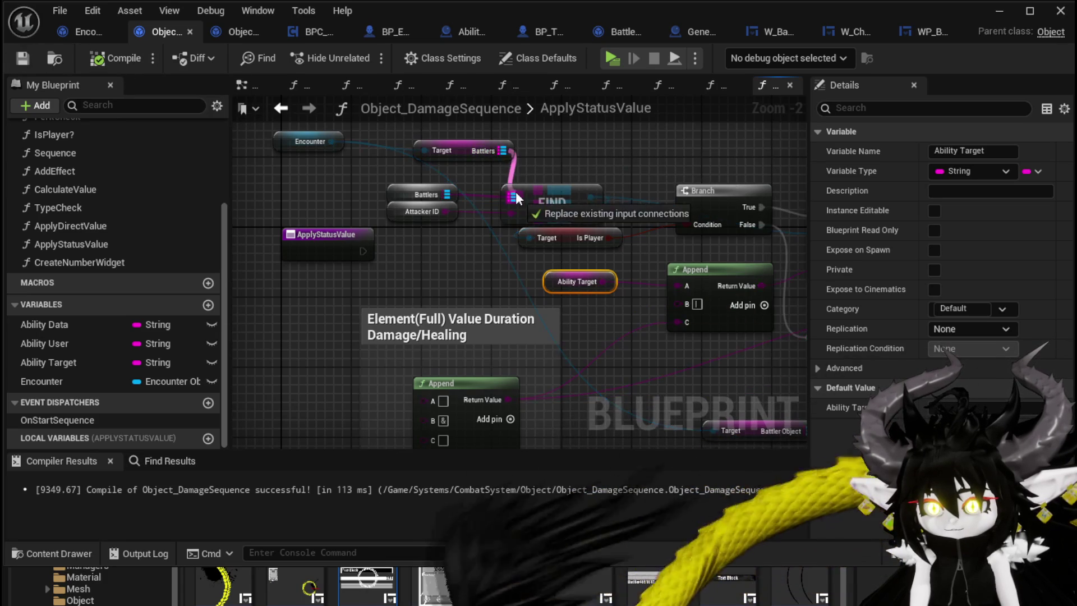
mouse_move(65, 350)
left_mouse_down()
mouse_move(443, 277)
mouse_move(445, 244)
mouse_move(512, 212)
left_mouse_up()
left_click(465, 265)
left_click(403, 222)
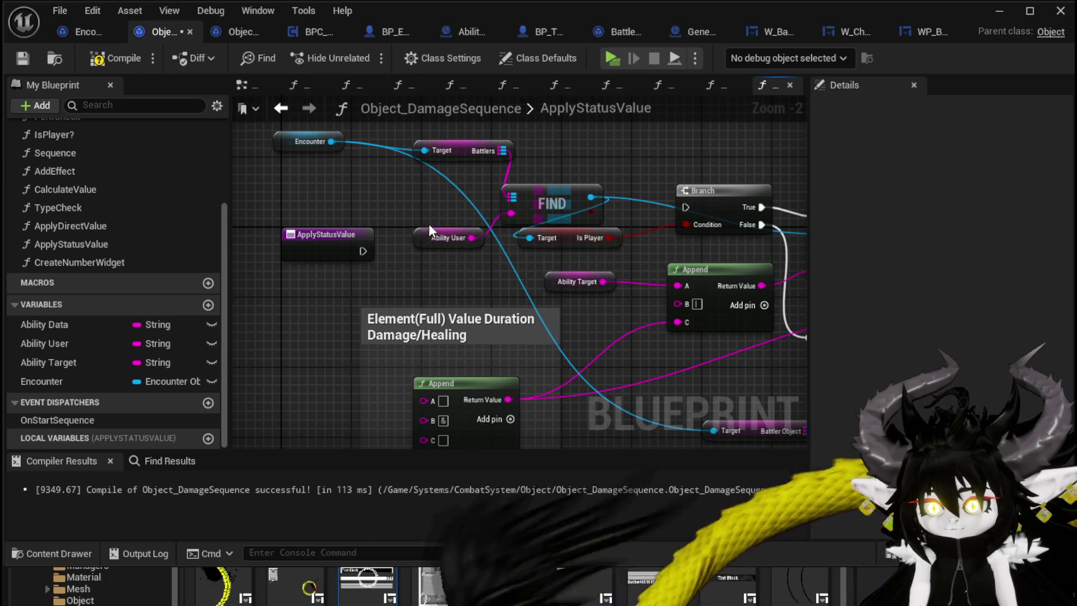
left_click_drag(431, 234, 421, 200)
mouse_move(463, 268)
left_mouse_down()
mouse_move(293, 236)
mouse_move(416, 259)
left_mouse_up()
left_click(105, 60)
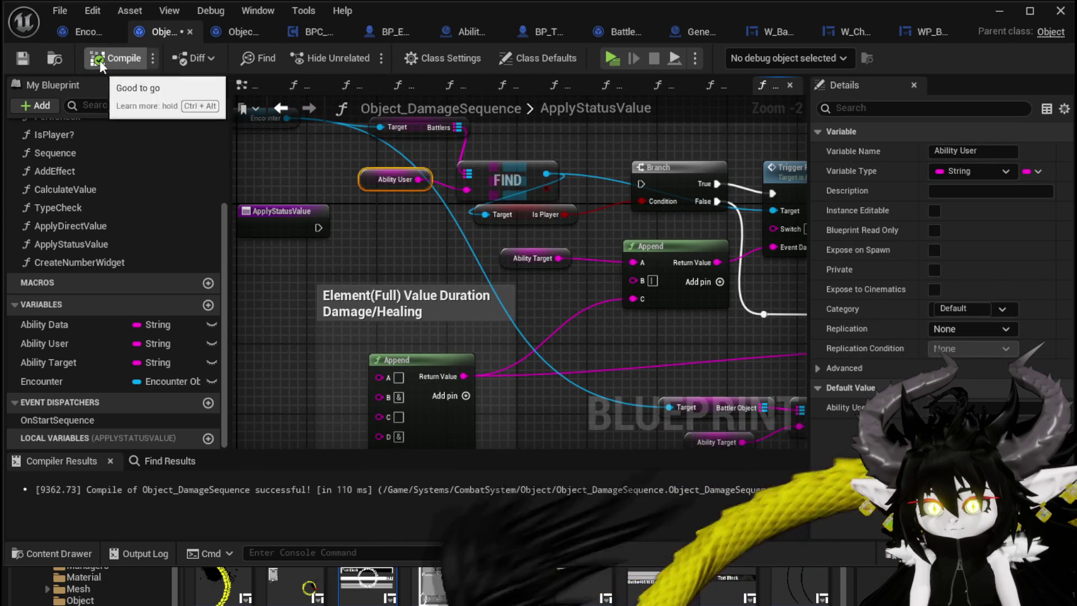
- Wire the ApplyStatusValue entry node to the Branch and center the Damage/Healing comment
left_click(334, 225)
mouse_move(280, 208)
left_mouse_down()
mouse_move(280, 164)
mouse_move(641, 184)
left_mouse_up()
mouse_move(785, 185)
left_mouse_down()
mouse_move(564, 182)
mouse_move(564, 174)
left_mouse_up()
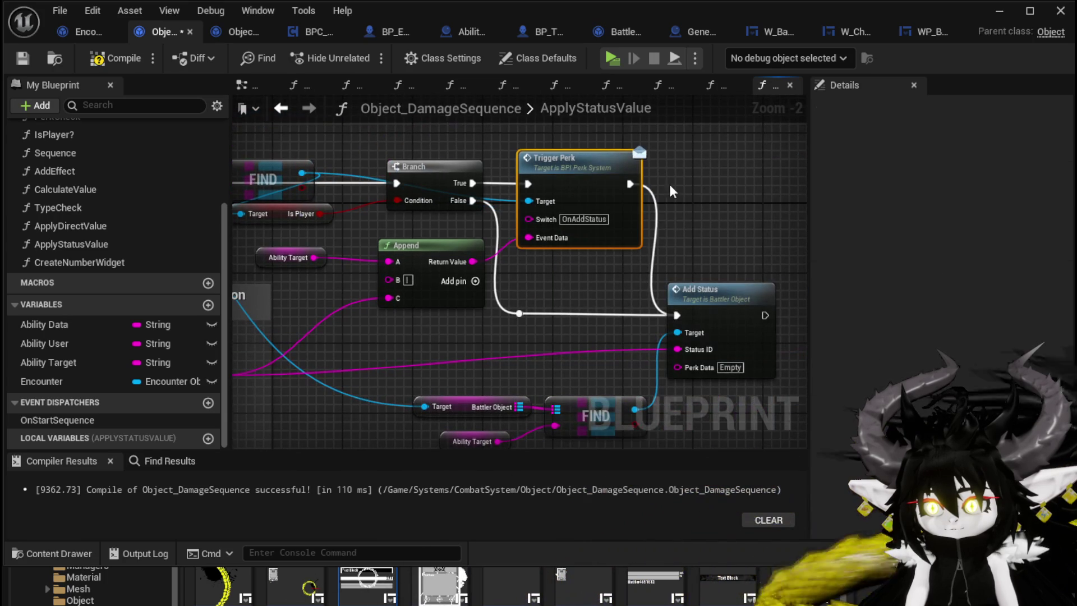
left_click(705, 188)
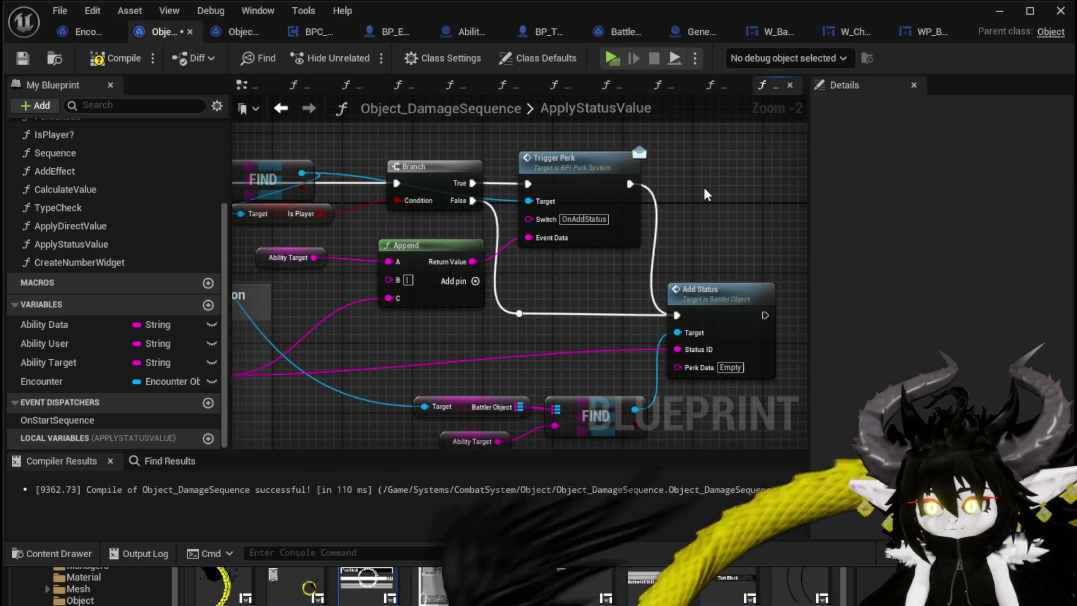
left_click_drag(705, 187, 706, 161)
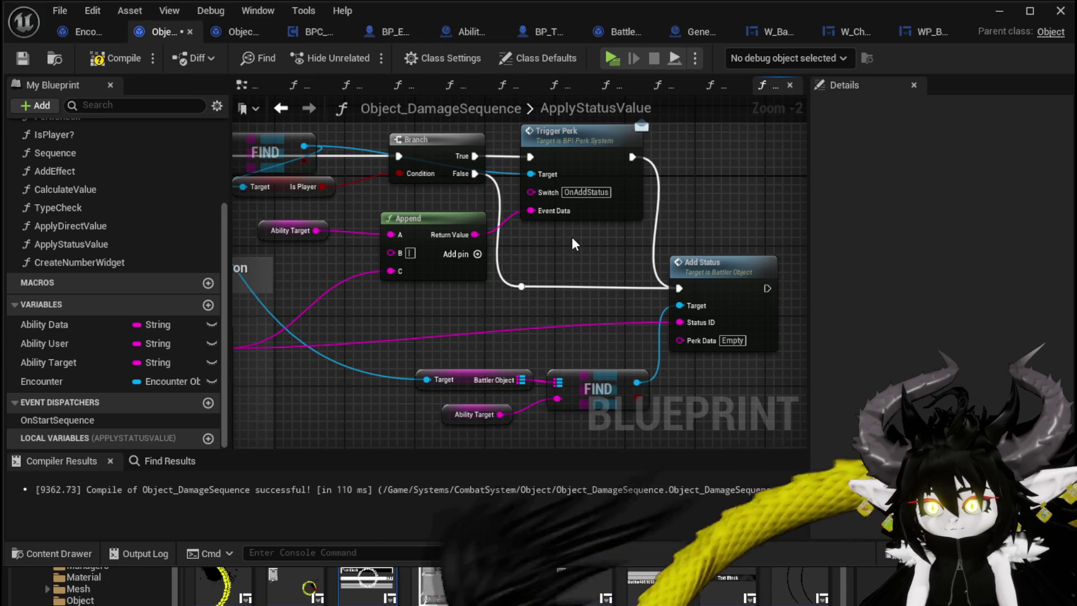
scroll(572, 236, "down", 1)
mouse_move(572, 238)
left_mouse_down()
mouse_move(628, 241)
mouse_move(655, 222)
left_mouse_up()
mouse_move(228, 279)
left_mouse_down()
mouse_move(368, 248)
mouse_move(402, 175)
left_mouse_up()
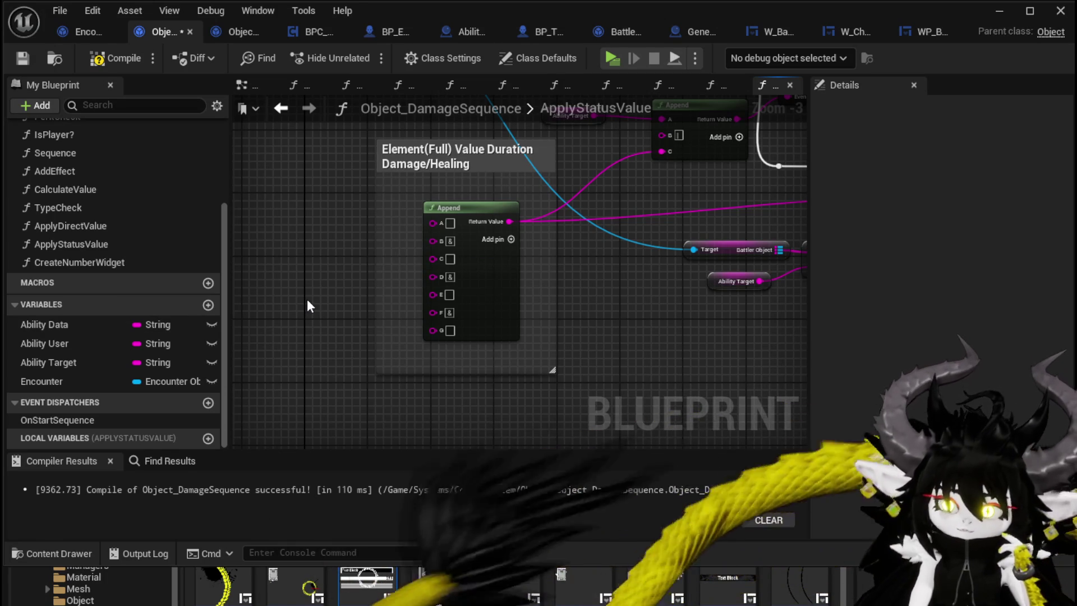
- Place a Get Ability Data String node in the ApplyStatusValue graph
scroll(63, 193, "up", 3)
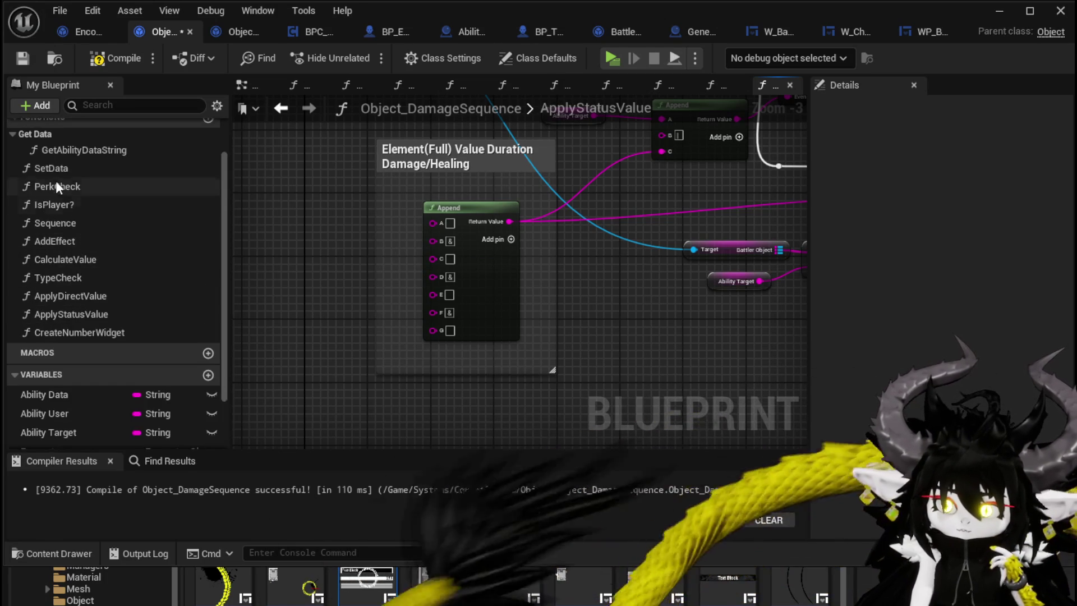
mouse_move(71, 150)
left_mouse_down()
mouse_move(368, 224)
mouse_move(289, 220)
mouse_move(354, 270)
left_mouse_up()
scroll(334, 216, "up", 3)
- Wire Element, Value and Damage/Healing into the Append's A, C and G, then drag out Direct/Status
left_click_drag(325, 329, 461, 243)
mouse_move(368, 248)
left_mouse_down()
mouse_move(367, 237)
mouse_move(361, 265)
mouse_move(364, 255)
left_mouse_up()
left_click_drag(322, 320, 455, 297)
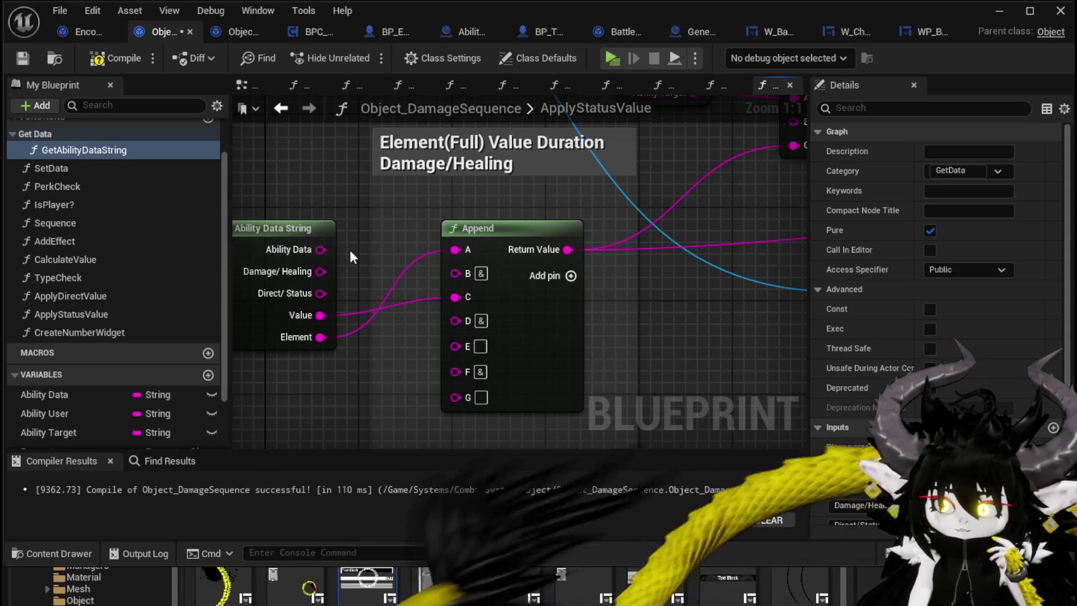
left_click_drag(349, 247, 370, 235)
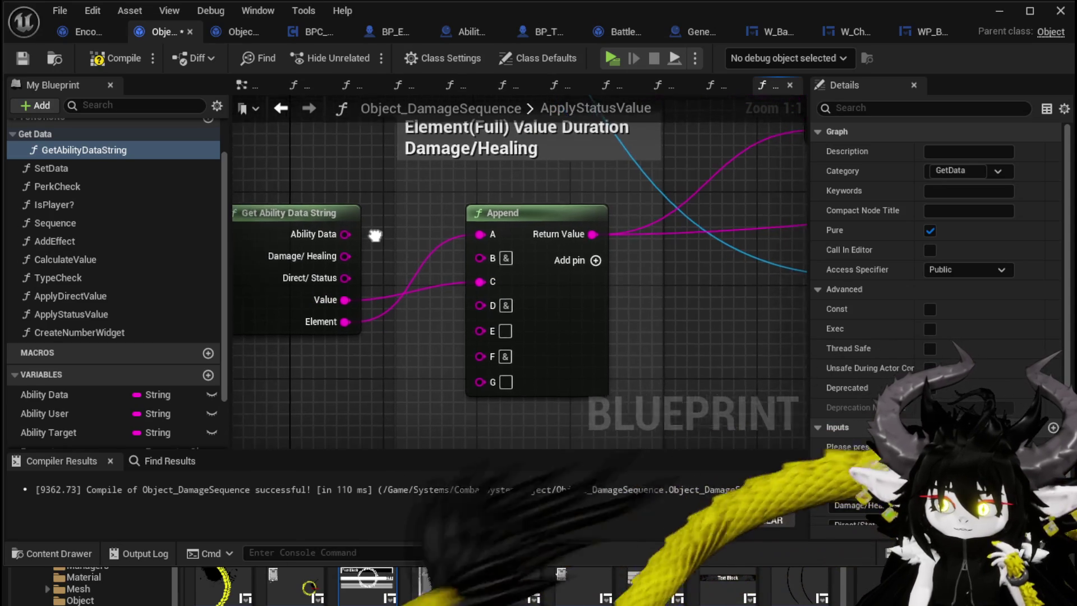
mouse_move(319, 212)
left_mouse_down()
mouse_move(302, 179)
mouse_move(284, 196)
left_mouse_up()
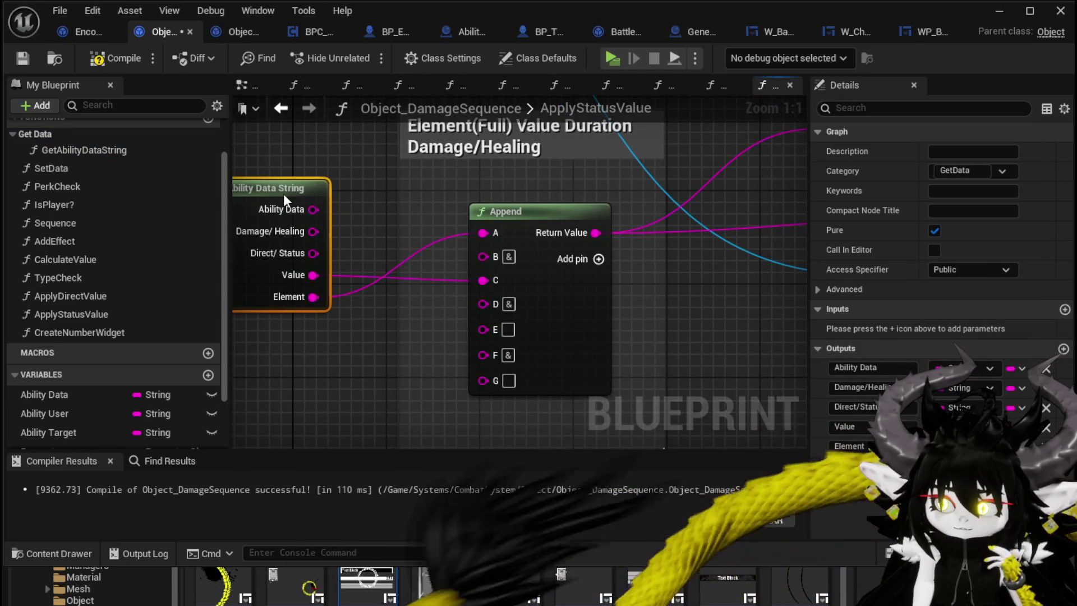
left_click_drag(313, 231, 484, 386)
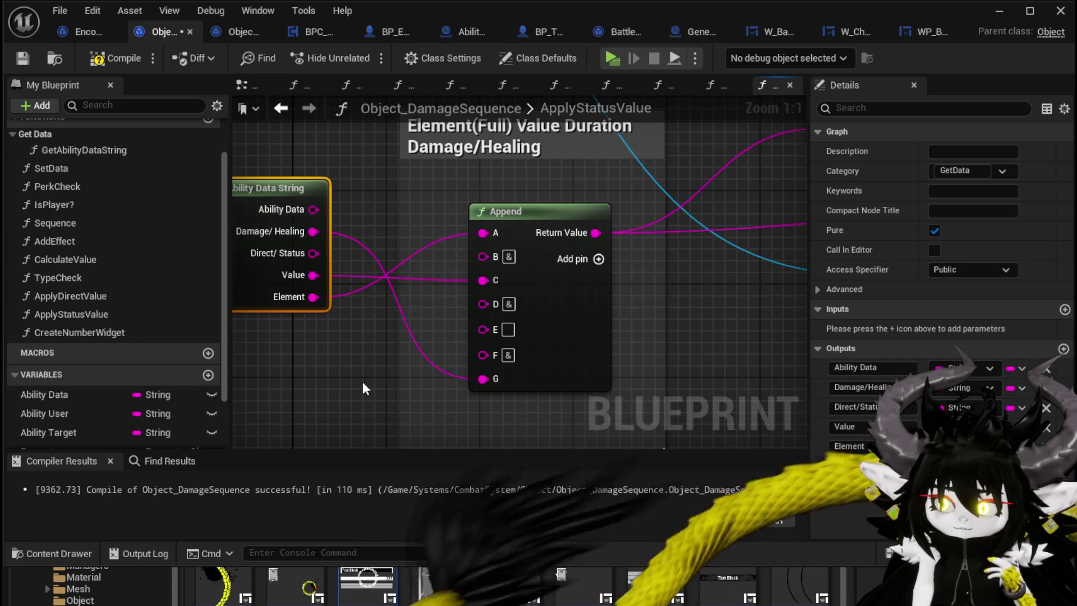
left_click_drag(363, 381, 421, 373)
left_click_drag(303, 368, 306, 370)
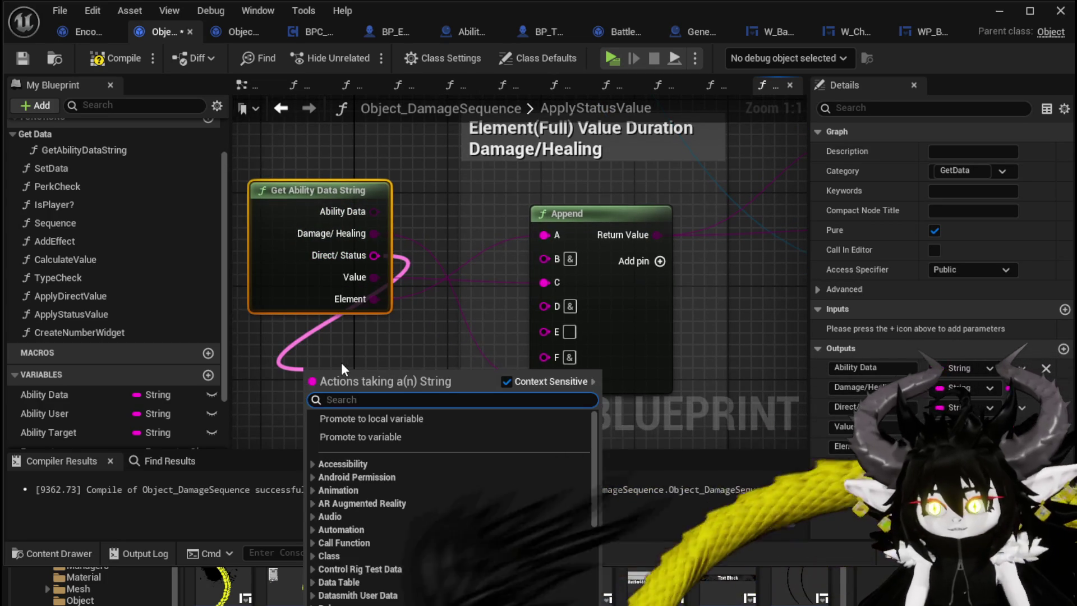
- Feed Direct/Status into a Parse Into Array node and add a GET on its result array
type("Parse")
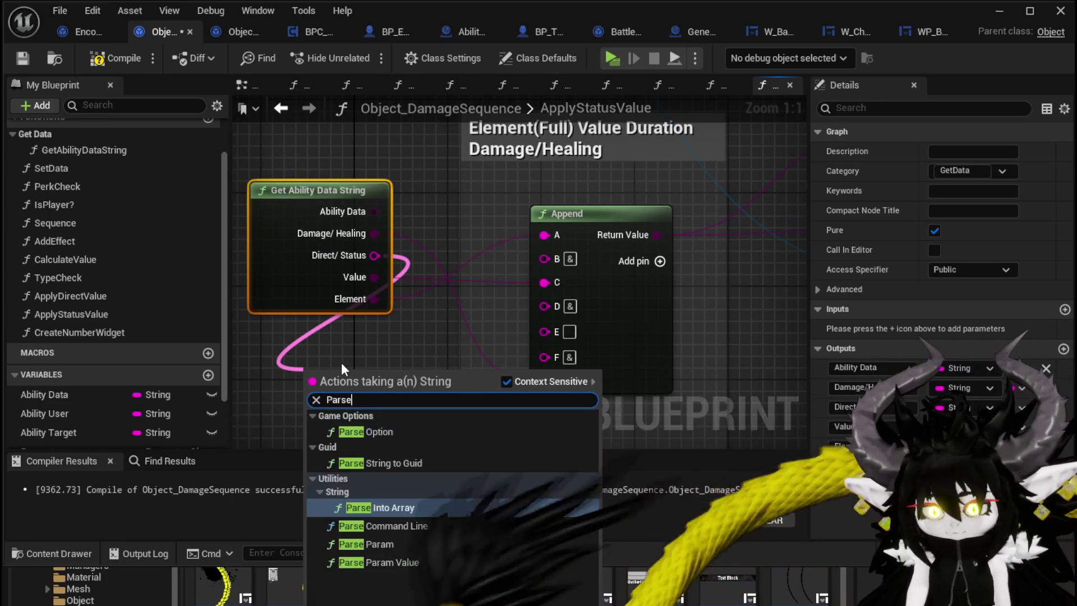
key("Return")
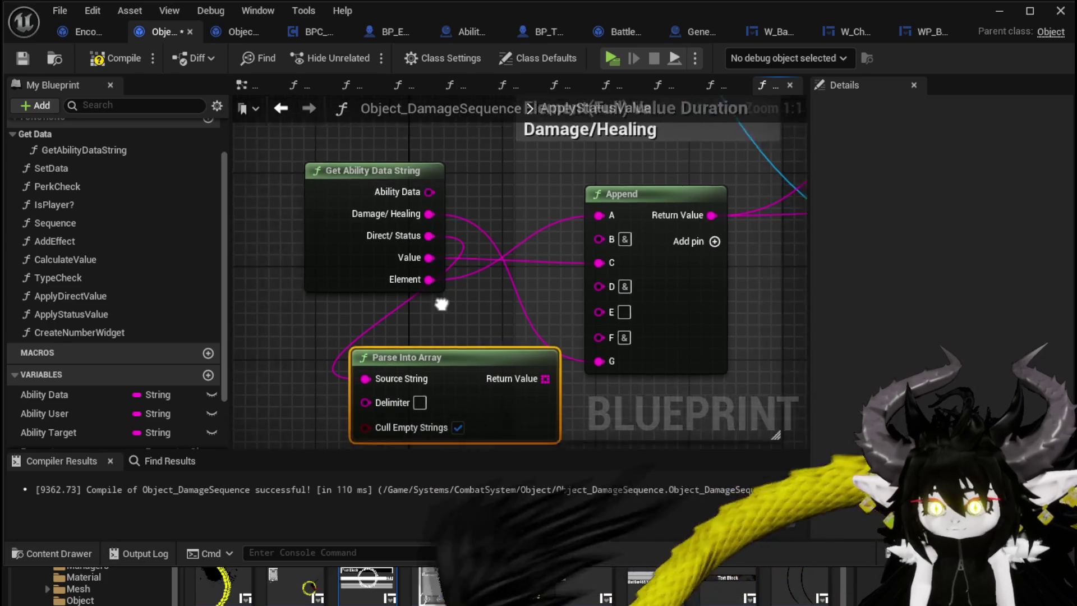
left_click_drag(511, 328, 344, 361)
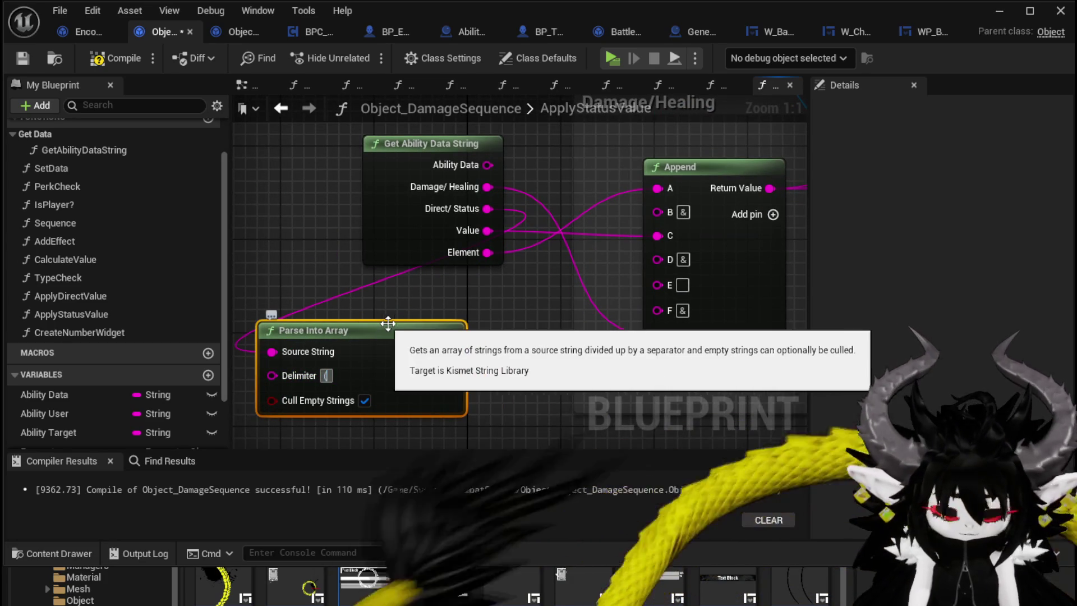
mouse_move(452, 352)
left_mouse_down()
mouse_move(514, 354)
mouse_move(503, 380)
mouse_move(393, 429)
left_mouse_up()
type("get")
left_click(584, 462)
scroll(544, 372, "down", 2)
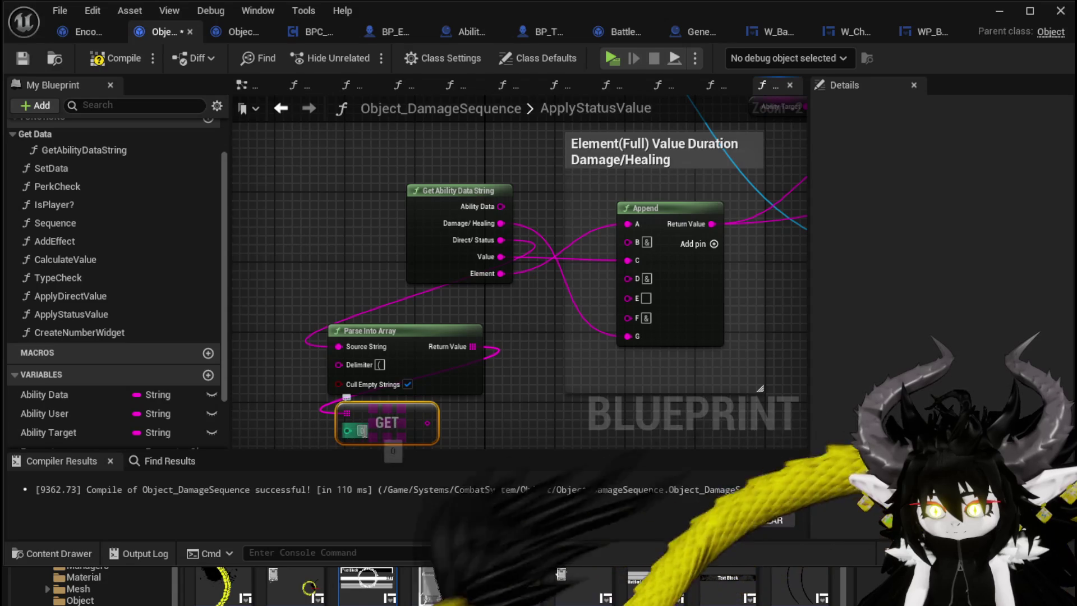
left_click_drag(486, 410, 475, 326)
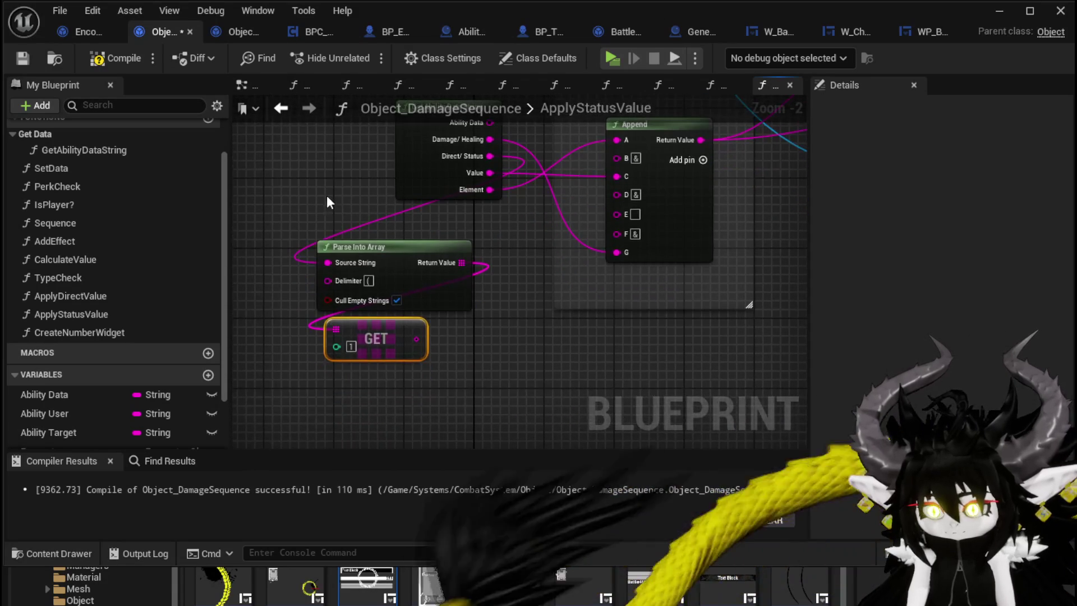
- Duplicate Parse Into Array, feed it from GET, and wire its Get (a ref) into Append's E
key("ctrl+c")
key("ctrl+v")
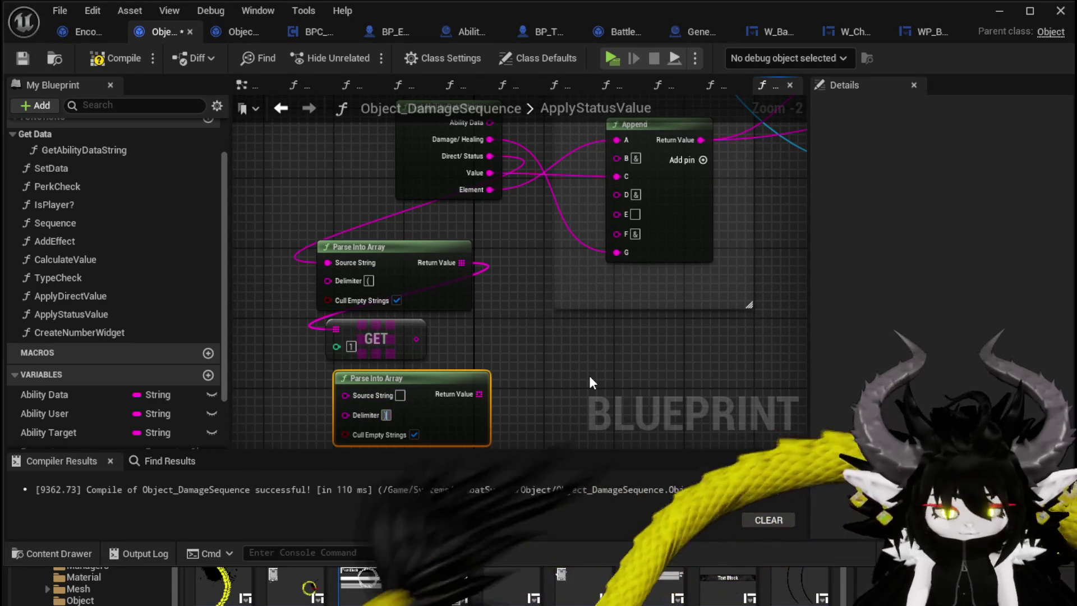
left_click(508, 373)
left_click_drag(415, 339, 345, 394)
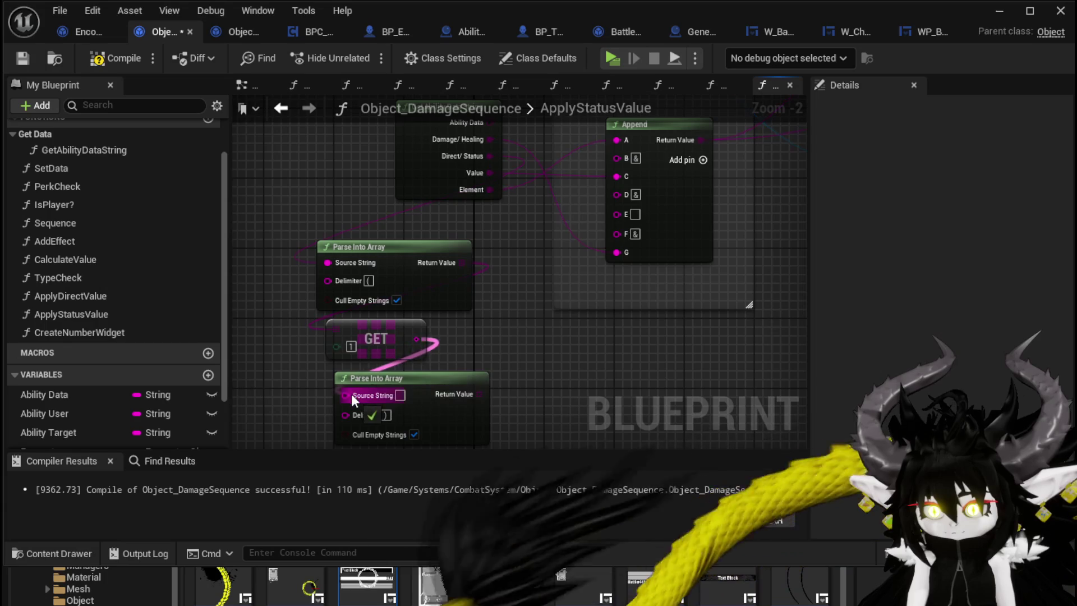
left_click_drag(479, 394, 494, 342)
type("get")
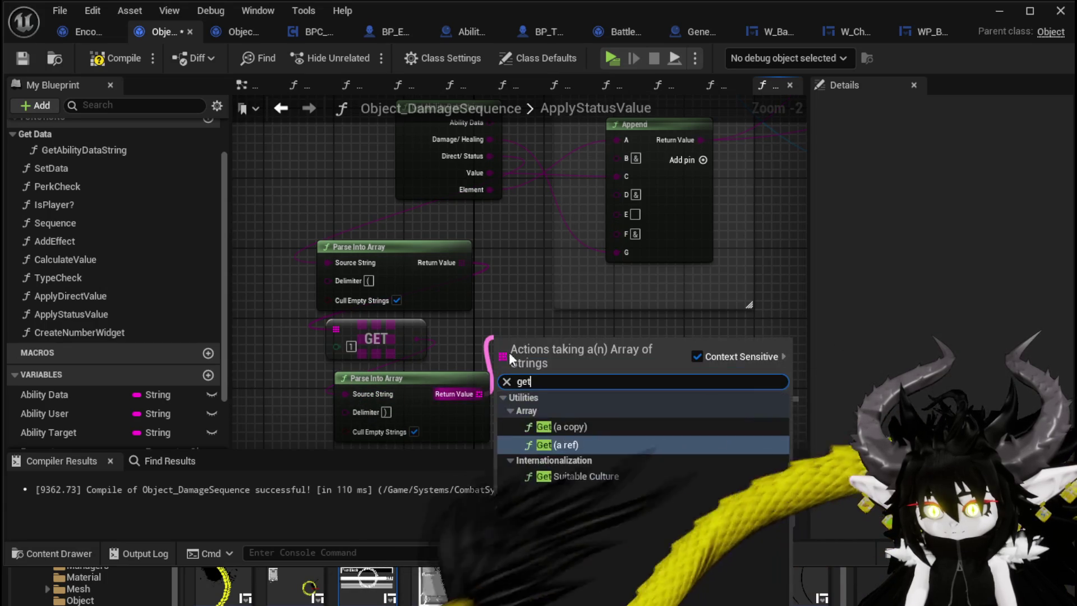
left_click(551, 442)
left_click_drag(577, 357, 621, 215)
- Compile the blueprint and review the finished ApplyStatusValue wiring
scroll(692, 260, "down", 2)
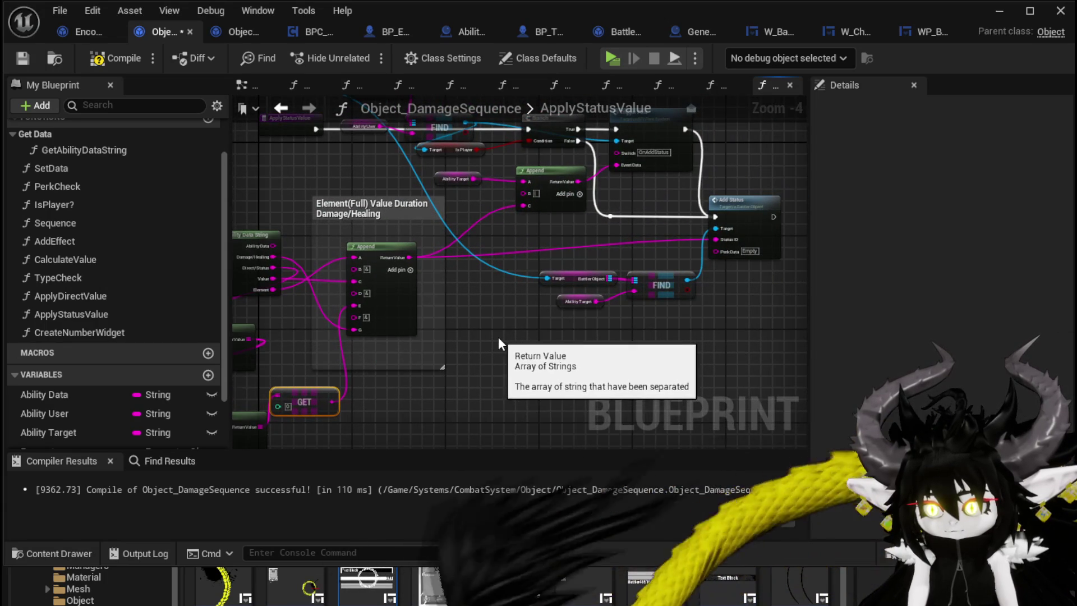
left_click(505, 337)
left_click_drag(509, 325, 596, 397)
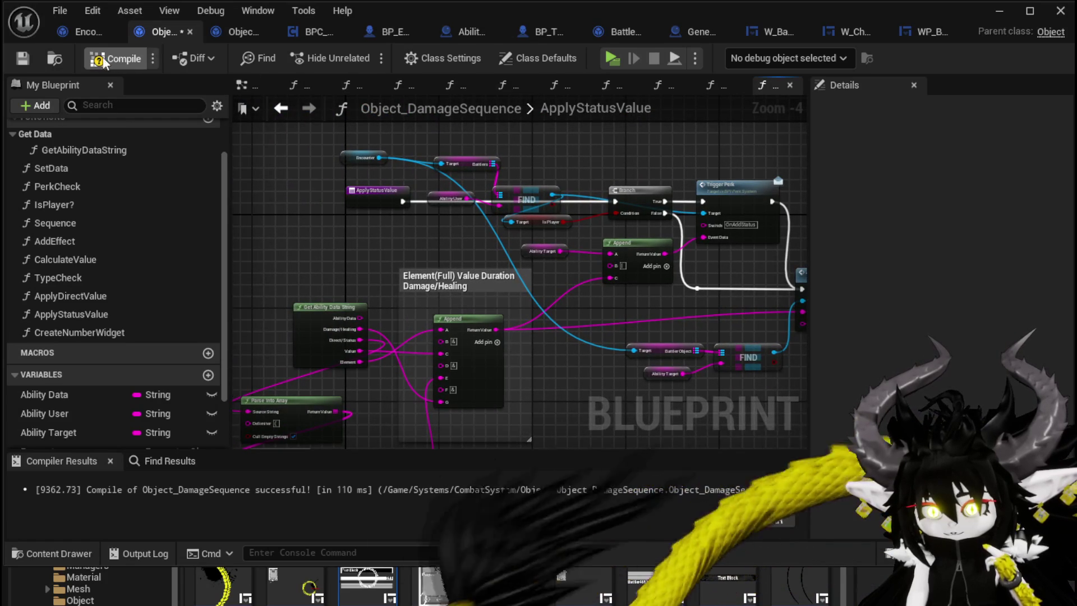
left_click(23, 59)
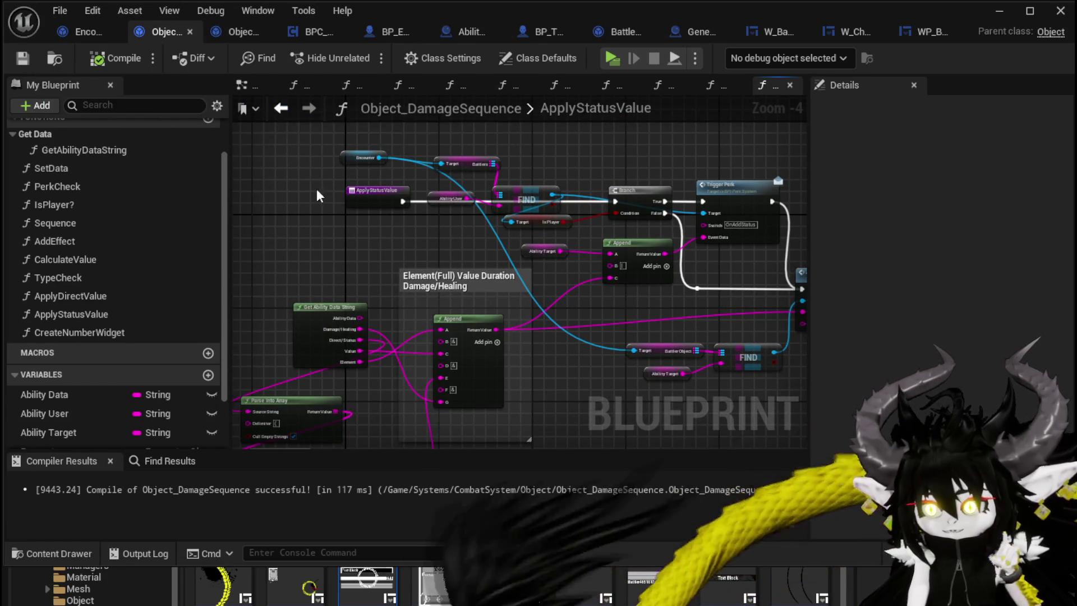
left_click_drag(327, 195, 227, 149)
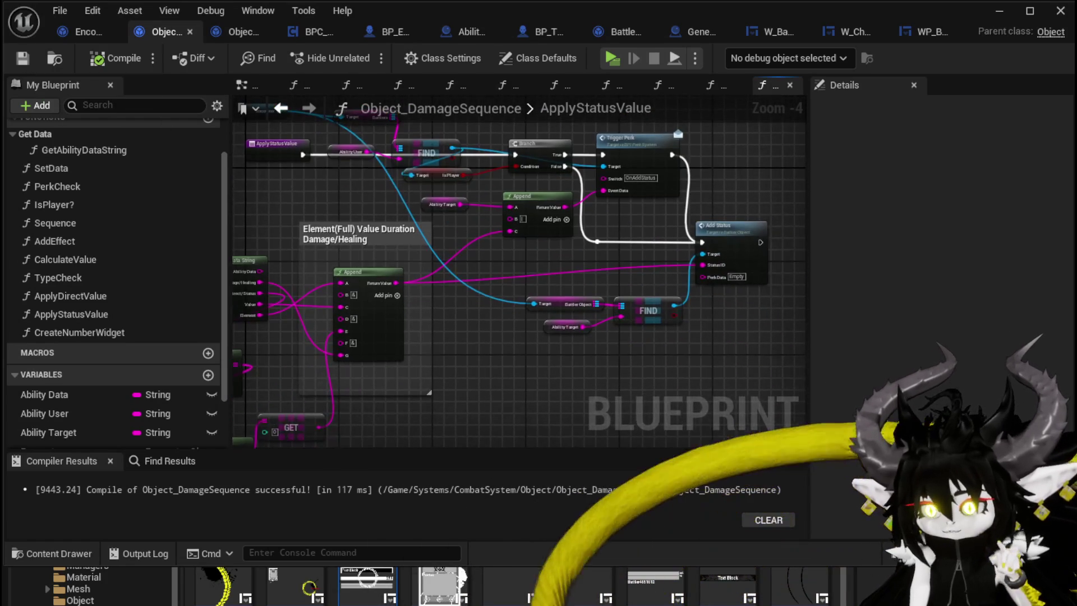
- In TypeCheck, connect the Branch False path to Apply Status Value and save the blueprint
left_click(281, 109)
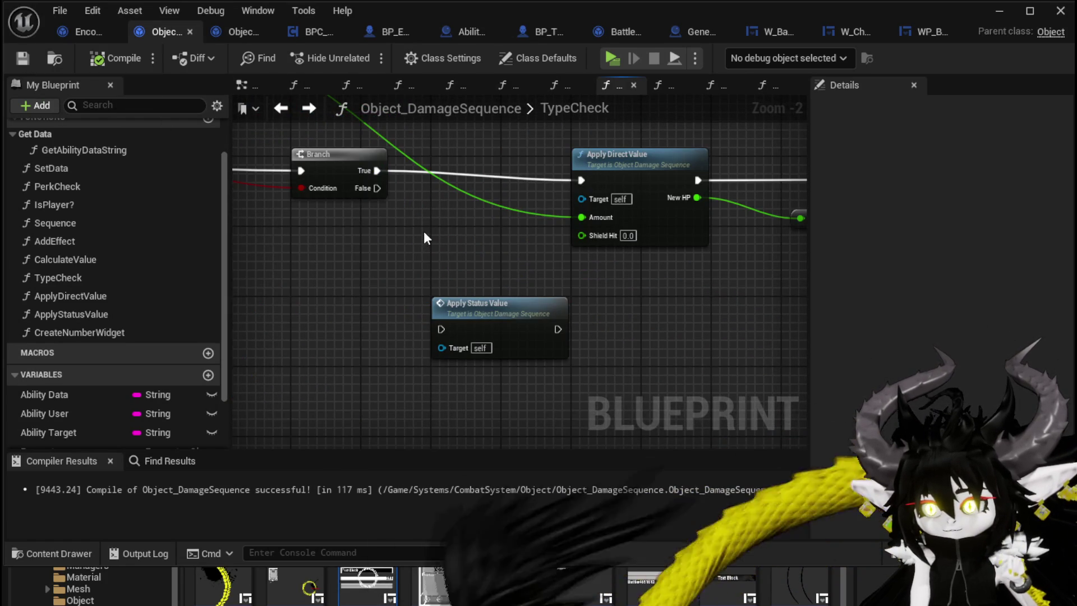
scroll(423, 231, "down", 1)
left_click_drag(380, 191, 446, 318)
scroll(451, 263, "down", 2)
left_click_drag(451, 263, 498, 325)
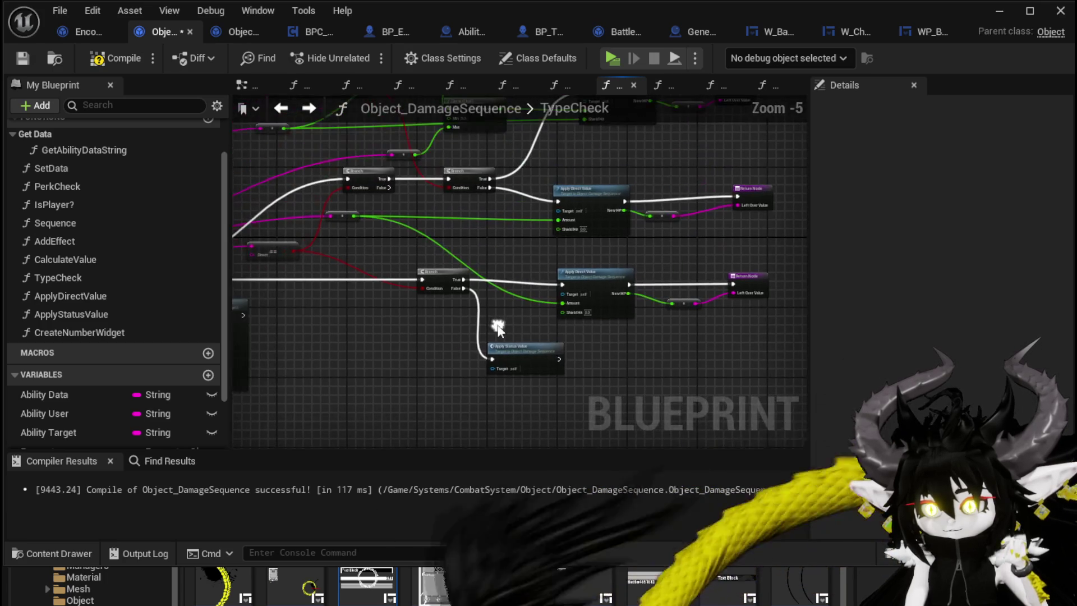
mouse_move(388, 187)
left_mouse_down()
mouse_move(492, 357)
mouse_move(480, 351)
mouse_move(523, 354)
mouse_move(512, 258)
left_mouse_up()
left_click(21, 58)
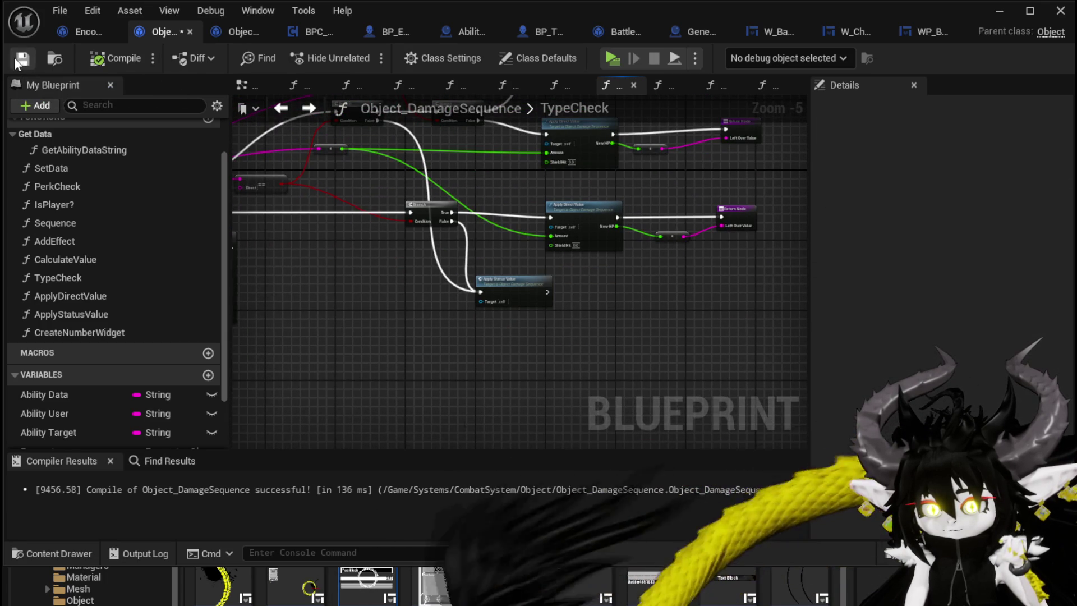
- Look over the ApplyStatusValue graph, then switch to Encounter_Object's DamageBattler graph
double_click(513, 280)
left_click_drag(494, 336, 543, 322)
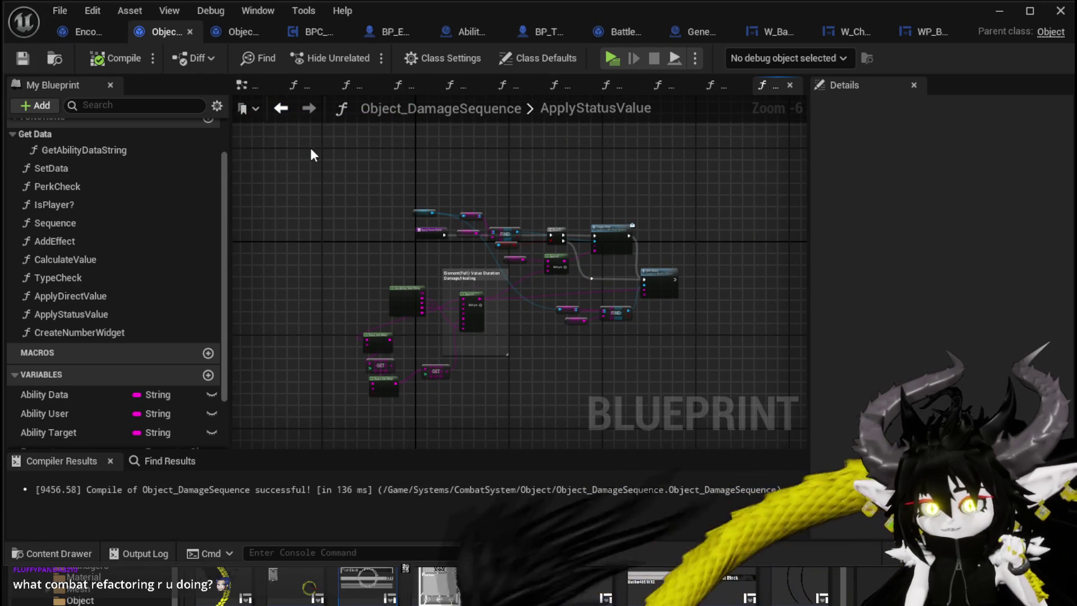
left_click(282, 109)
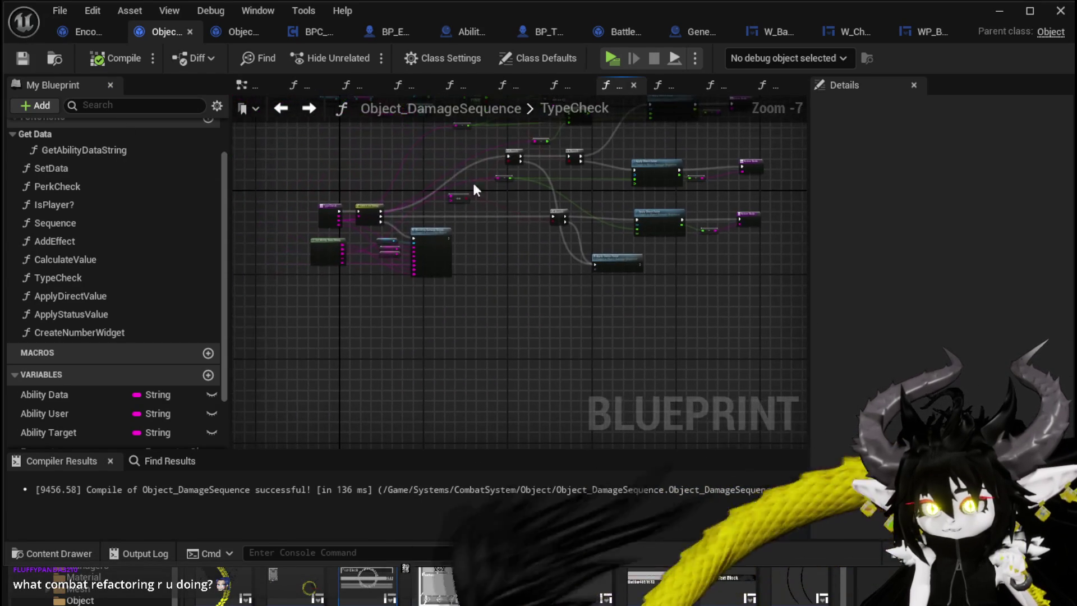
left_click(75, 36)
left_click(353, 173)
mouse_move(361, 175)
left_mouse_down()
mouse_move(559, 164)
mouse_move(379, 187)
mouse_move(615, 190)
mouse_move(296, 188)
mouse_move(483, 176)
mouse_move(283, 160)
left_mouse_up()
scroll(379, 187, "down", 2)
- Save Encounter_Object, minimize its editor, and play L_DungeonCreationTest in the editor
mouse_move(405, 160)
left_mouse_down()
mouse_move(257, 154)
mouse_move(589, 169)
mouse_move(252, 169)
left_mouse_up()
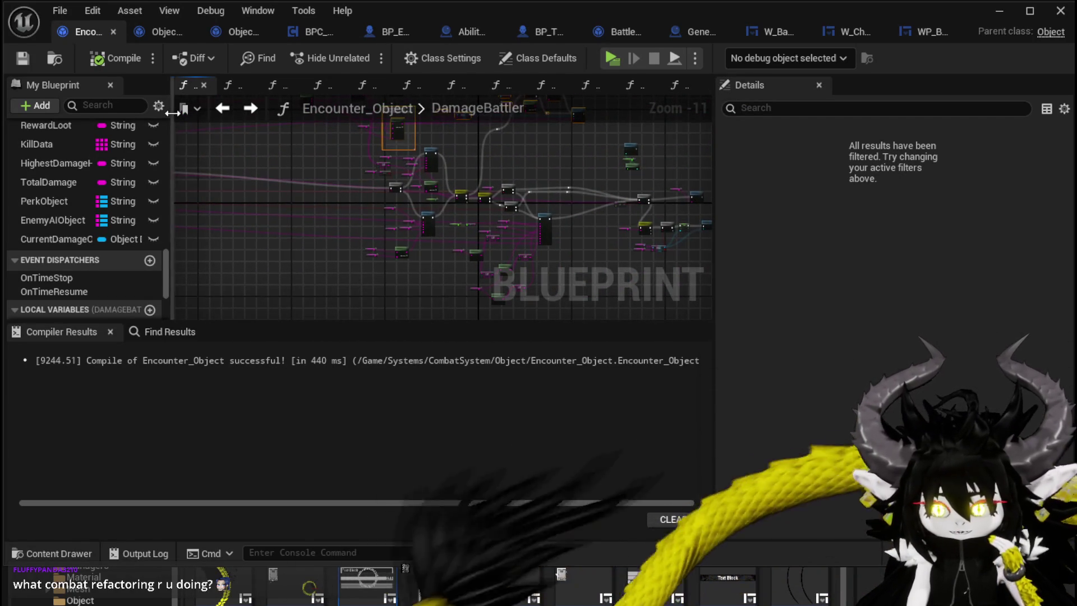
left_click(19, 65)
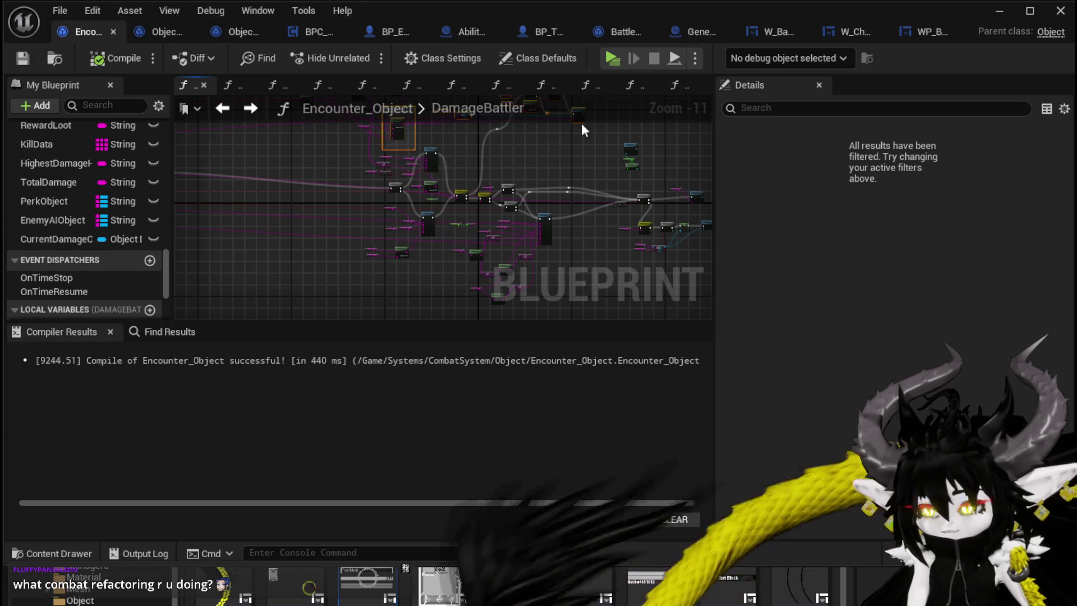
left_click(998, 12)
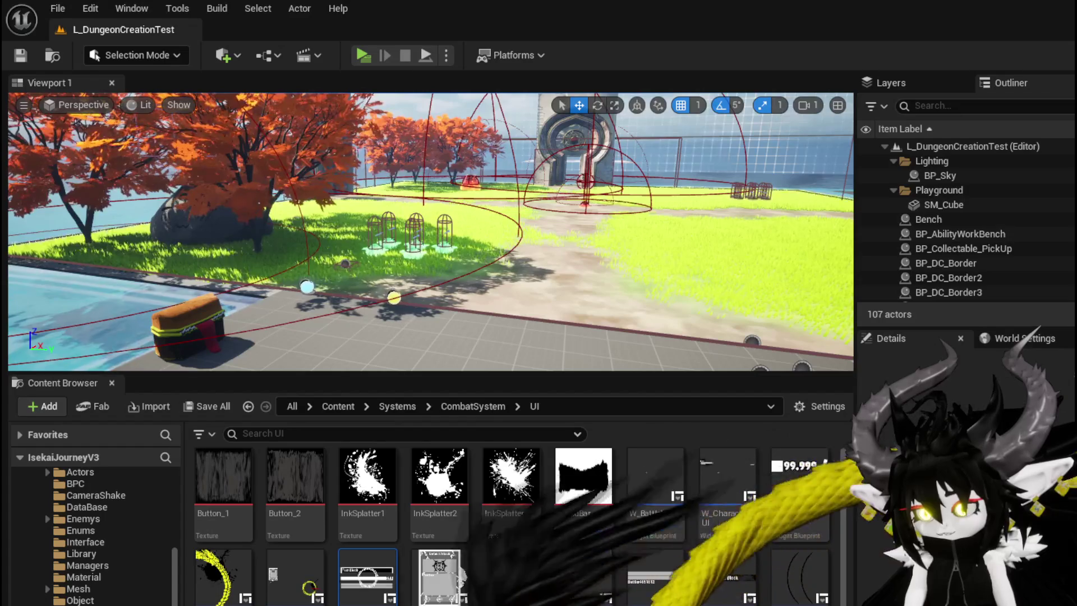
left_click(366, 54)
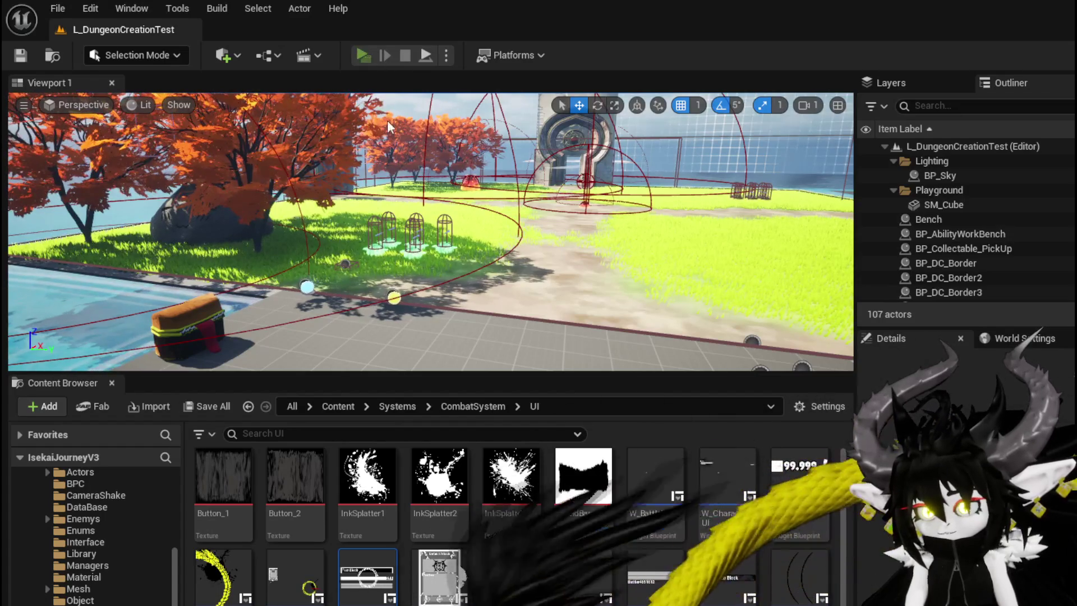
left_click(395, 140)
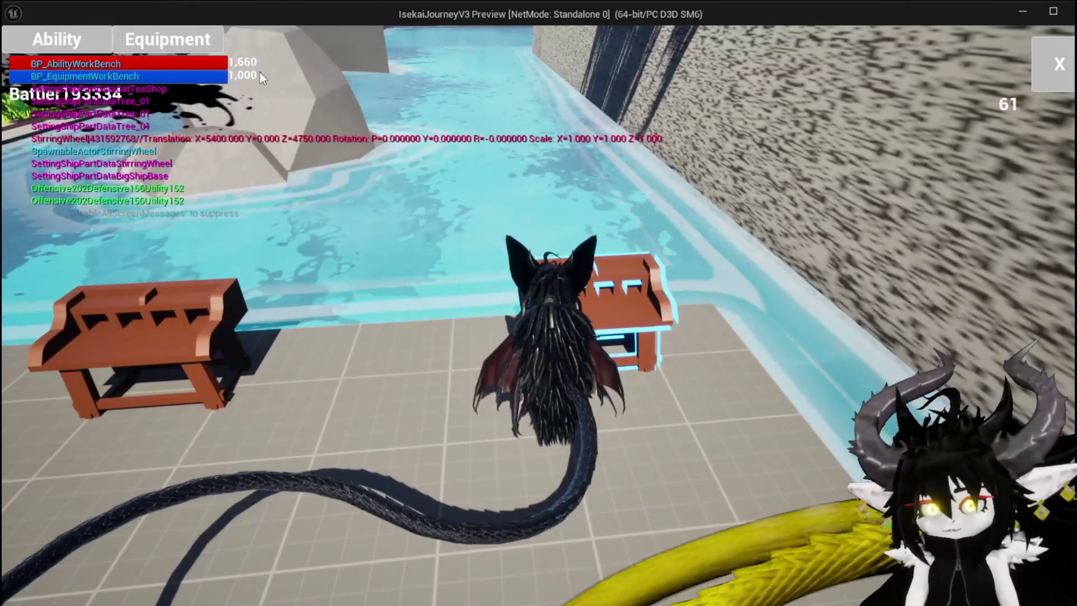
- At the Ability Workbench, change the SummonSpawn ability's type from Direct to Status
left_click(69, 48)
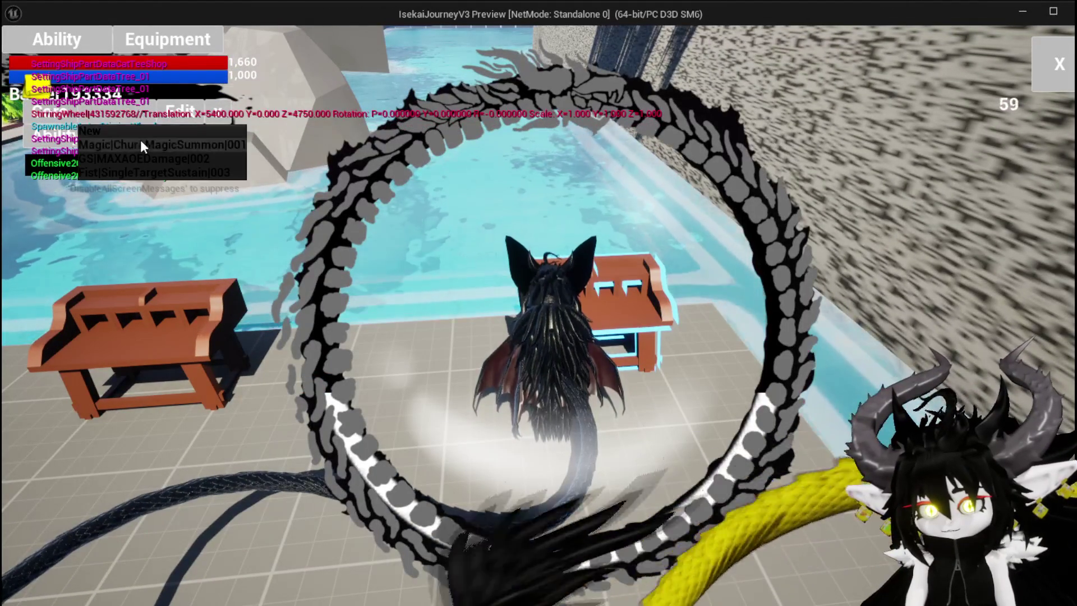
left_click(162, 140)
left_click(162, 168)
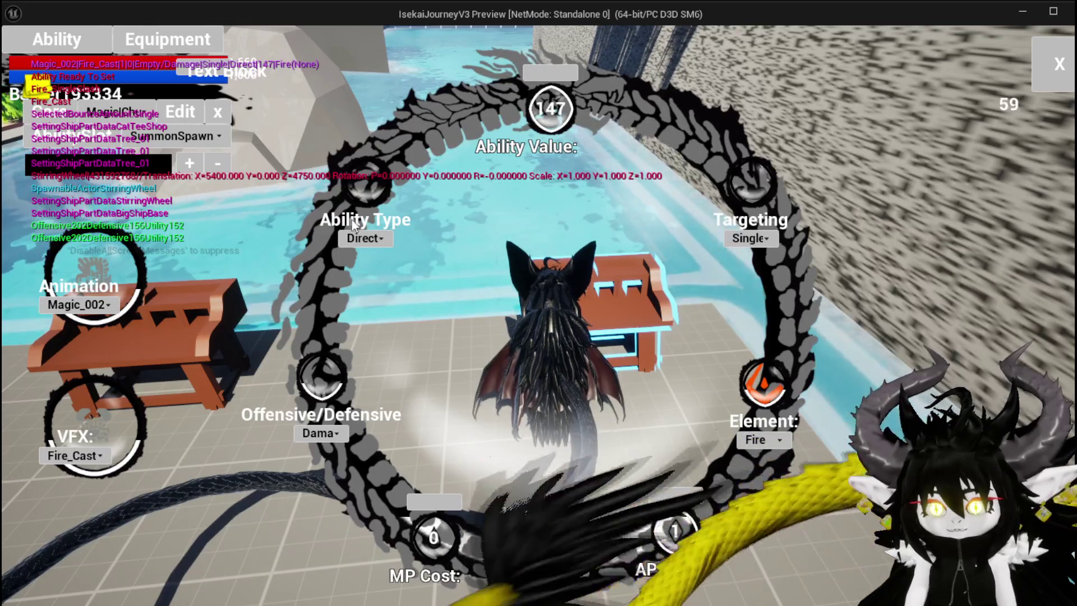
left_click(354, 239)
left_click(360, 270)
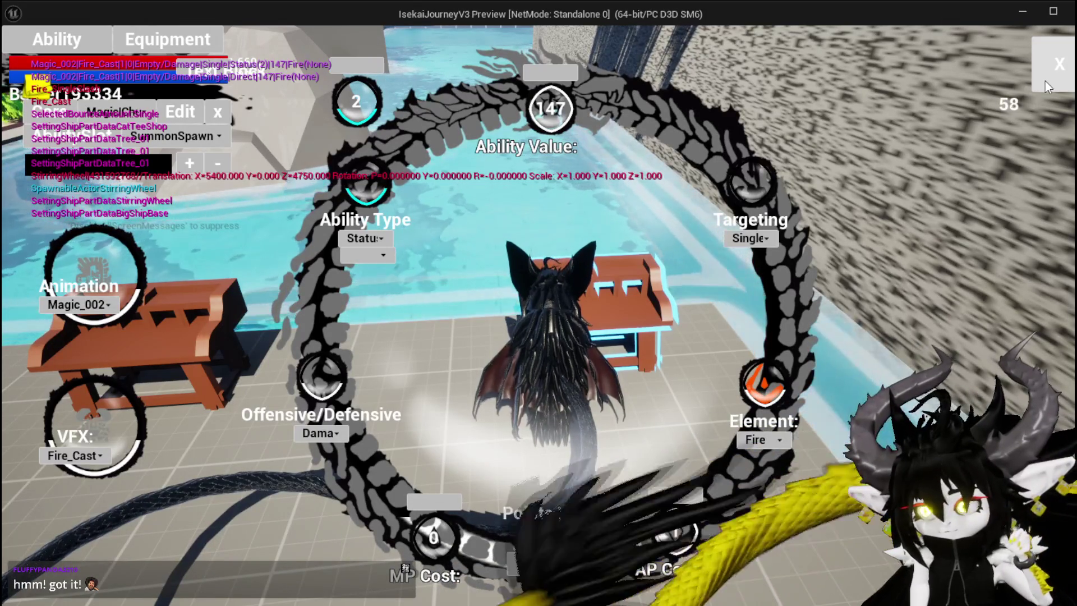
left_click(1045, 80)
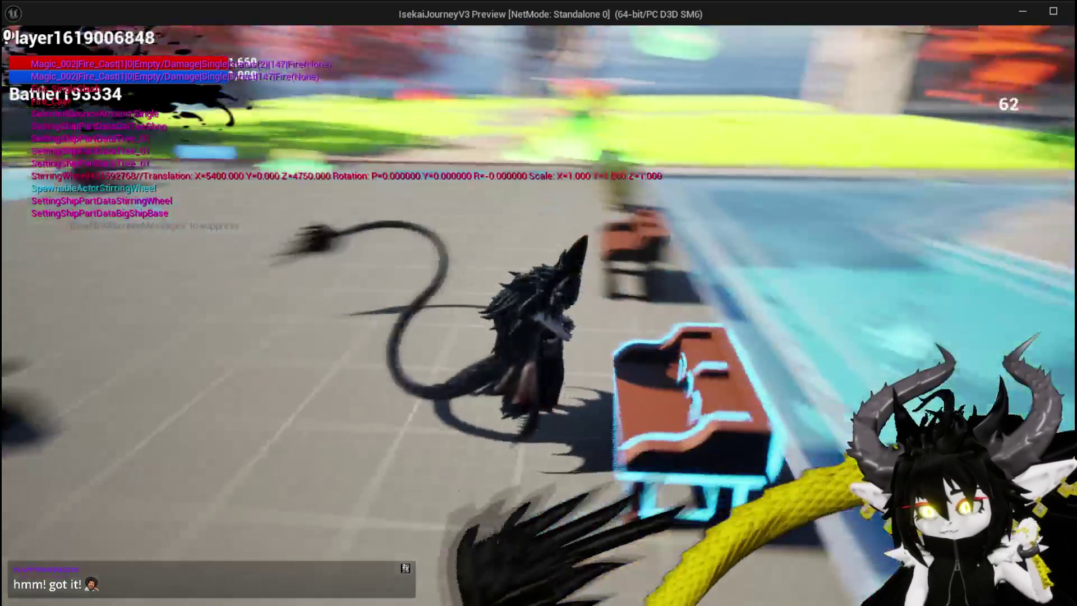
- Run across the grassy field into the slime to start combat
key("space")
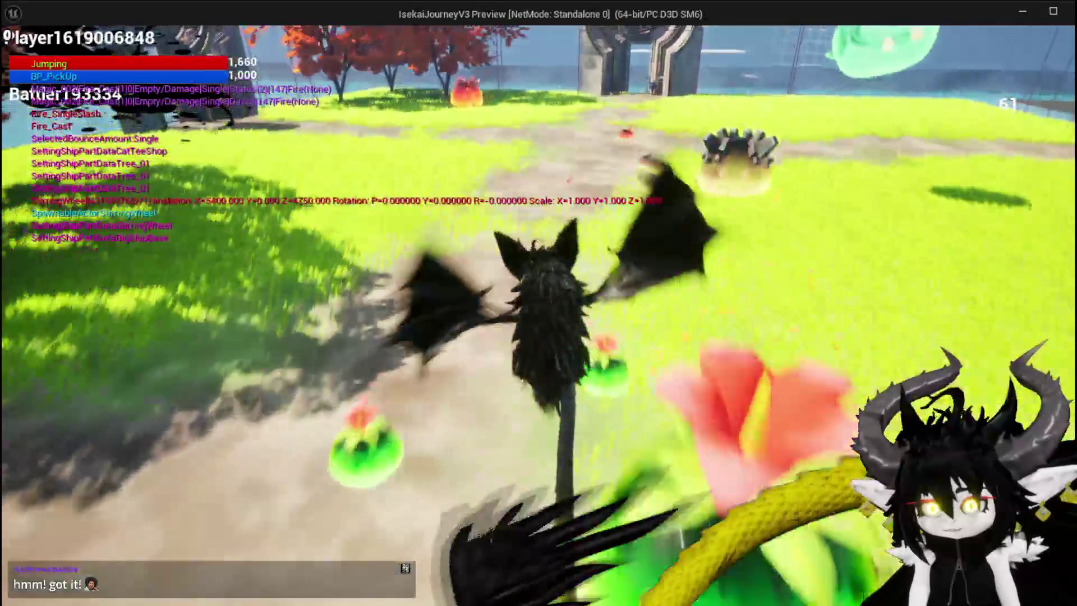
key("w")
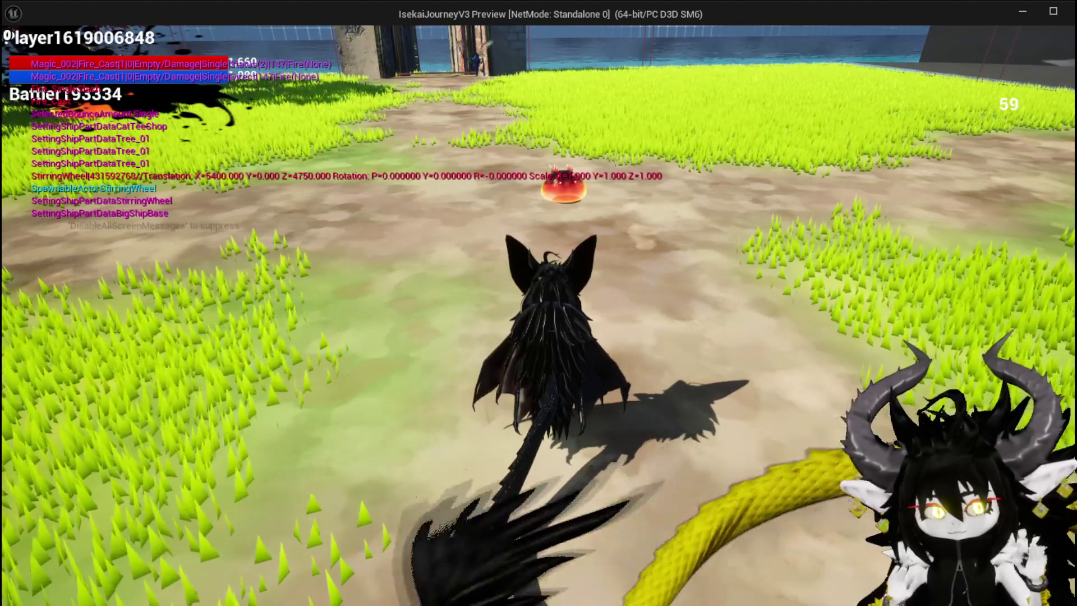
key("w")
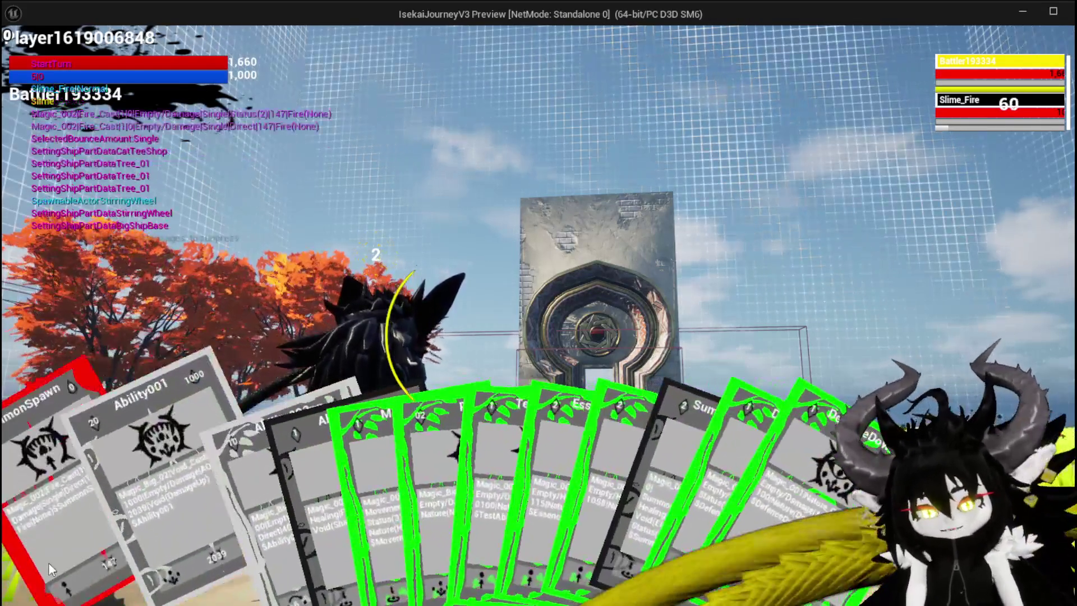
- Play the SummonSpawn card against the slime, then stop the play session and save the level
left_click(48, 562)
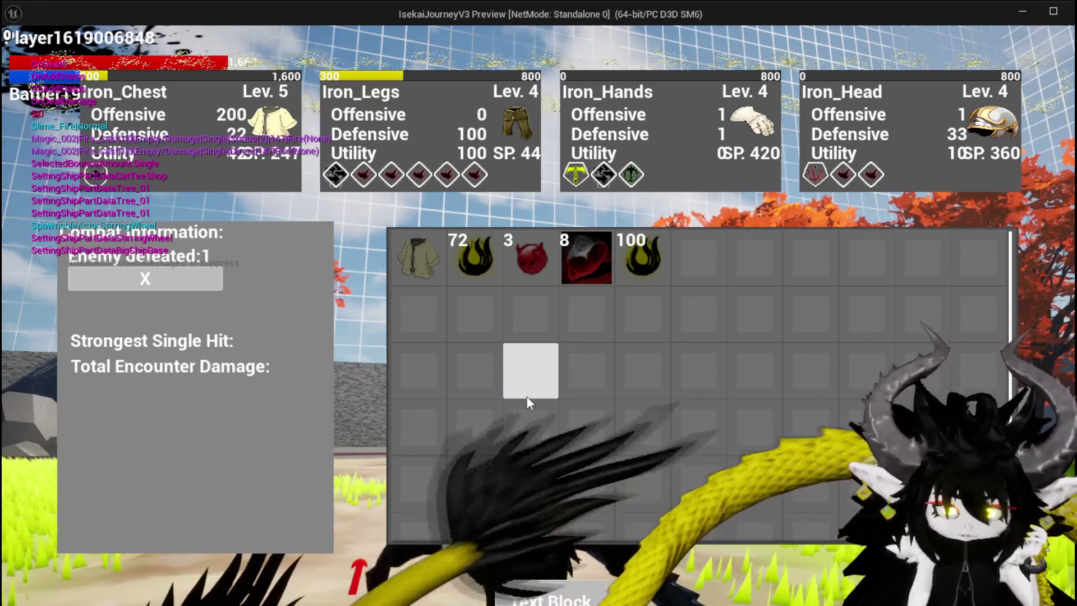
key("Escape")
left_click(21, 55)
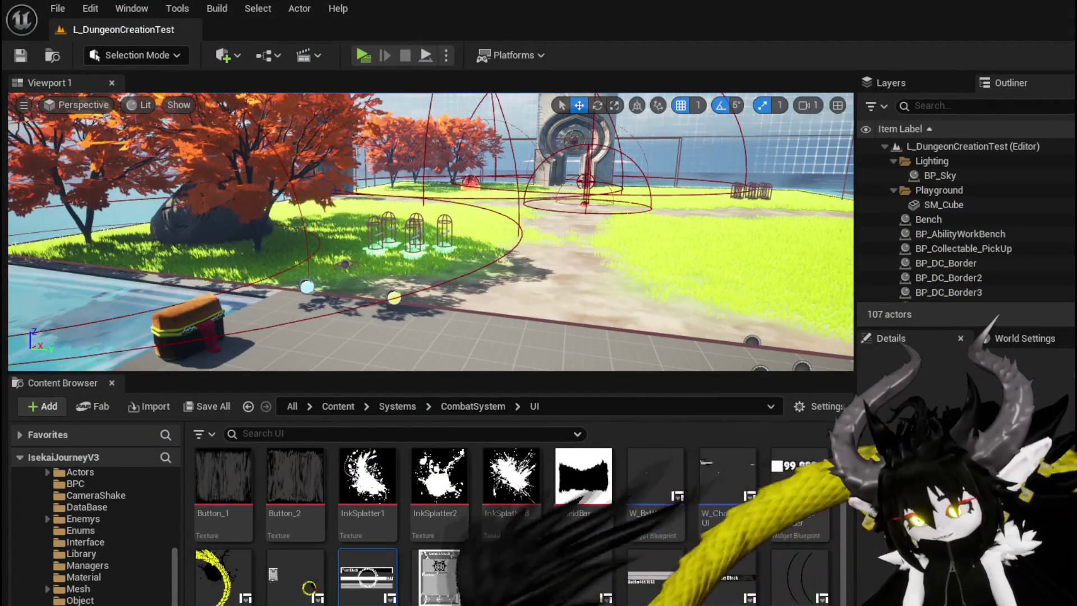
- Return to Encounter_Object and box-select the Set Data, Perk Check and Self nodes
key("alt+Tab")
scroll(464, 301, "down", 1)
scroll(476, 221, "up", 6)
scroll(401, 252, "up", 4)
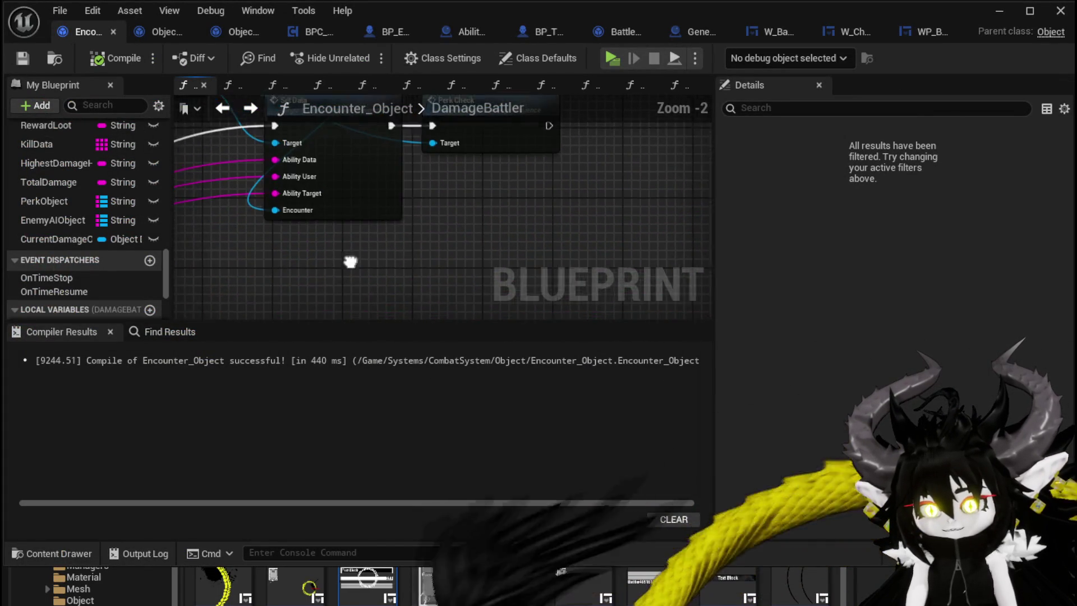
scroll(352, 257, "down", 2)
left_click_drag(278, 276, 555, 135)
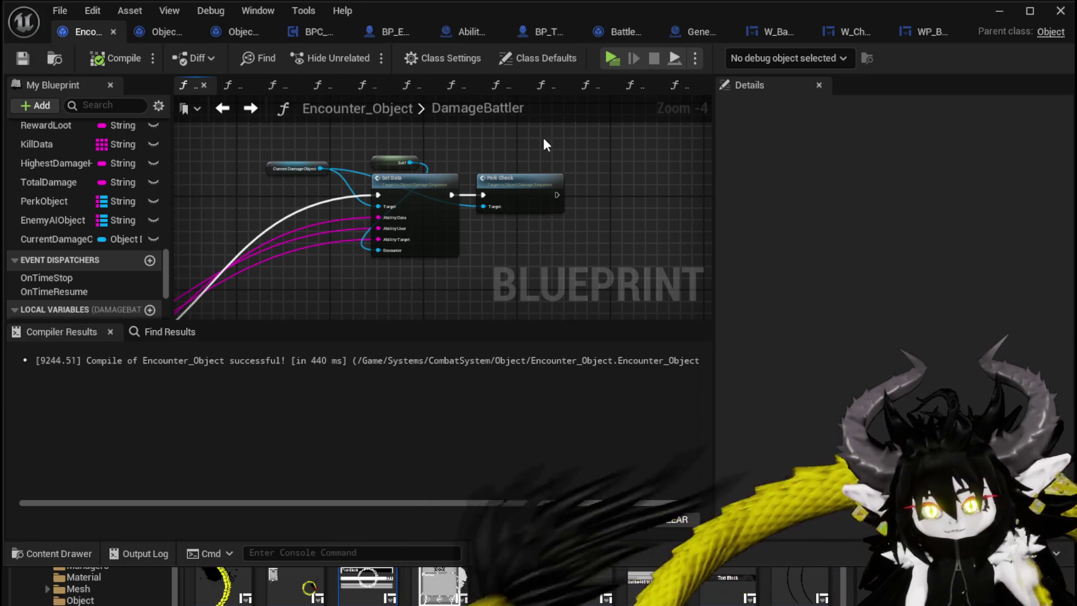
- Inspect the DamageBattler node cluster, recompile Encounter_Object, and minimize back to the level
scroll(543, 137, "down", 3)
left_click_drag(542, 137, 232, 162)
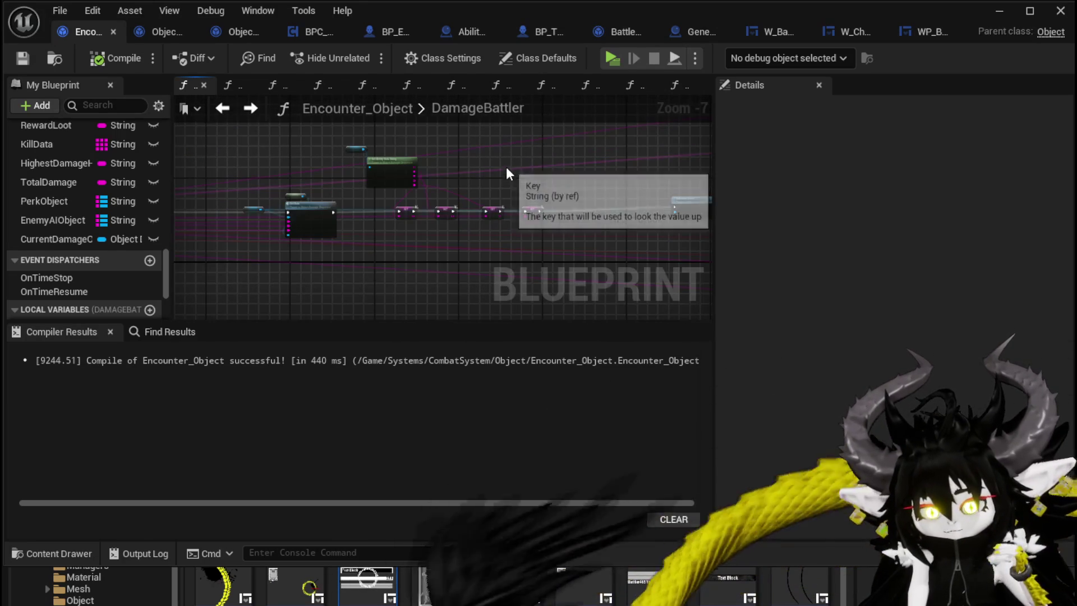
scroll(368, 156, "down", 2)
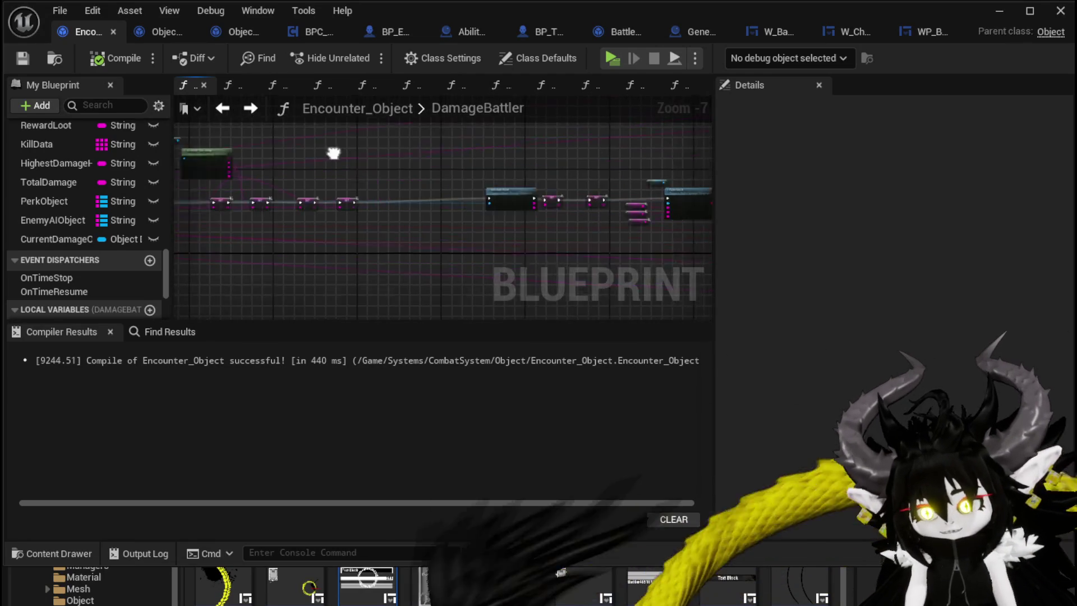
left_click_drag(494, 163, 229, 163)
scroll(457, 154, "down", 1)
scroll(511, 159, "down", 1)
scroll(510, 159, "down", 1)
mouse_move(480, 163)
left_mouse_down()
mouse_move(349, 174)
mouse_move(413, 221)
mouse_move(456, 210)
left_mouse_up()
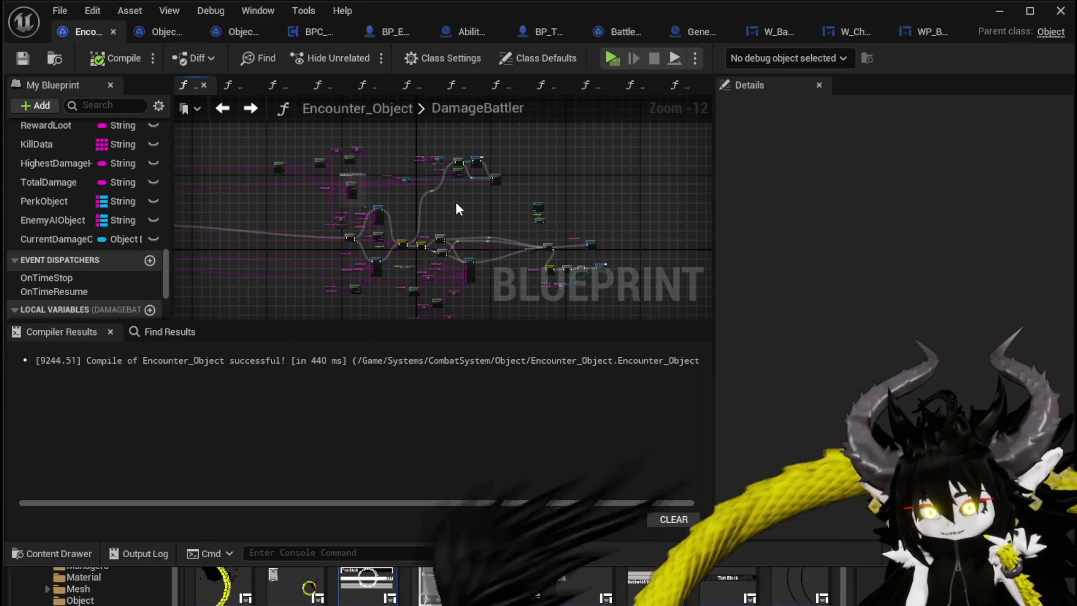
scroll(456, 203, "up", 5)
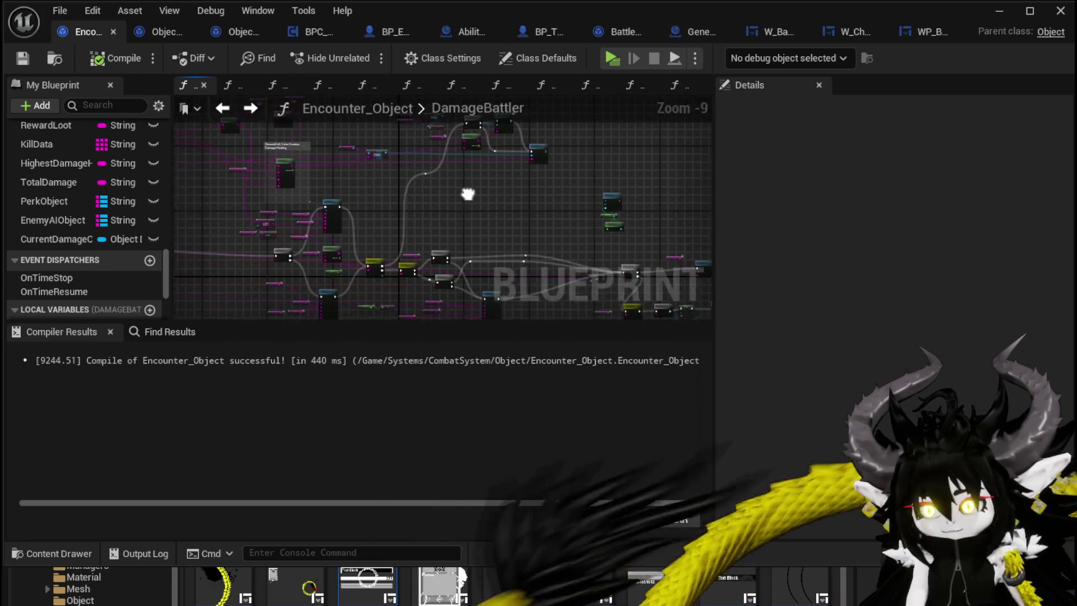
scroll(471, 179, "up", 2)
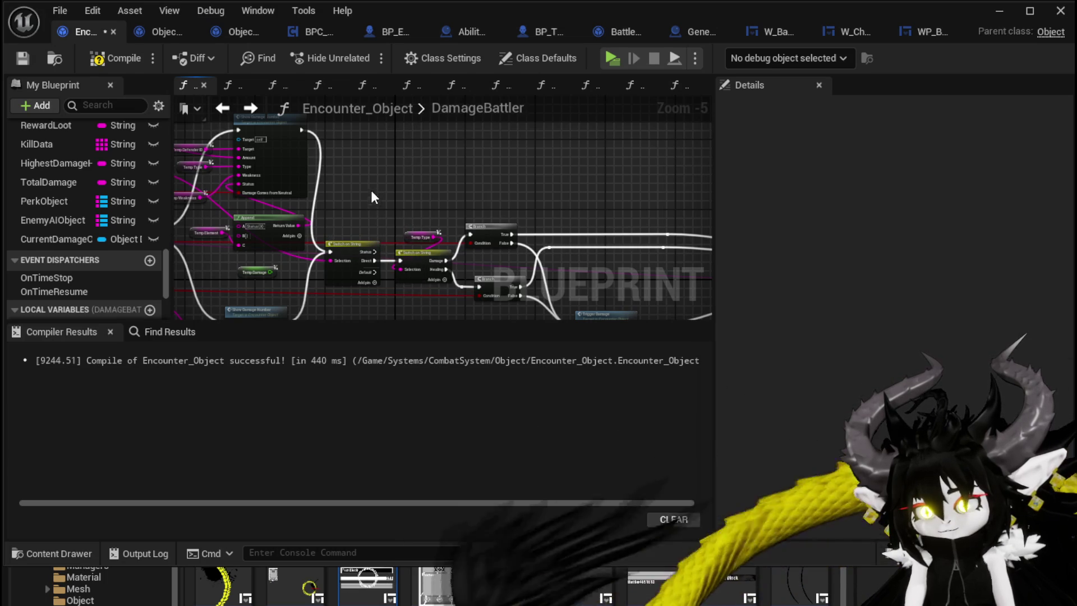
scroll(391, 177, "down", 2)
left_click(272, 295)
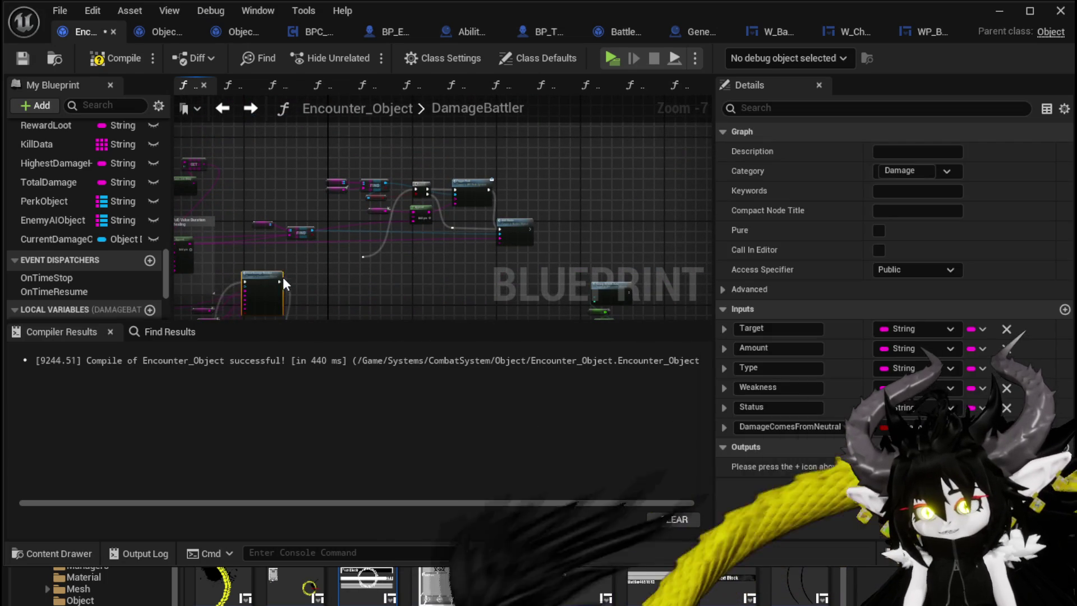
left_click(549, 147)
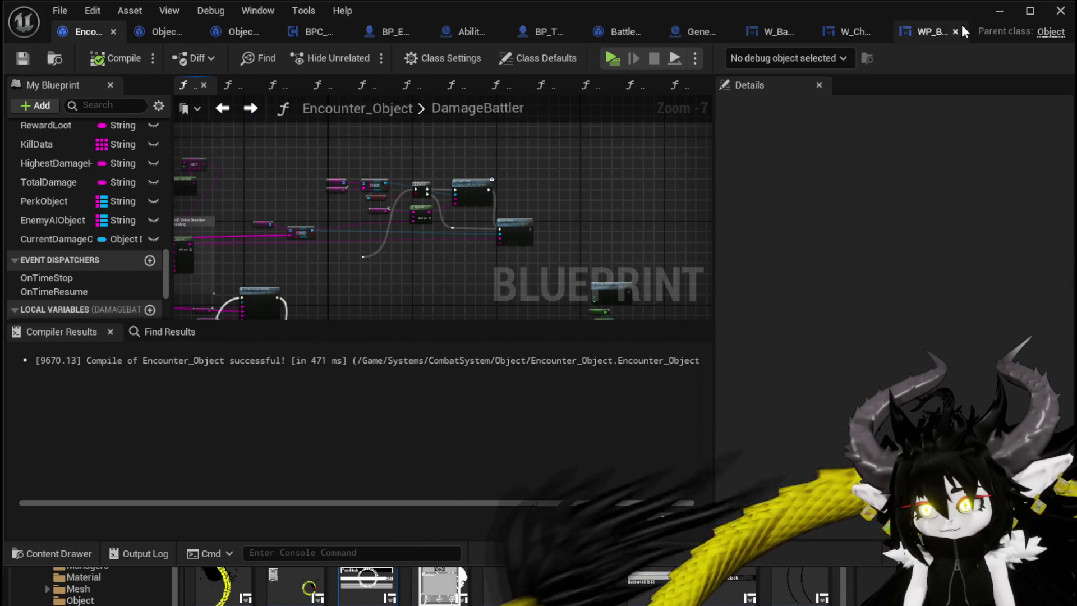
left_click(997, 12)
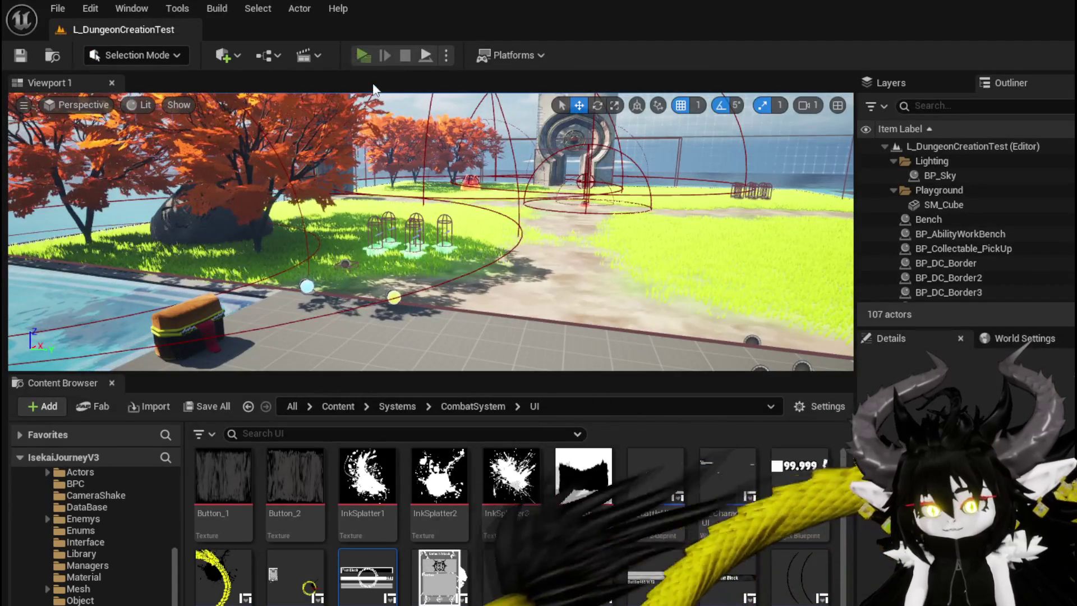
left_click(361, 56)
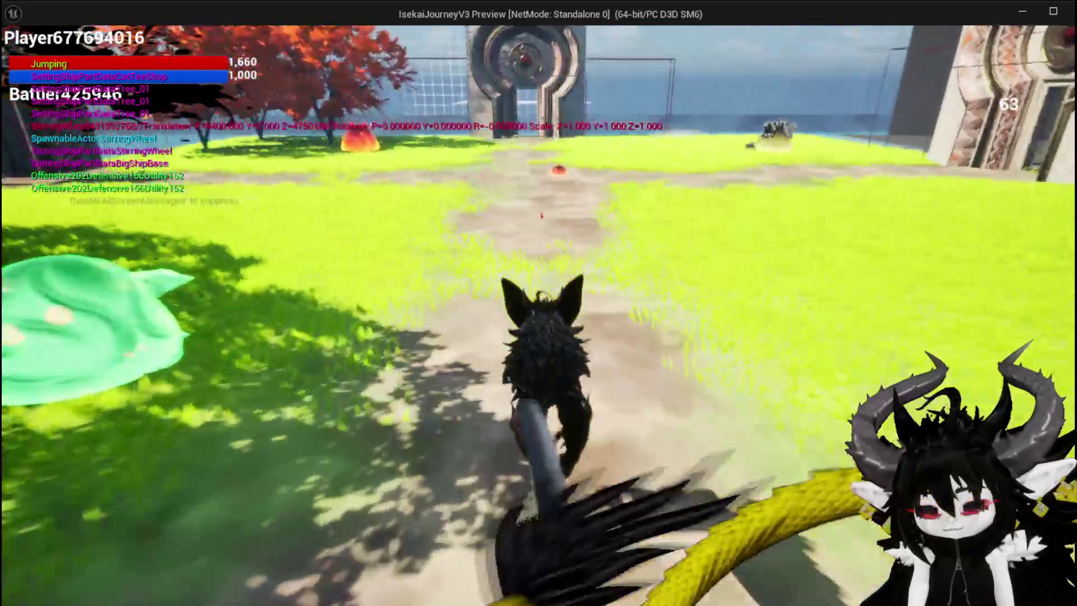
key("w")
key("w")
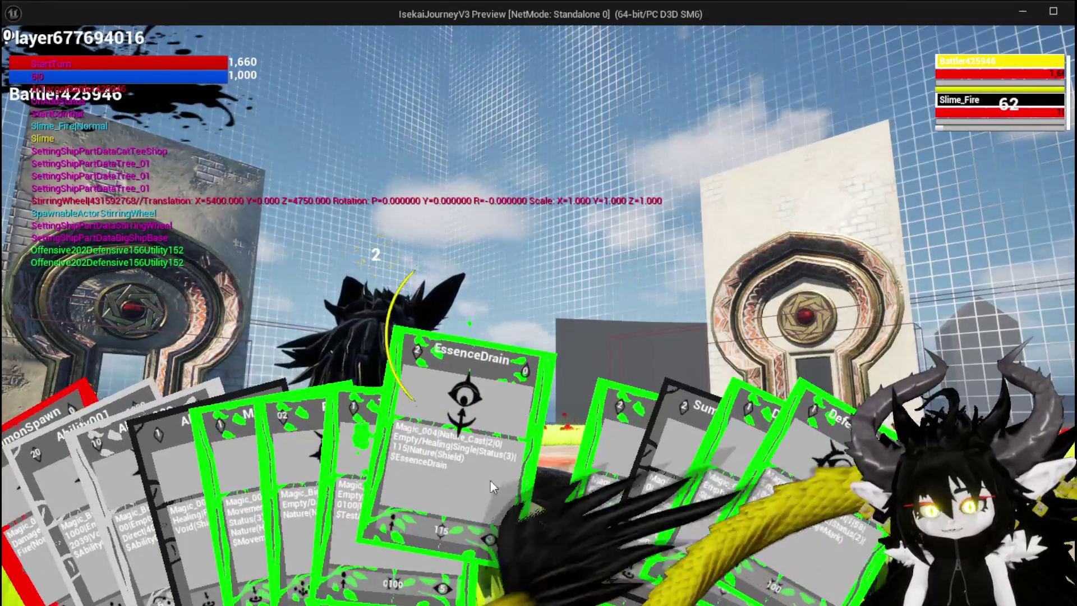
left_click(491, 480)
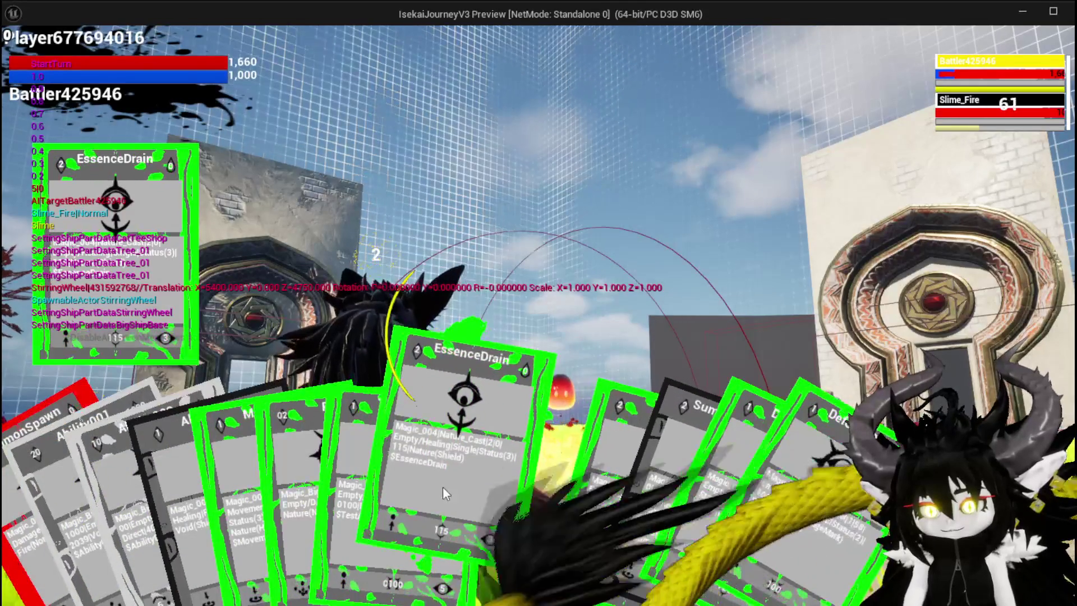
left_click(444, 489)
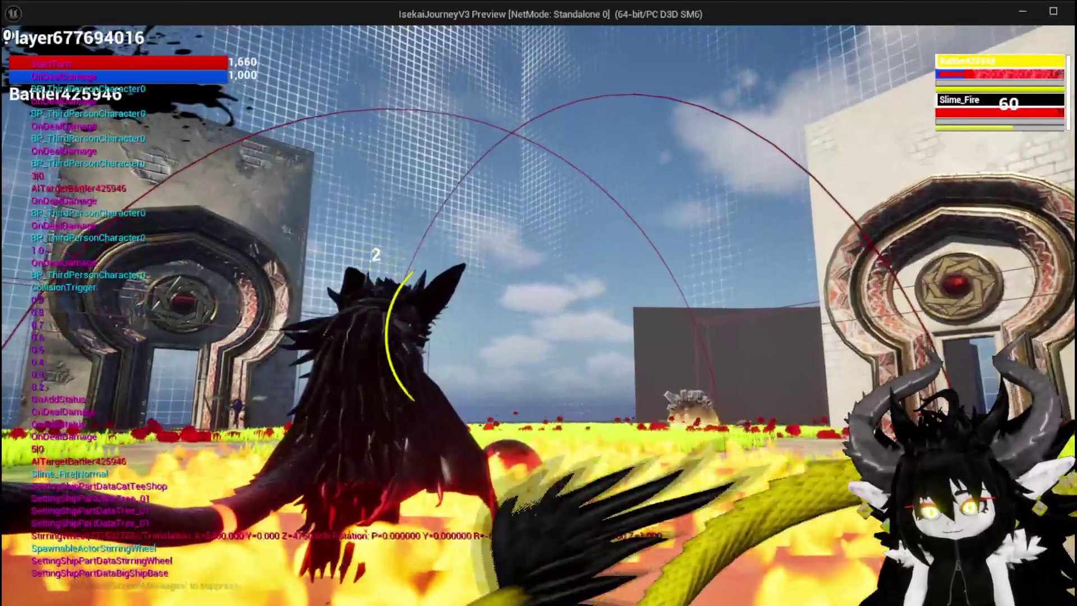
key("Escape")
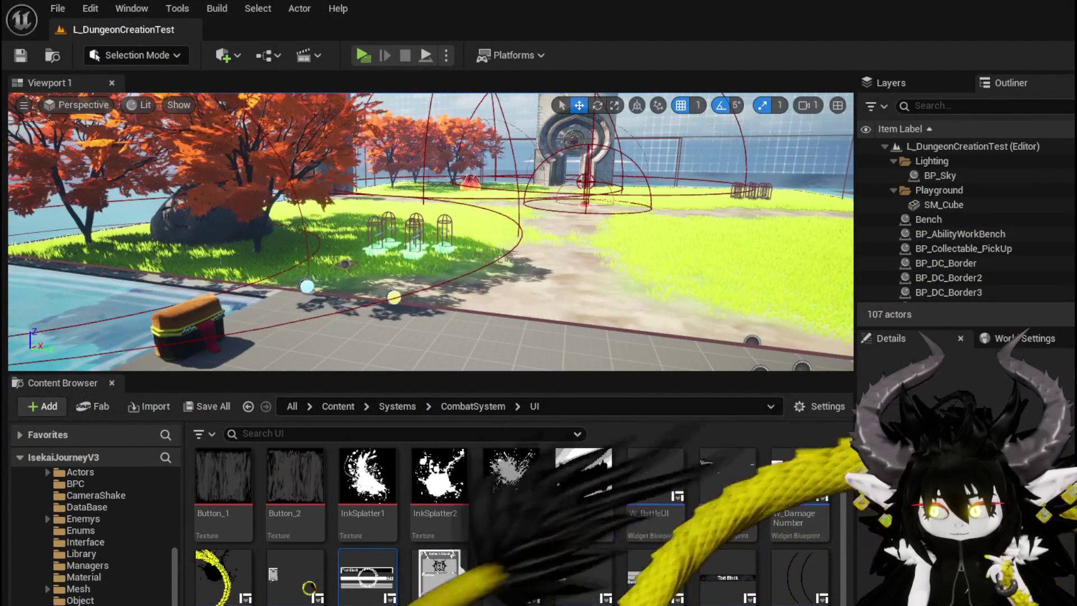
- Bring the Encounter_Object editor back and look over the DamageBattler graph's node groups
key("alt+Tab")
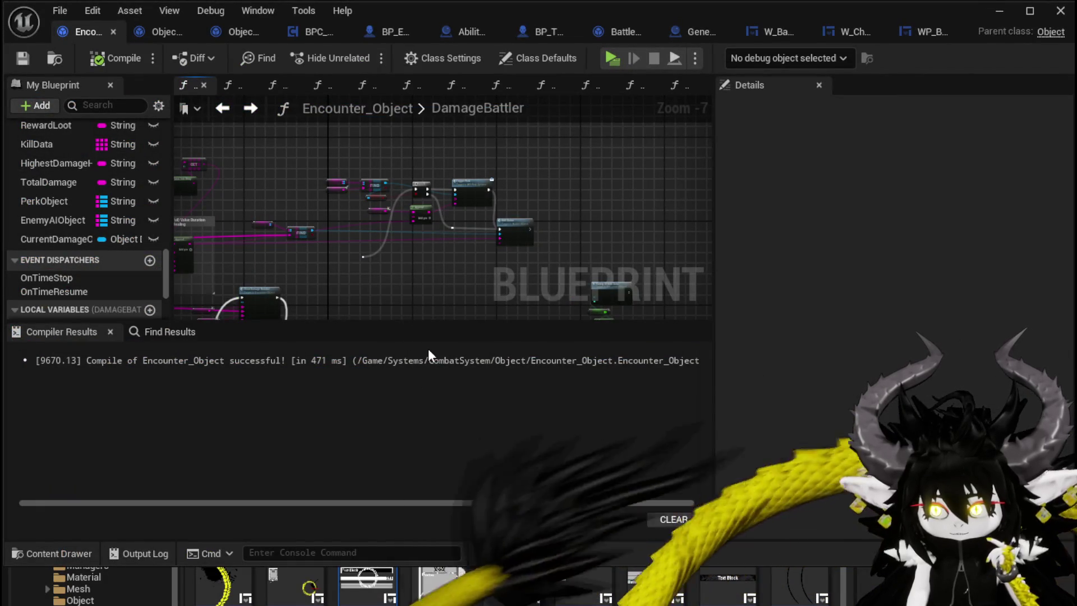
scroll(334, 255, "up", 2)
scroll(351, 170, "down", 2)
mouse_move(365, 177)
left_mouse_down()
mouse_move(365, 160)
mouse_move(221, 139)
mouse_move(308, 154)
left_mouse_up()
scroll(477, 217, "up", 3)
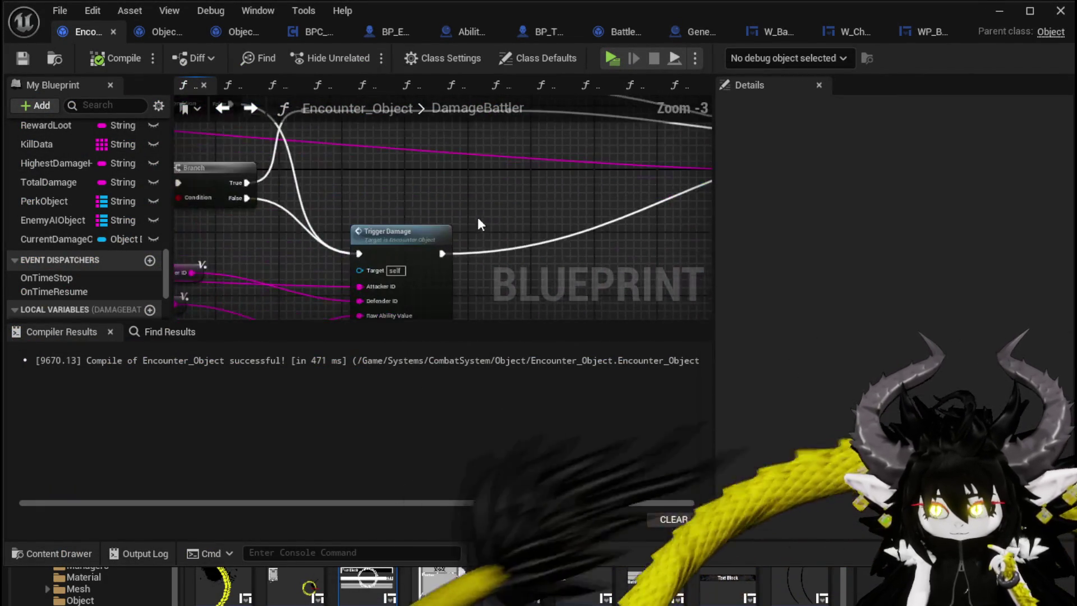
scroll(408, 214, "down", 1)
mouse_move(409, 214)
left_mouse_down()
mouse_move(435, 243)
mouse_move(300, 230)
mouse_move(281, 245)
mouse_move(269, 288)
left_mouse_up()
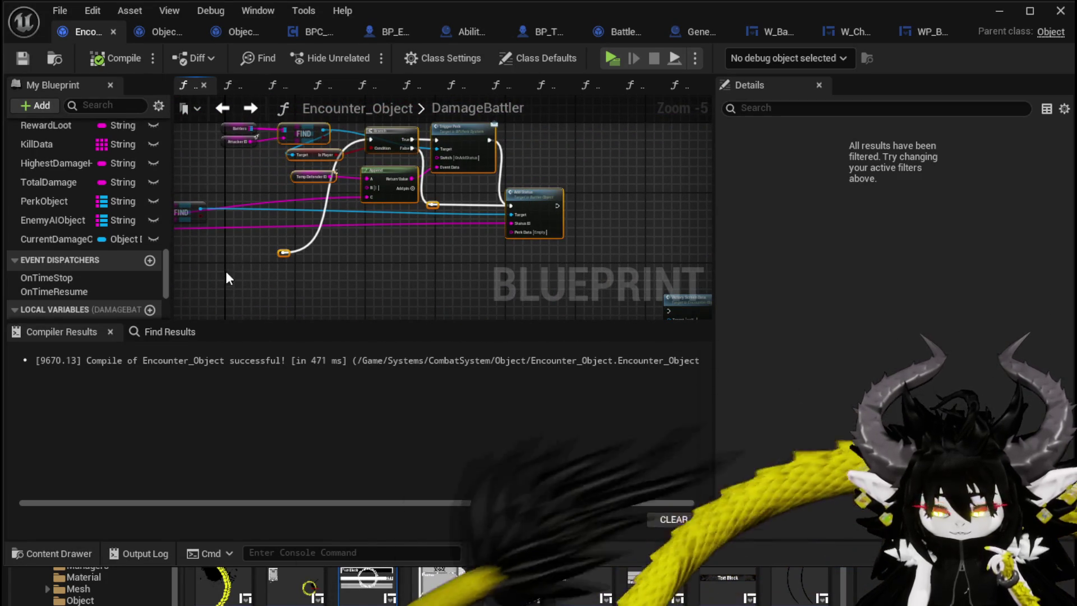
left_click_drag(517, 140, 579, 130)
left_click(579, 130)
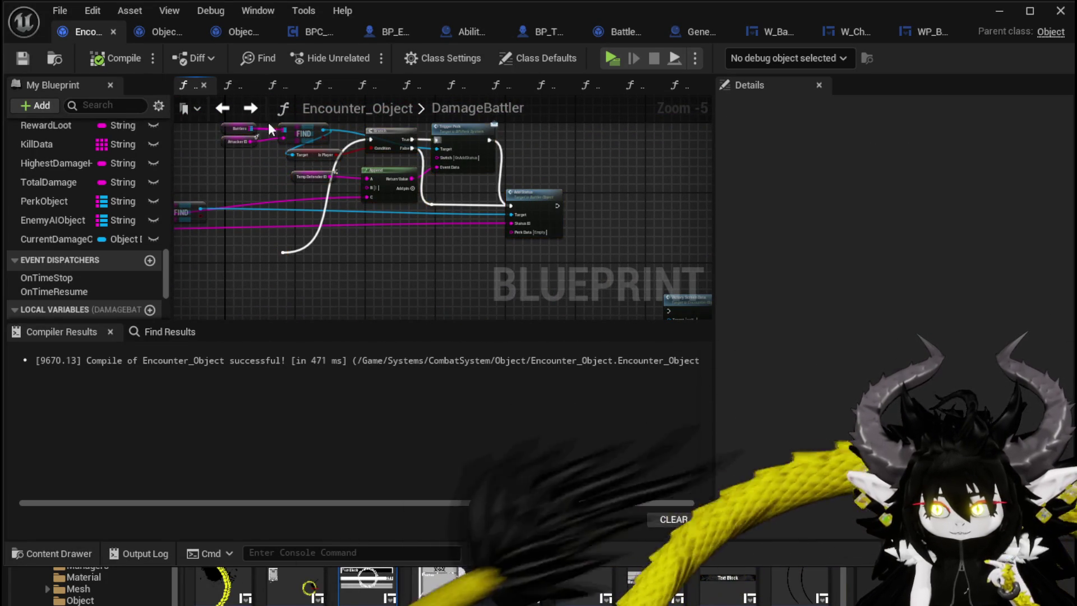
- Save the Encounter_Object Blueprint and minimize its editor back to the level
left_click(15, 59)
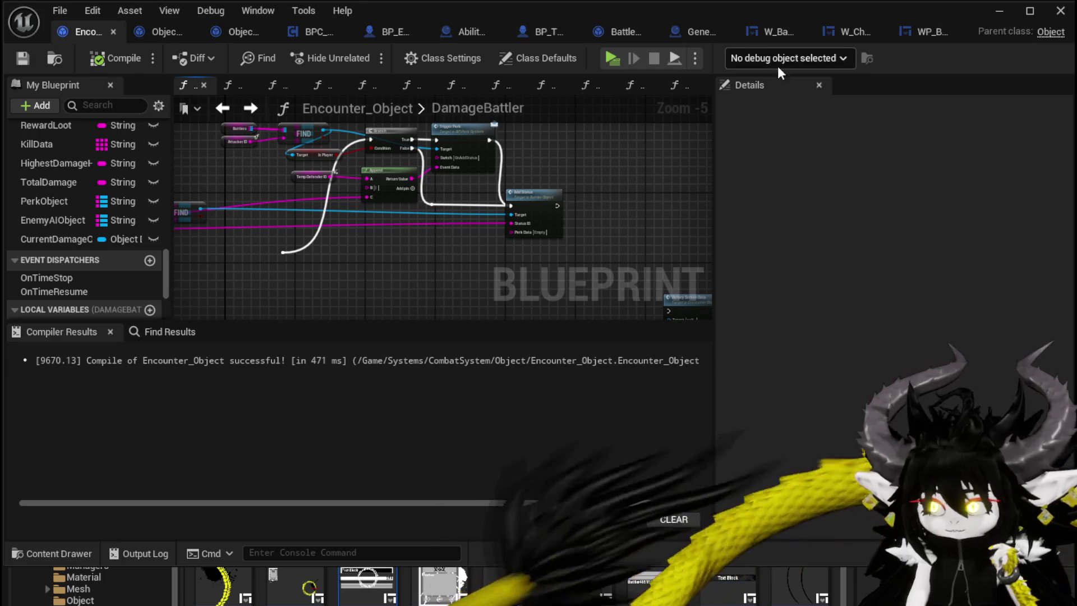
mouse_move(433, 227)
left_mouse_down()
mouse_move(534, 186)
mouse_move(524, 201)
left_mouse_up()
scroll(519, 191, "up", 1)
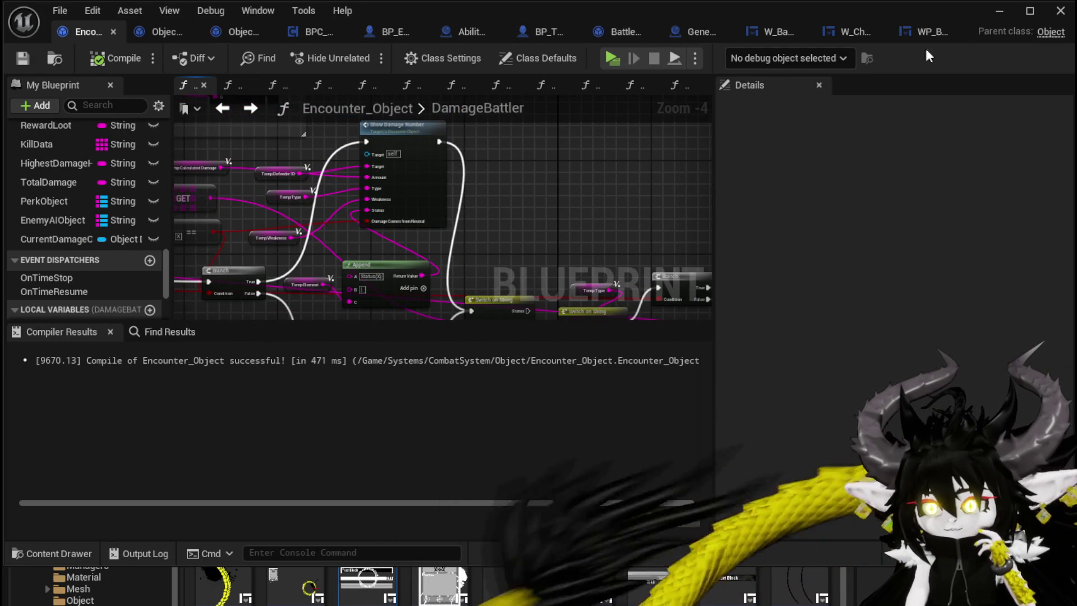
left_click(995, 15)
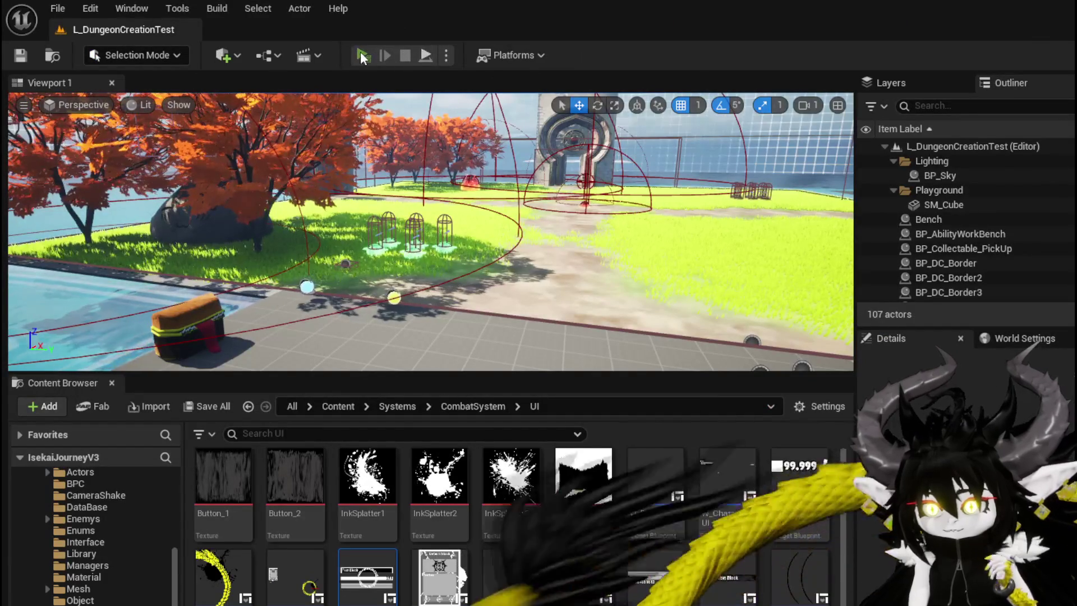
- Start a new play session and walk up to interact with the ability workbench
left_click(362, 56)
key("w")
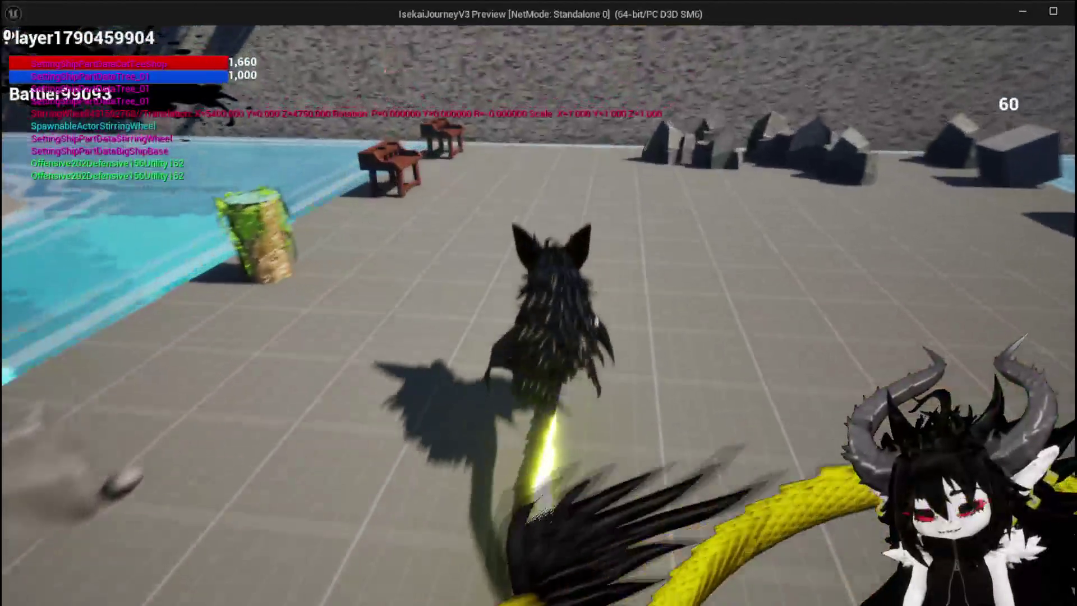
key("w")
key("e")
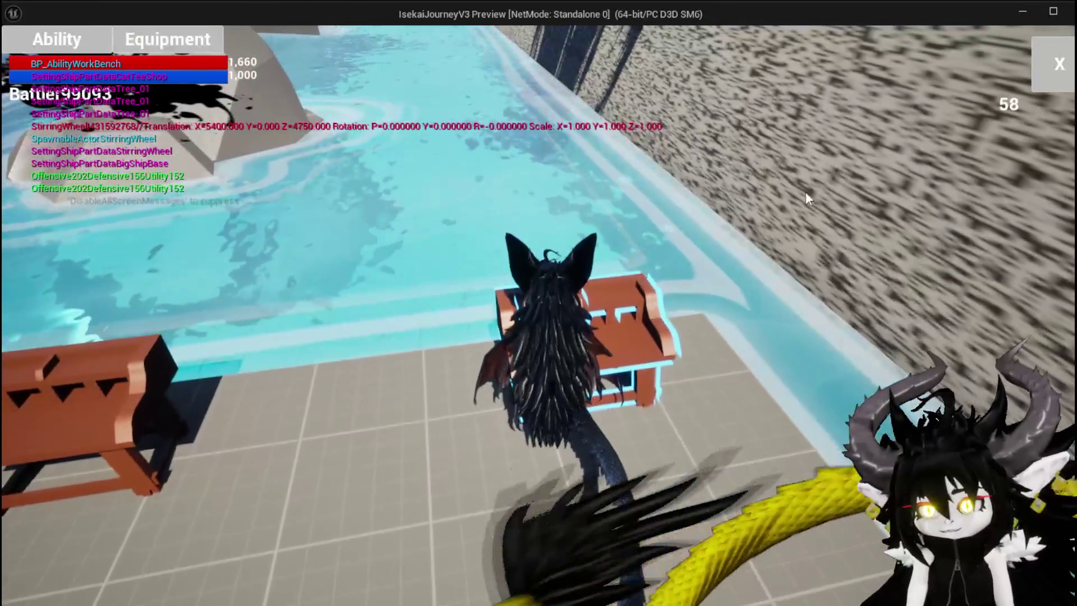
- Set the Magic set's TestAbility status effect to DamageOverTime, save, and head toward the grass path
left_click(72, 35)
left_click(124, 114)
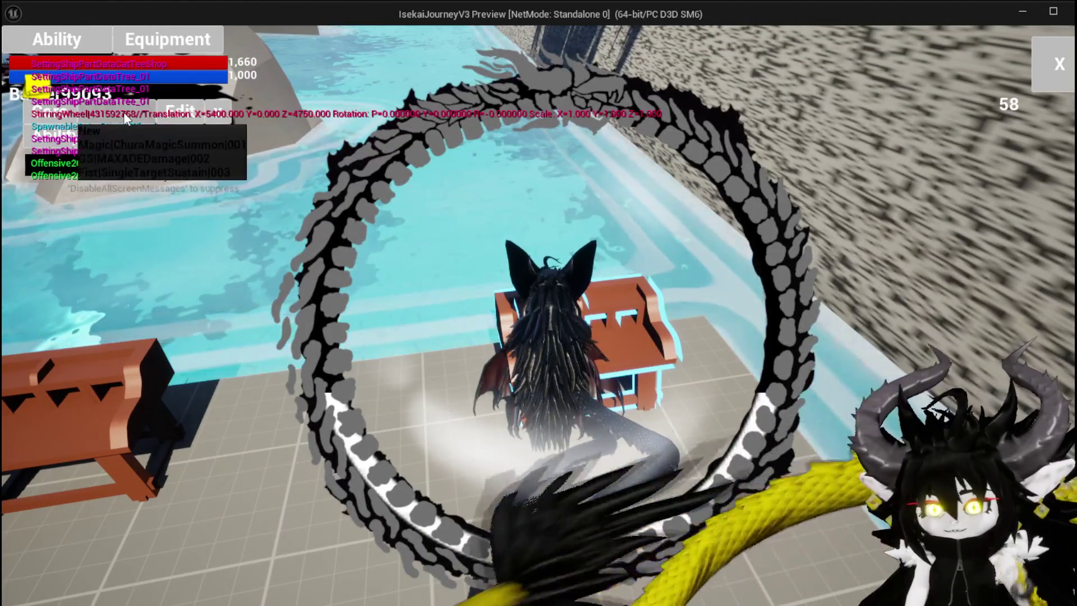
left_click(133, 139)
left_click(168, 139)
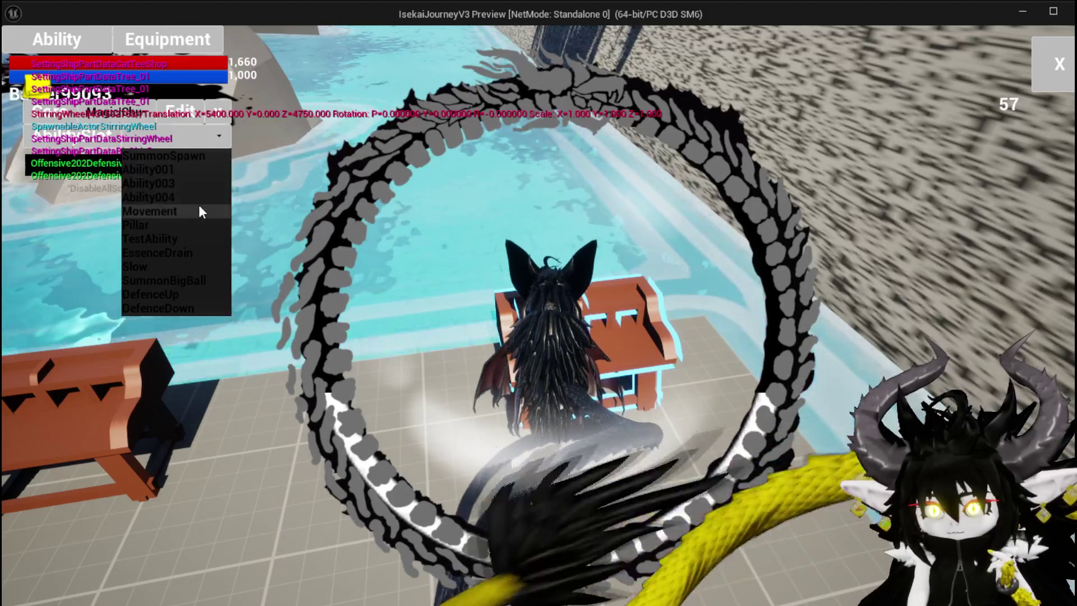
left_click(172, 238)
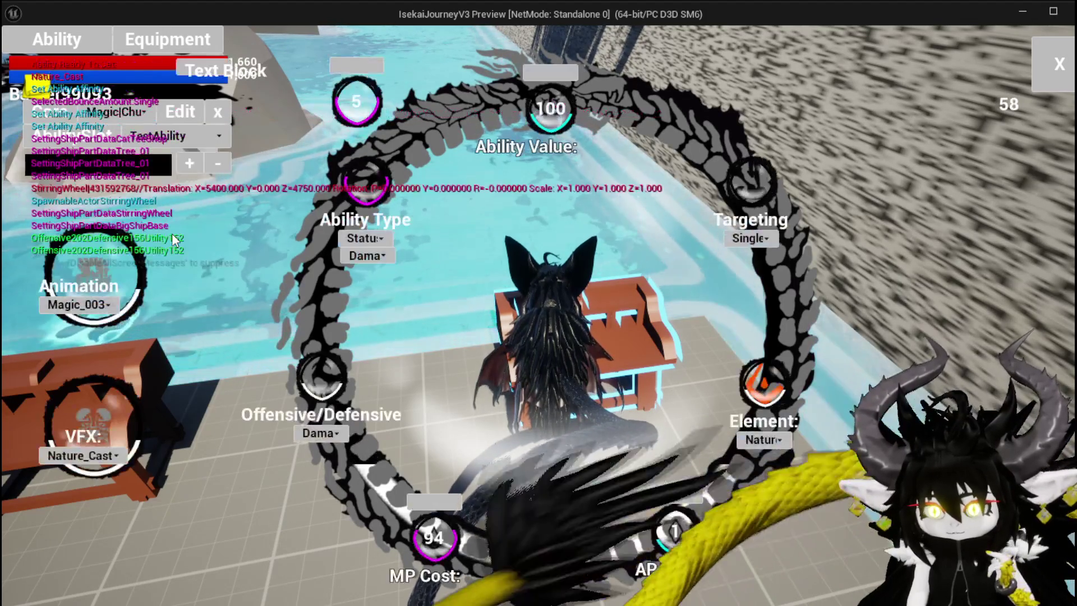
left_click(345, 257)
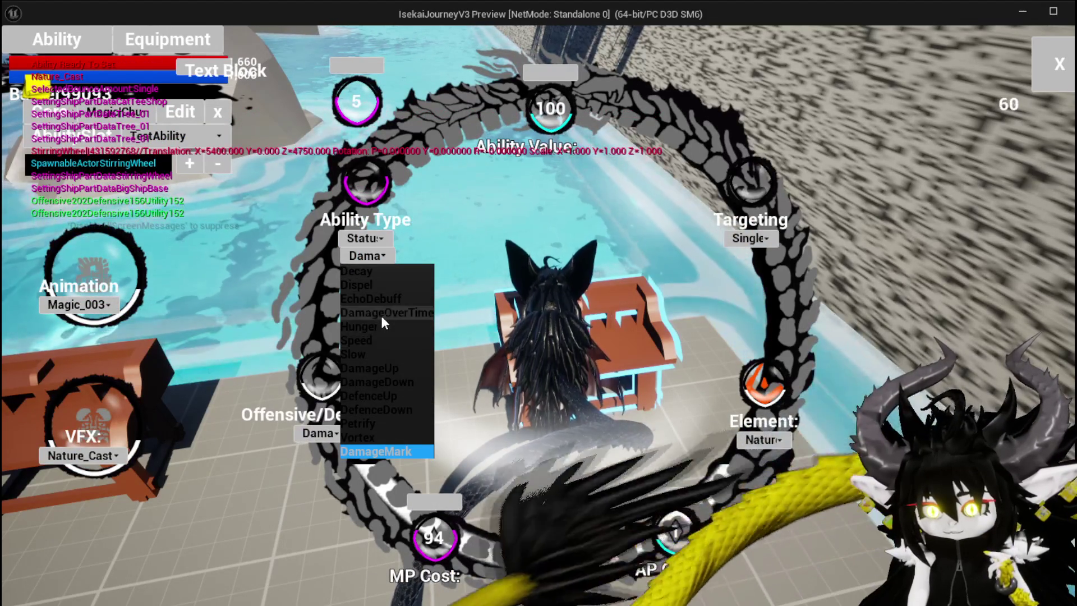
left_click(382, 315)
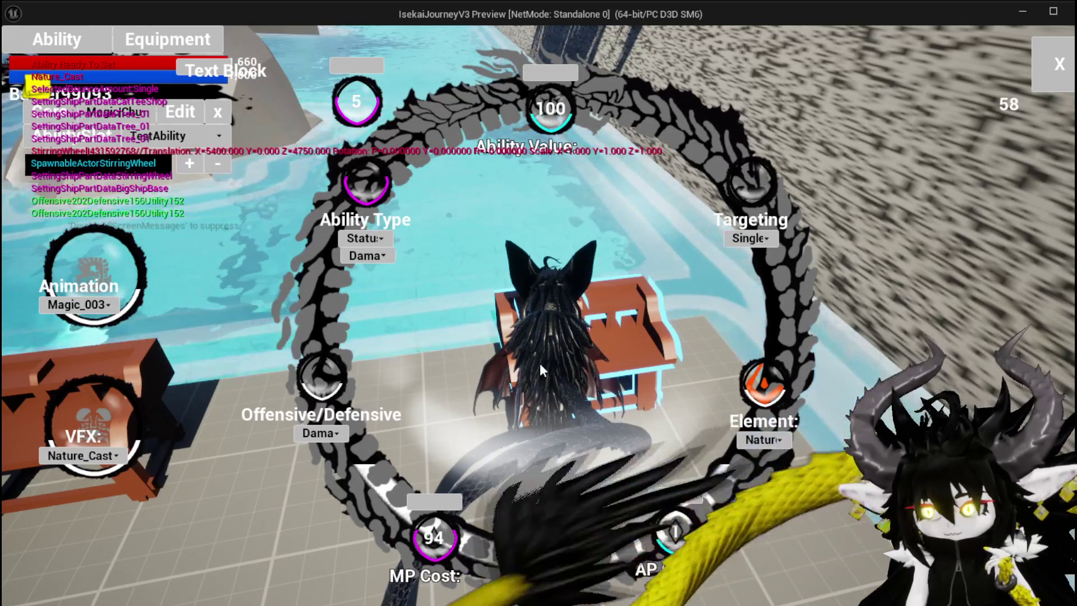
left_click(548, 563)
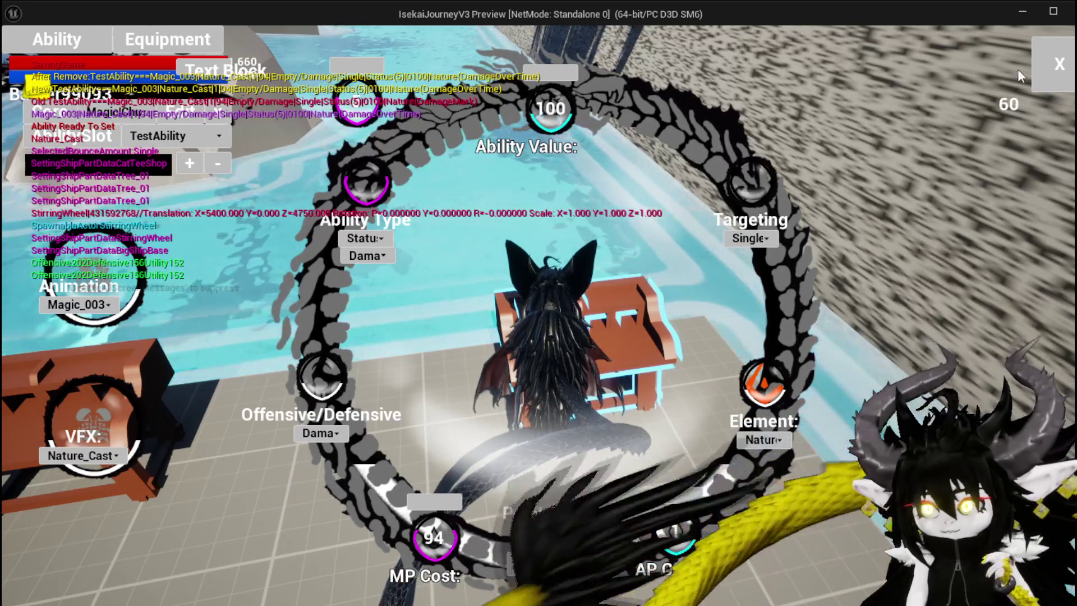
left_click(1051, 61)
key("w")
key("space")
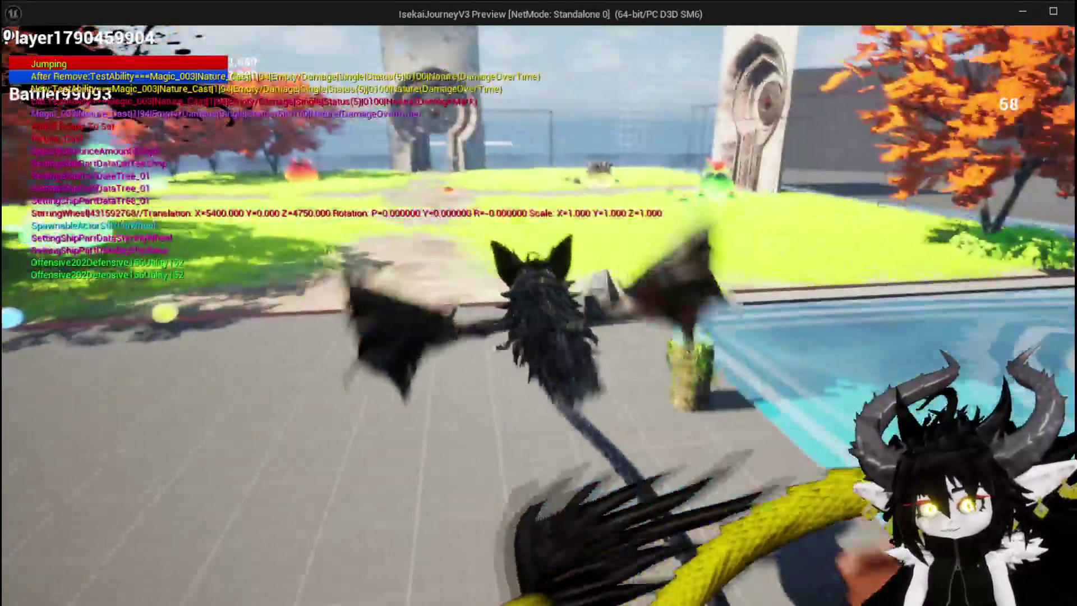
- Run to the Slime_Fire, cast the edited TestAbility card, then stop play and save the level
key("w")
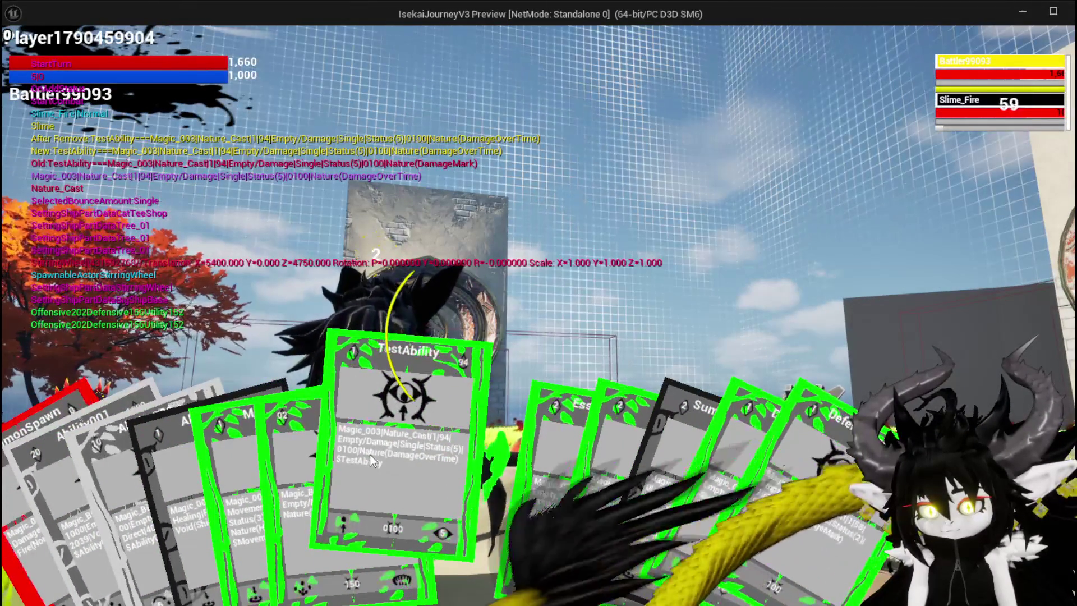
left_click(393, 462)
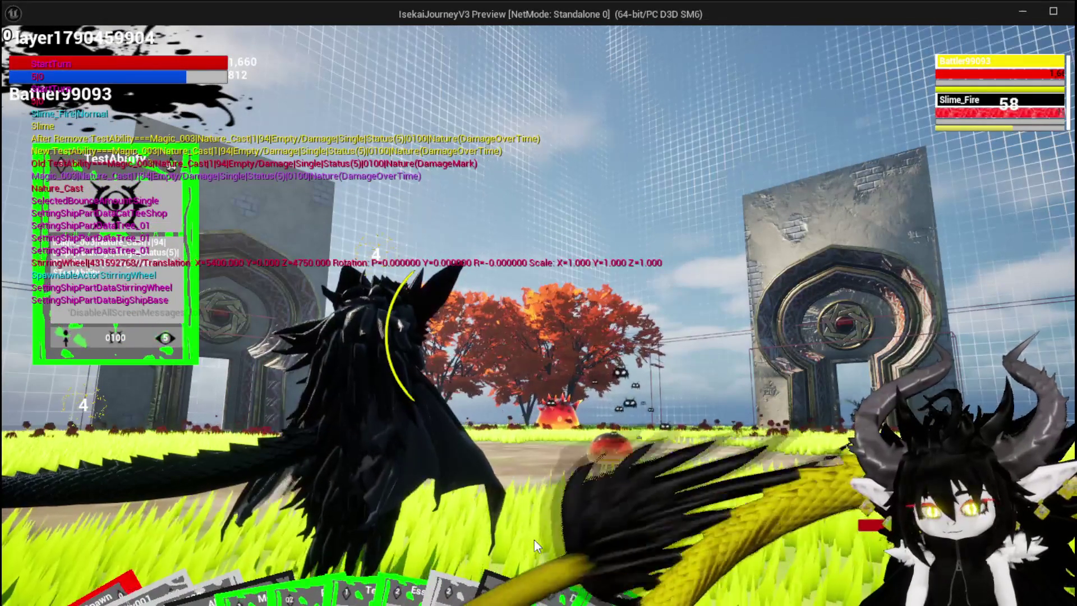
key("Escape")
left_click(28, 54)
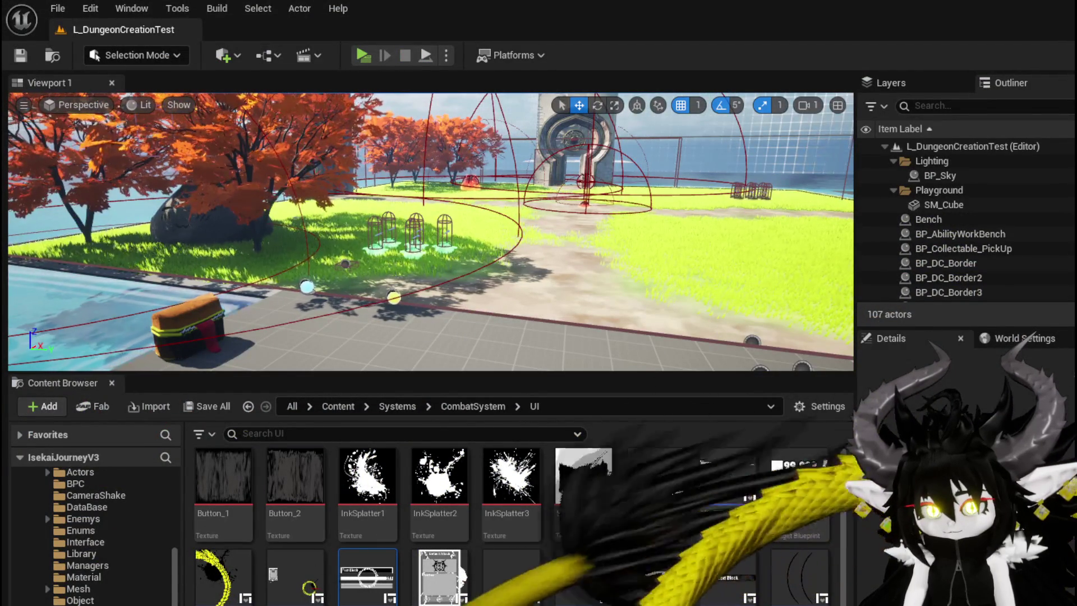
- In IsPlayer?, add a Battlers getter pulled from the Encounter output
key("alt+Tab")
left_click(163, 32)
scroll(430, 187, "down", 3)
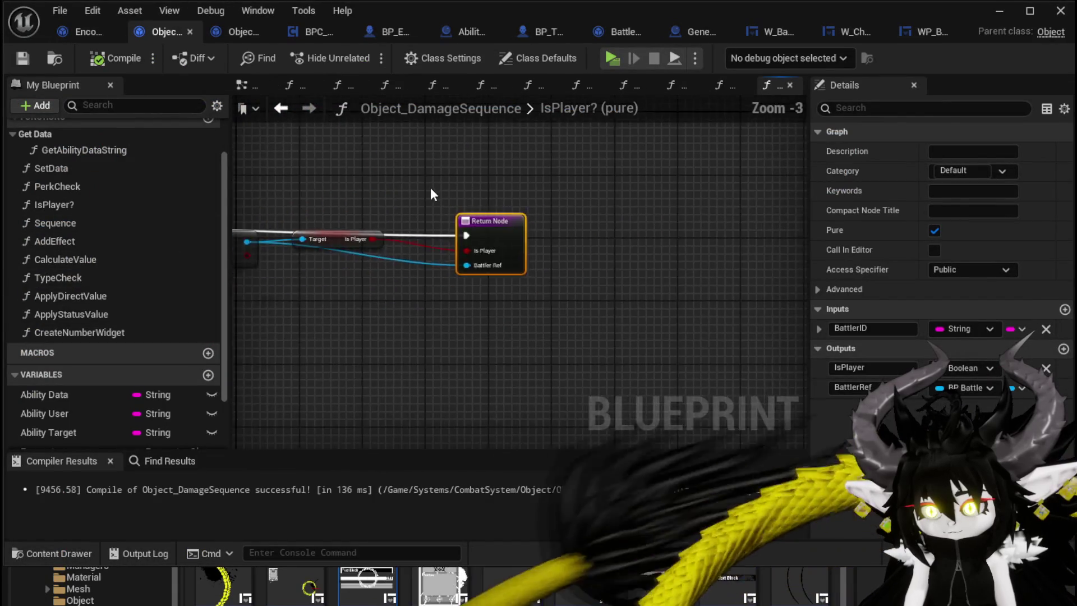
left_click_drag(593, 193, 689, 203)
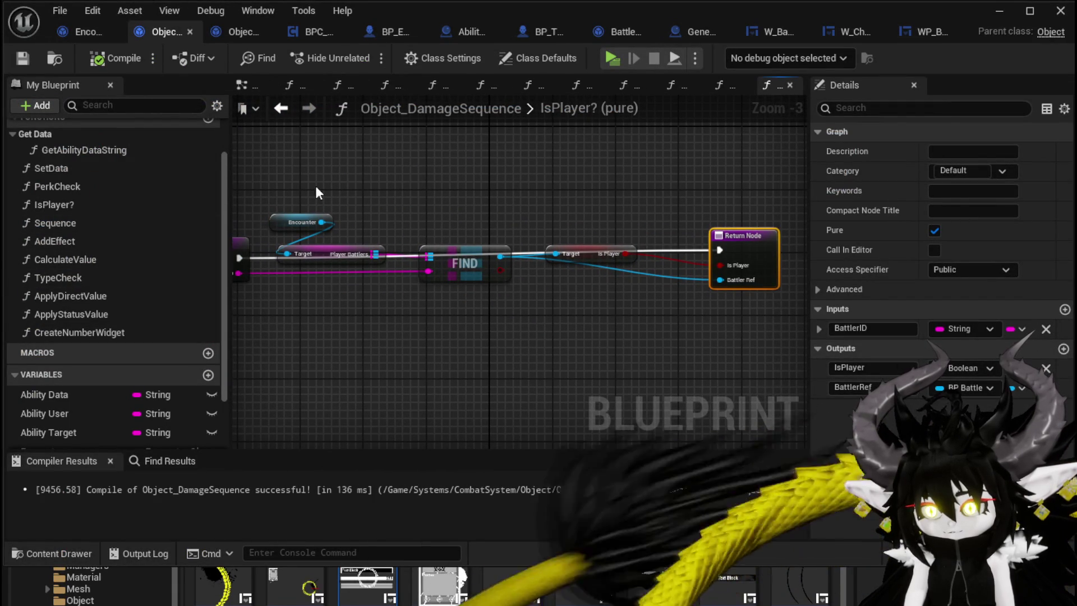
left_click_drag(591, 256, 600, 314)
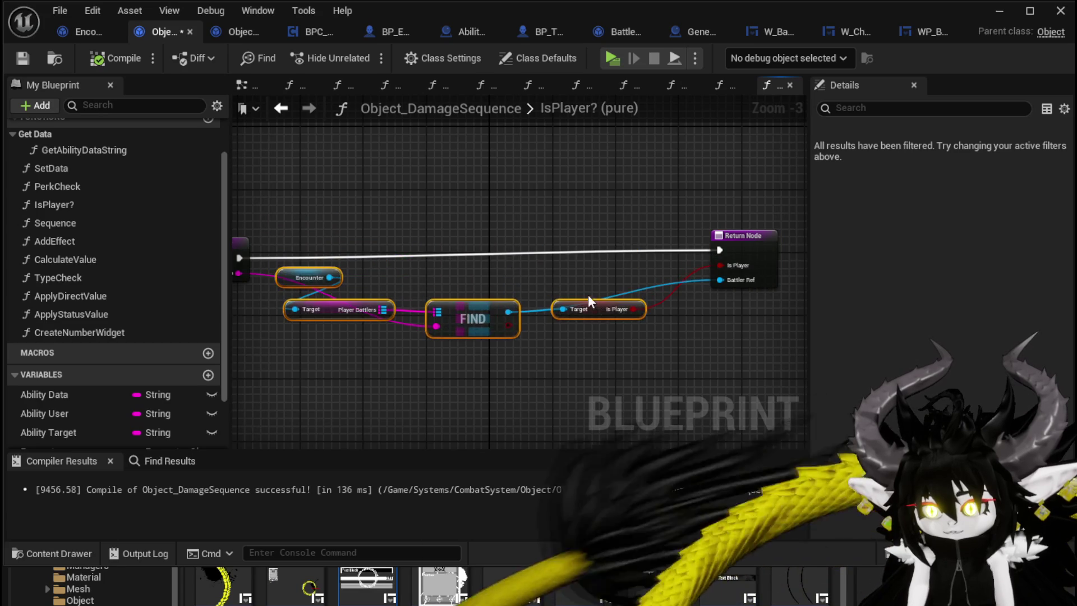
scroll(437, 279, "up", 1)
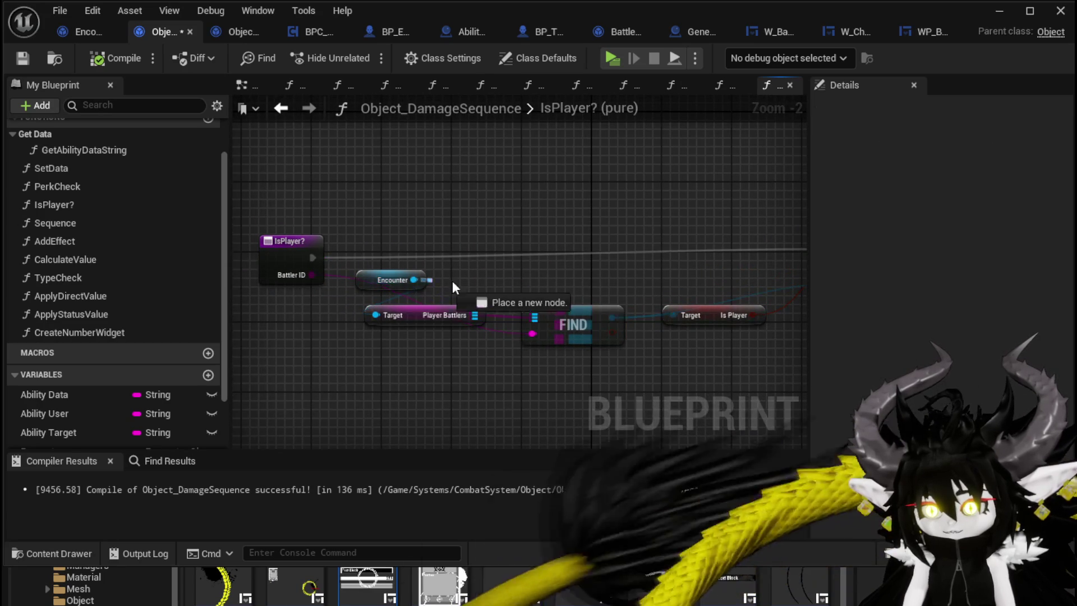
left_click_drag(427, 282, 491, 275)
type("Battlers")
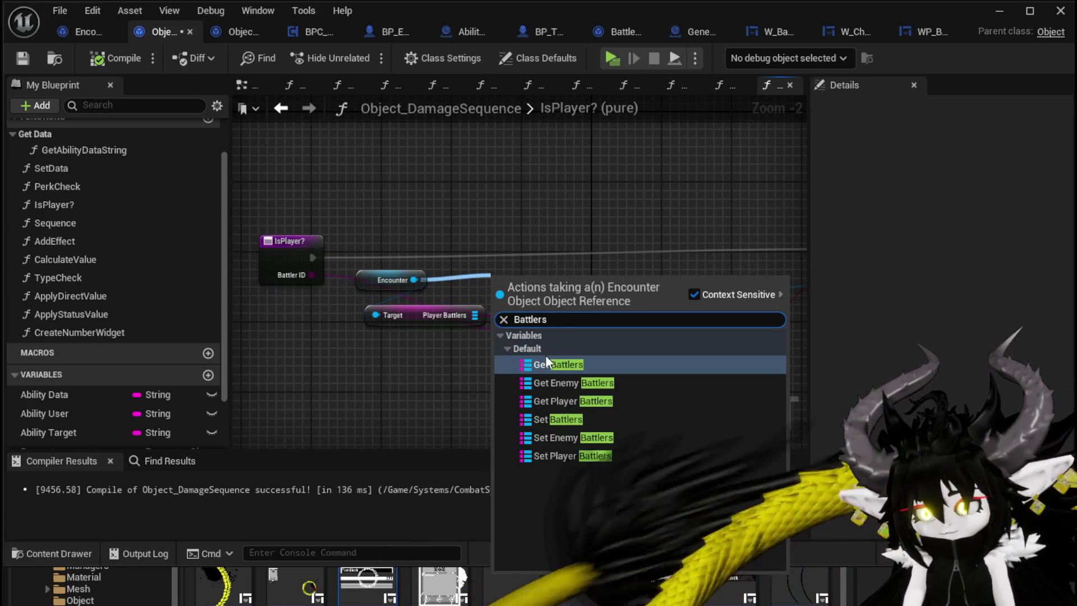
left_click(546, 362)
- Delete the Player Battlers node and wire Battlers into FIND's array input
left_click(444, 315)
key("Delete")
left_click_drag(575, 280, 533, 318)
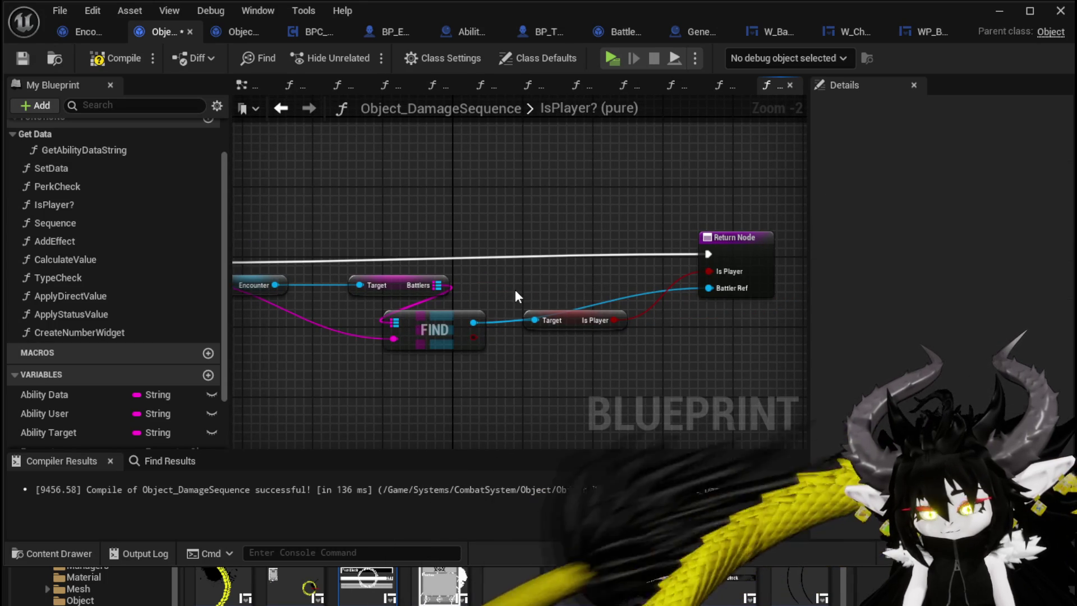
key("ctrl+z")
key("ctrl+z")
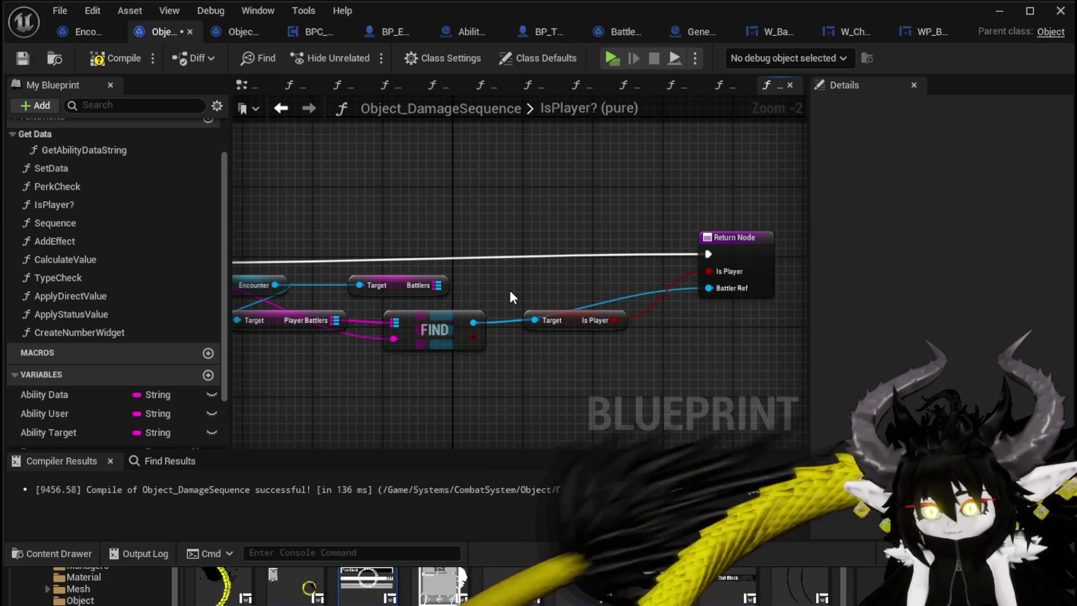
- Try a Branch on the FIND result, then remove it, wiring the entry execution straight to the Return Node
mouse_move(474, 337)
left_mouse_down()
mouse_move(512, 306)
mouse_move(482, 255)
left_mouse_up()
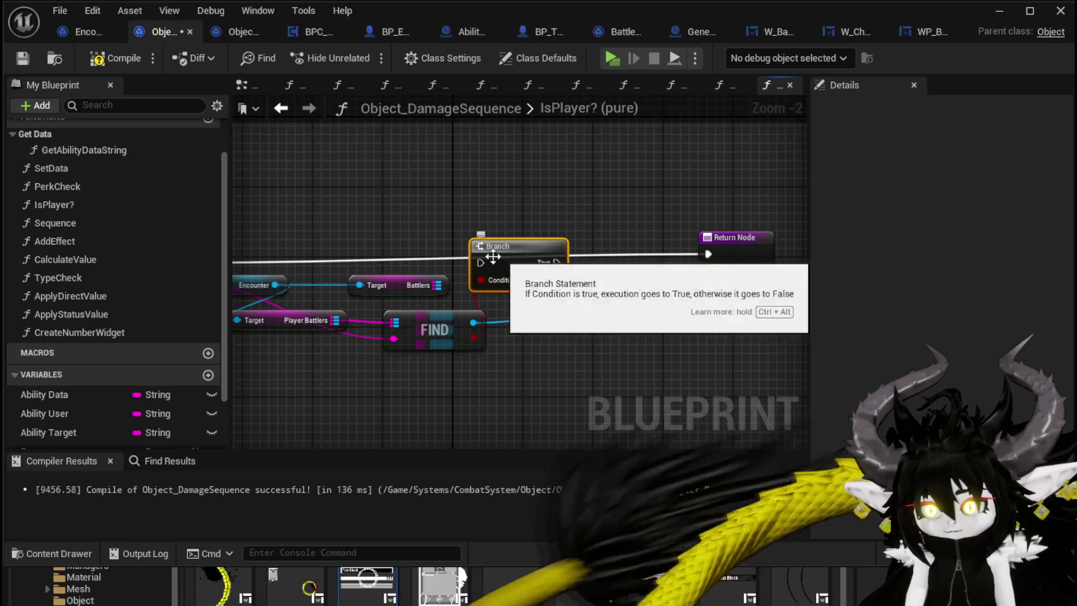
left_click_drag(615, 275, 615, 275)
left_click_drag(615, 275, 495, 274)
left_click_drag(686, 255, 685, 264)
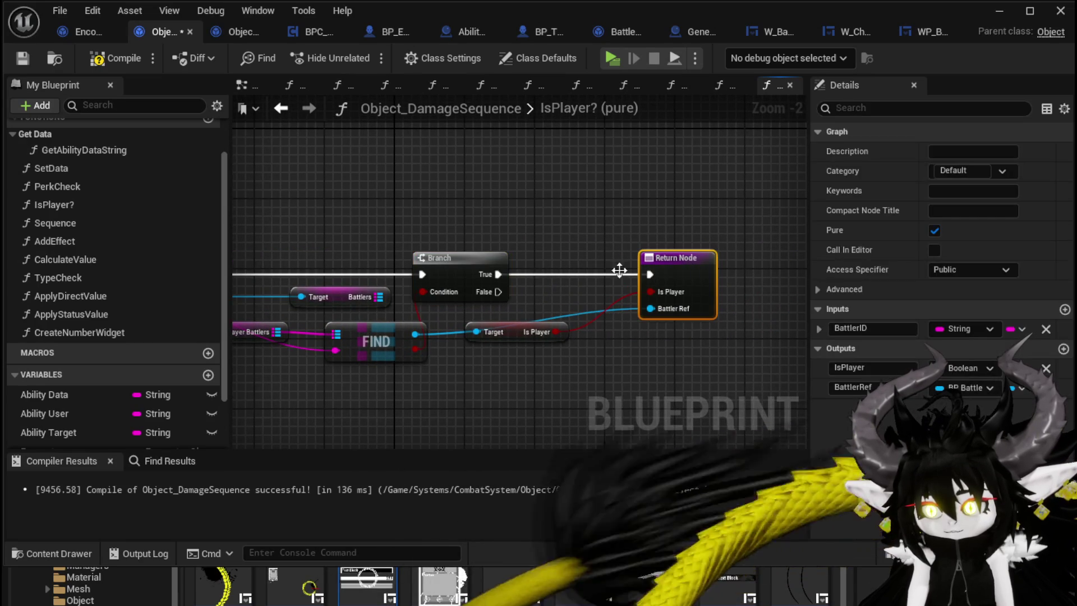
left_click_drag(494, 290, 654, 271)
key("Home")
mouse_move(273, 287)
left_mouse_down()
mouse_move(796, 281)
mouse_move(736, 285)
left_mouse_up()
mouse_move(597, 259)
left_mouse_down()
mouse_move(493, 308)
mouse_move(479, 342)
left_mouse_up()
key("Delete")
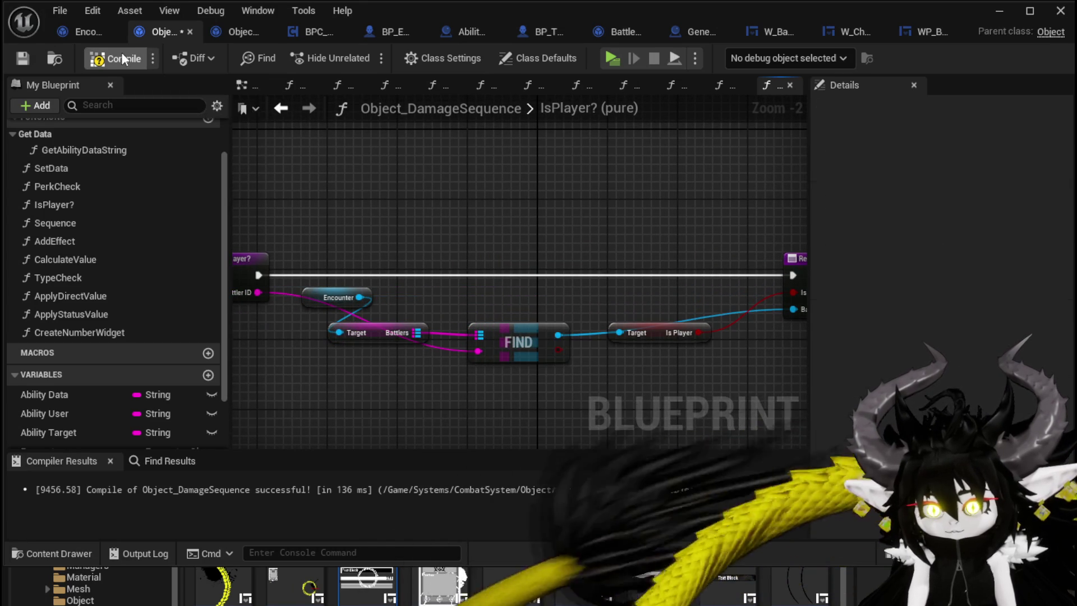
left_click_drag(655, 233, 577, 232)
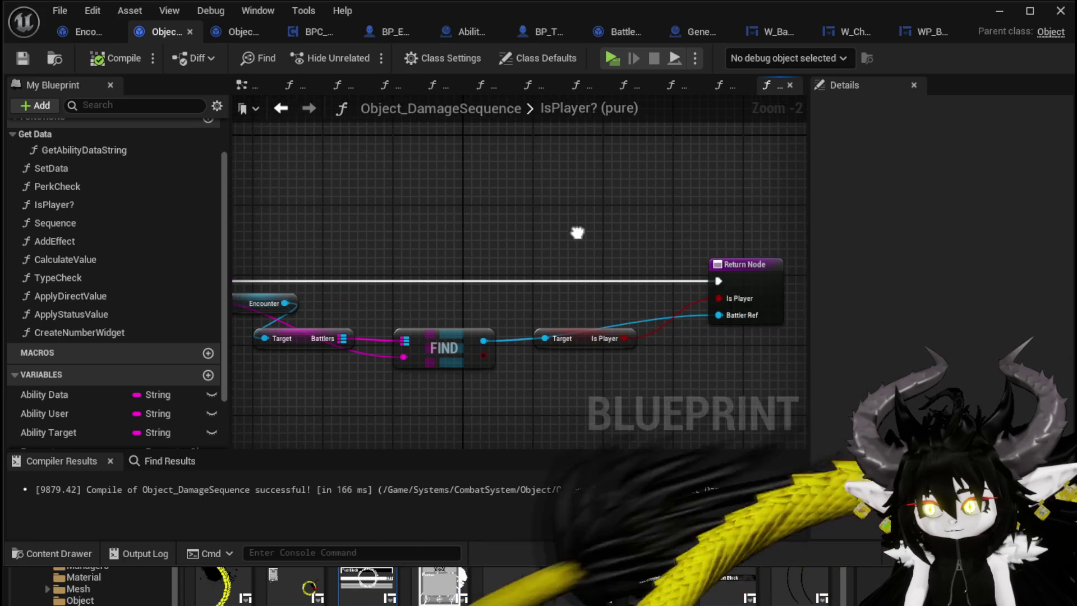
left_click(997, 11)
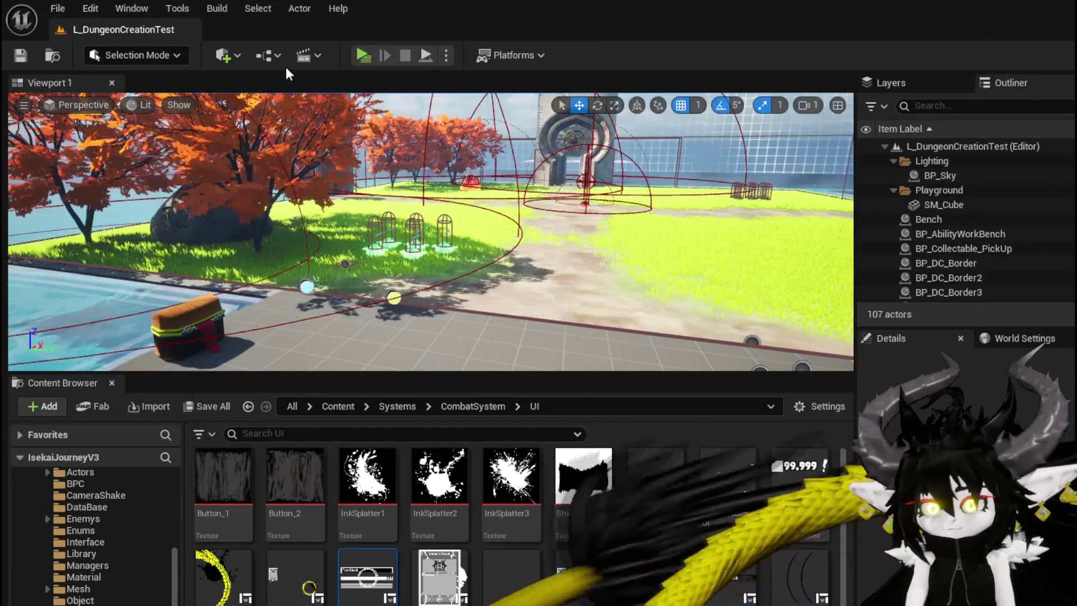
- Play the level, run into Slime_Fire, and cast TestAbility on it twice
left_click(363, 54)
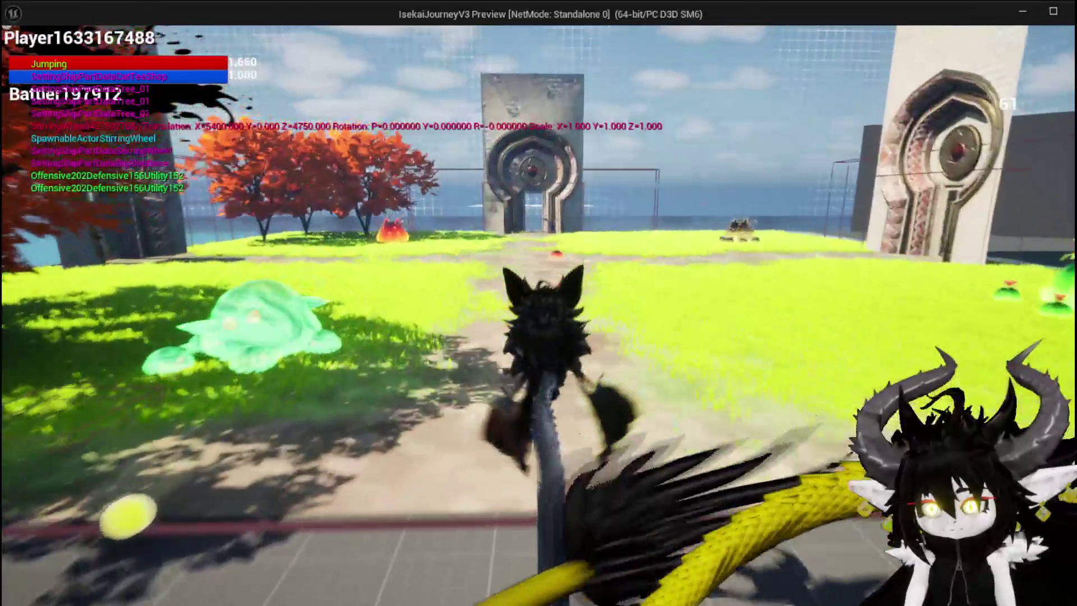
key("w")
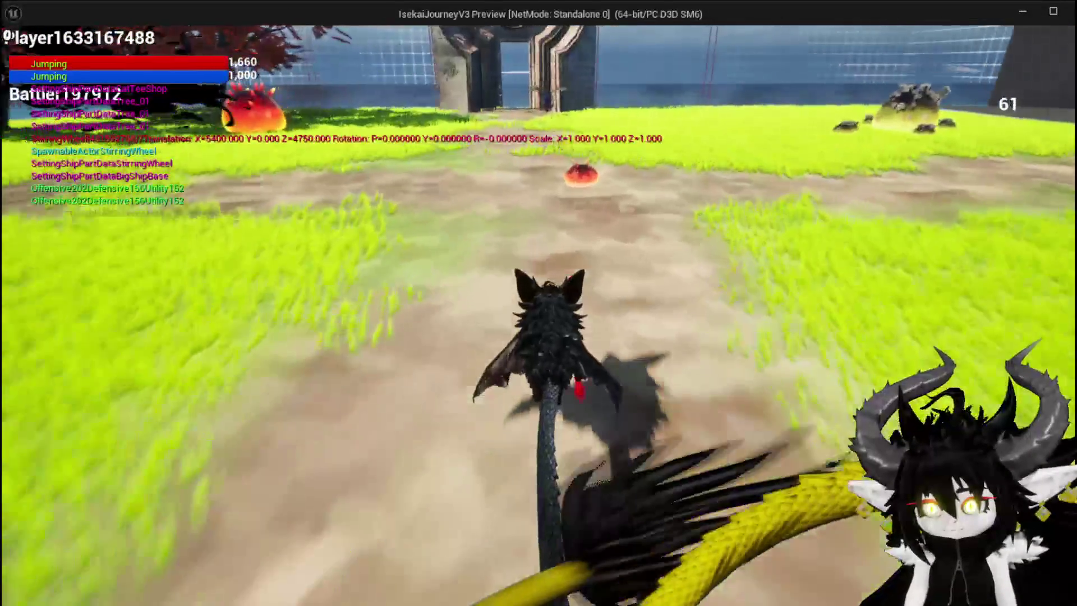
key("w")
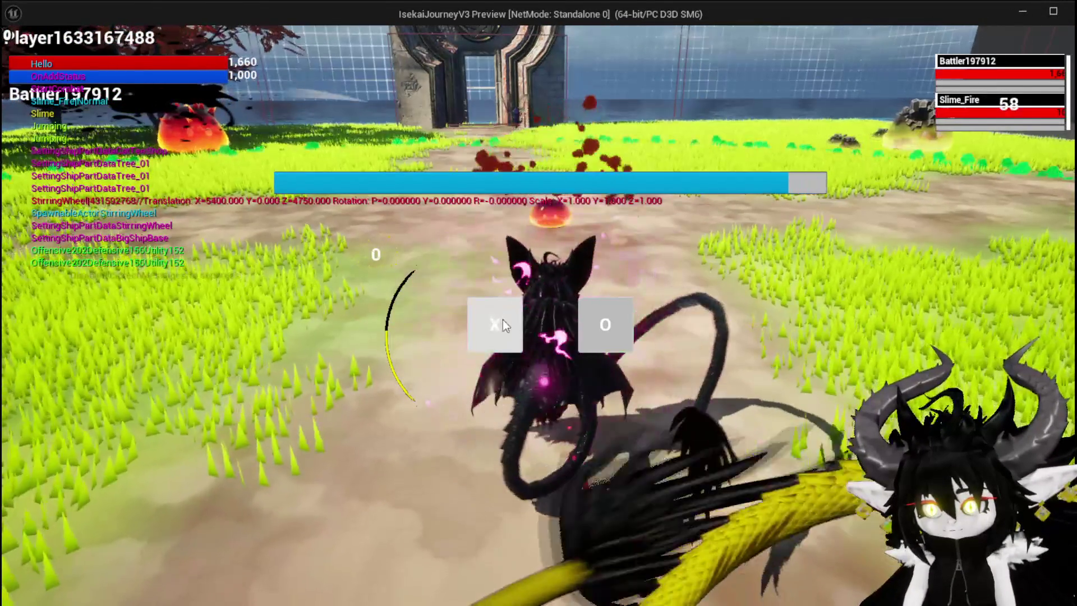
left_click(503, 321)
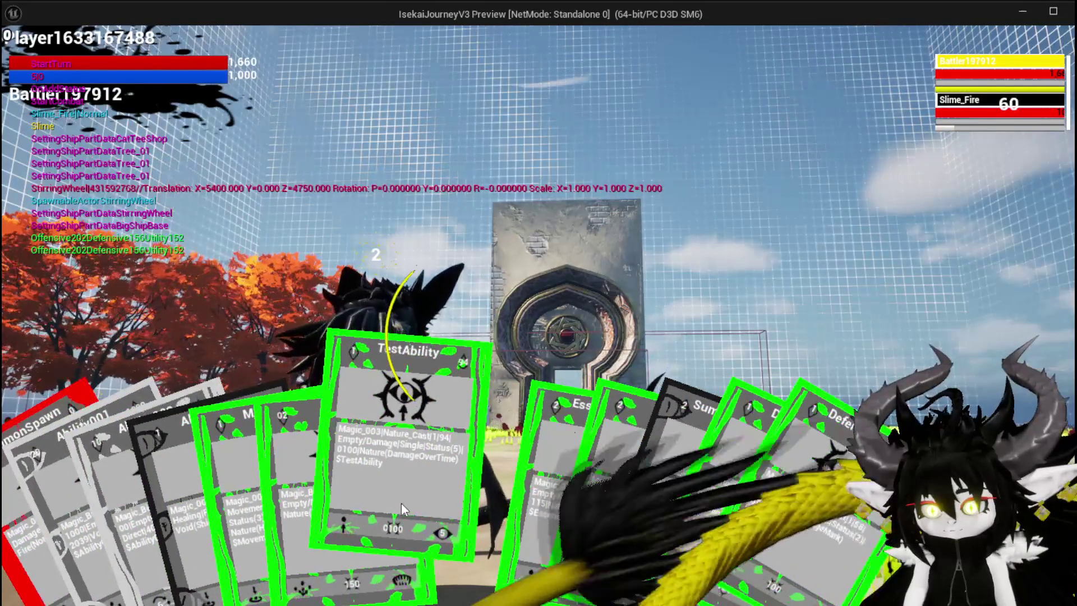
left_click(402, 502)
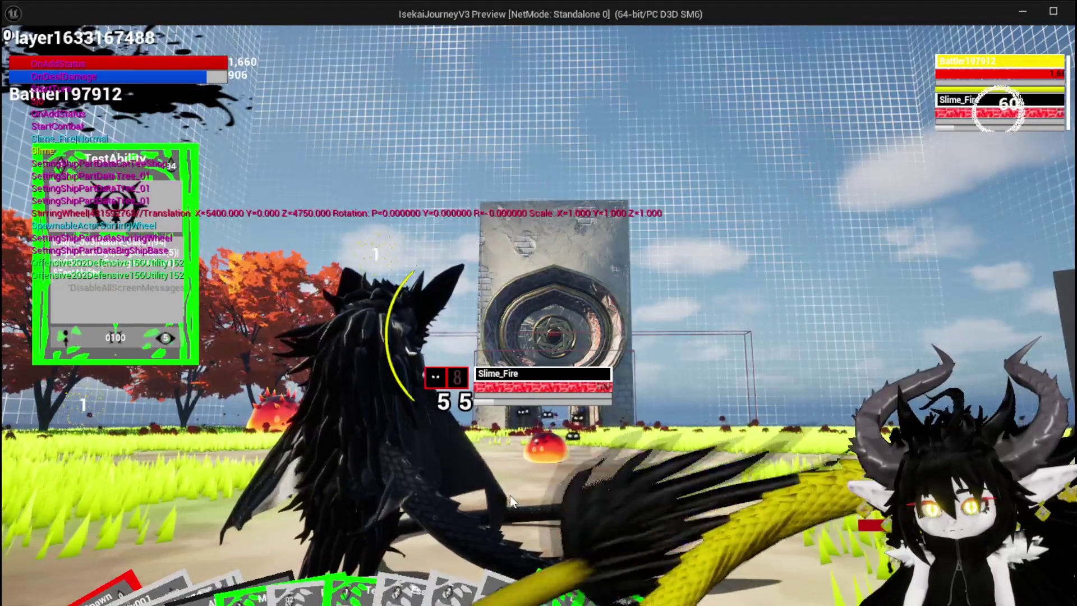
left_click(510, 496)
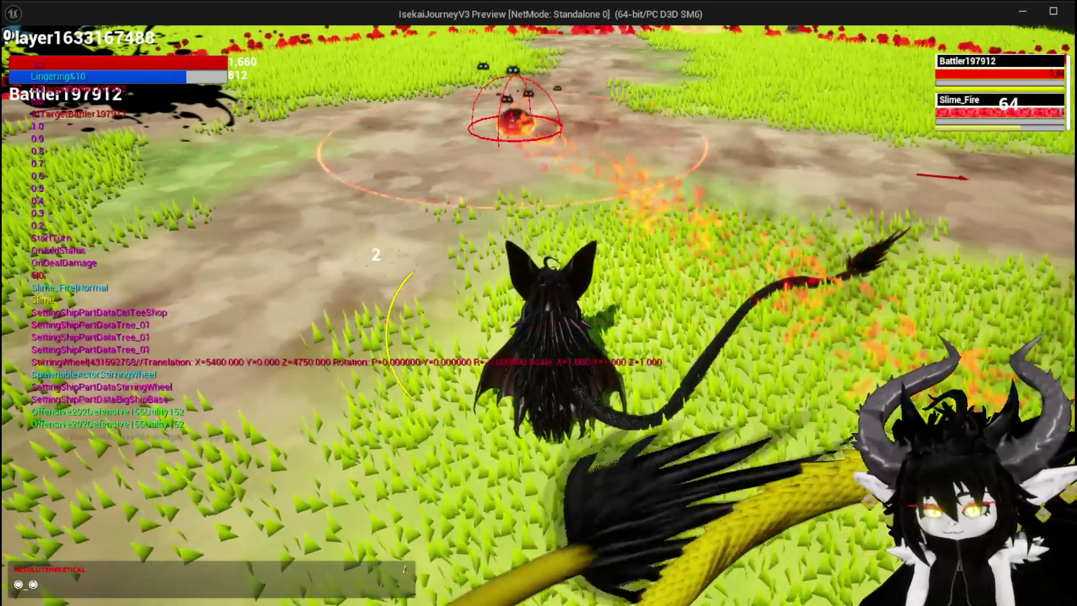
- Save the level and bring the Object_DamageSequence Blueprint back up
key("alt+Tab")
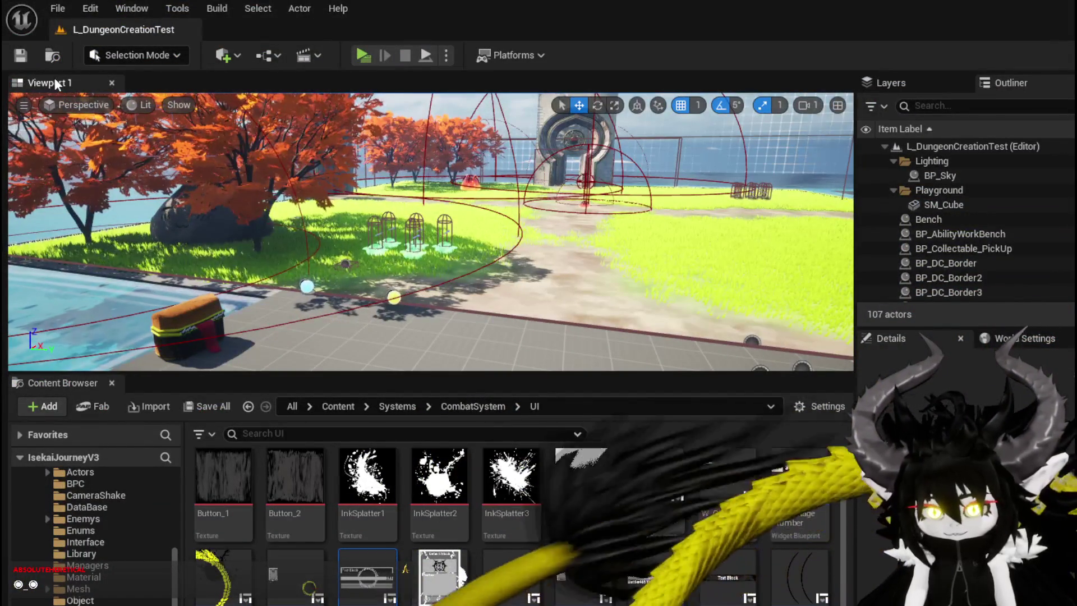
left_click(23, 55)
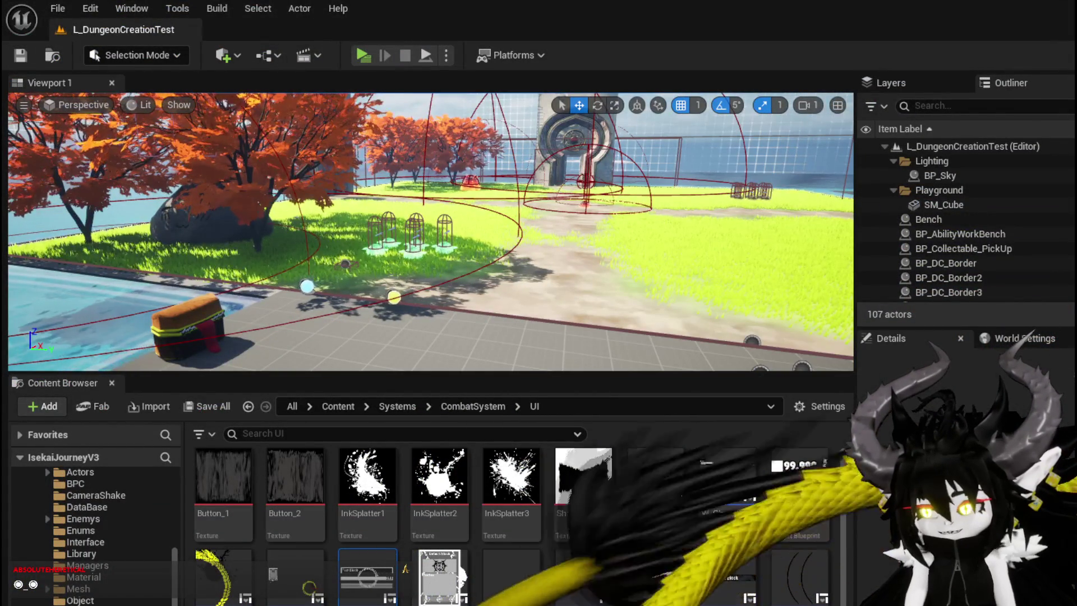
key("alt+Tab")
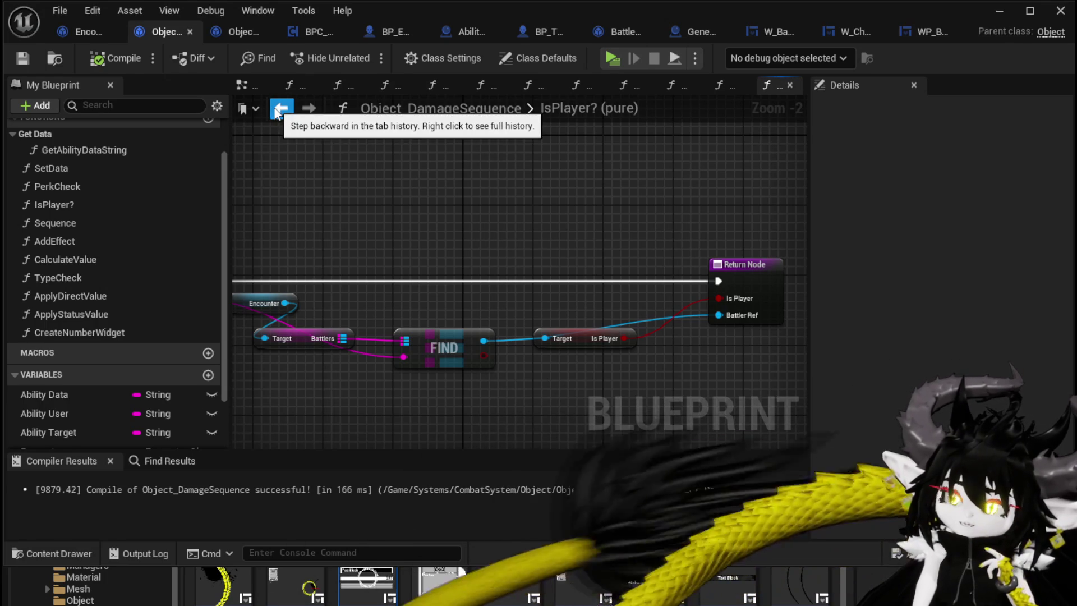
- Recompile the Encounter_Object Blueprint after checking its DamageBattler nodes
left_click(88, 32)
left_click_drag(277, 199, 311, 177)
mouse_move(307, 258)
left_mouse_down()
mouse_move(336, 157)
mouse_move(394, 221)
mouse_move(383, 220)
mouse_move(447, 196)
left_mouse_up()
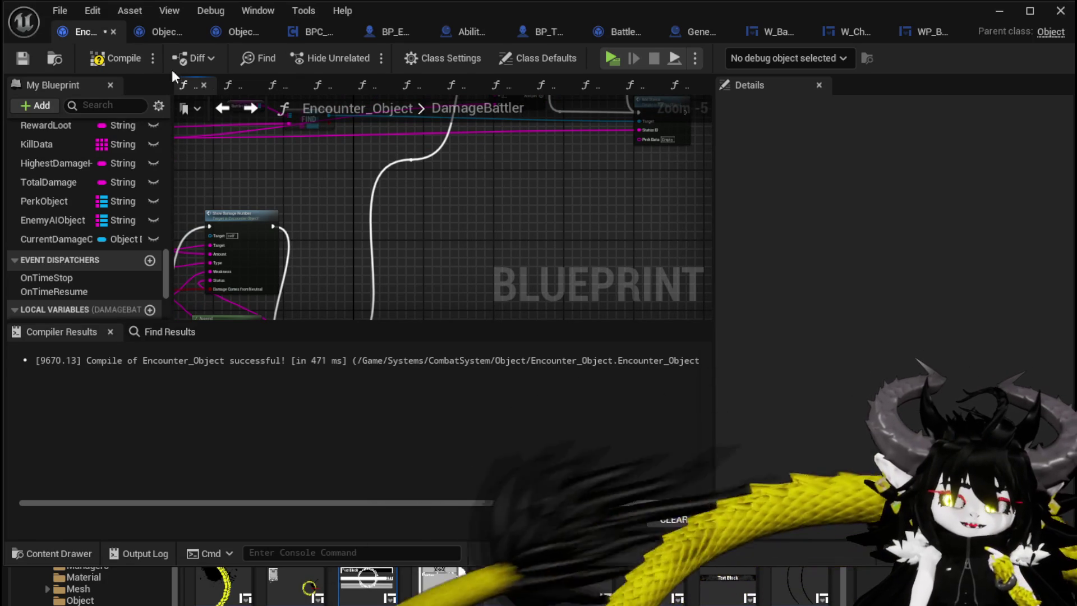
left_click(108, 58)
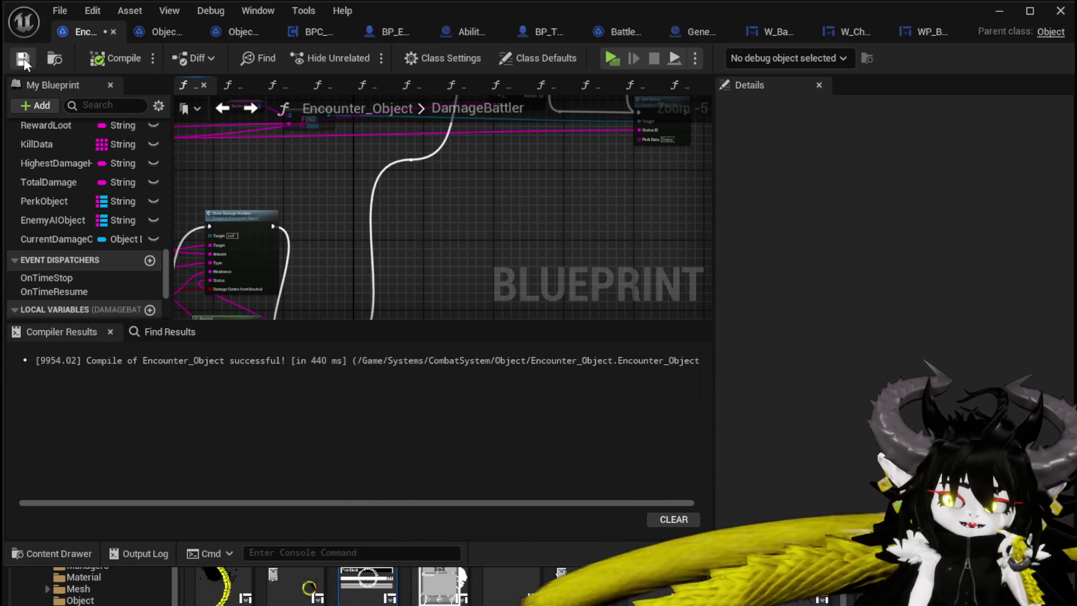
left_click(1026, 14)
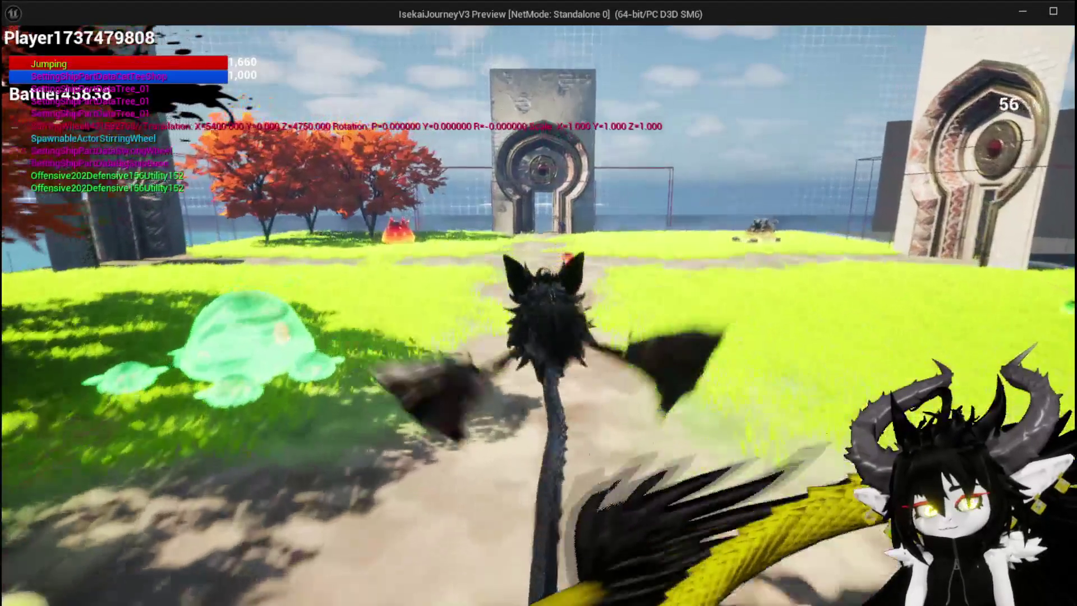
- Playtest a TestAbility attack on Slime_Fire, stop the session, and save the modified assets
key("w")
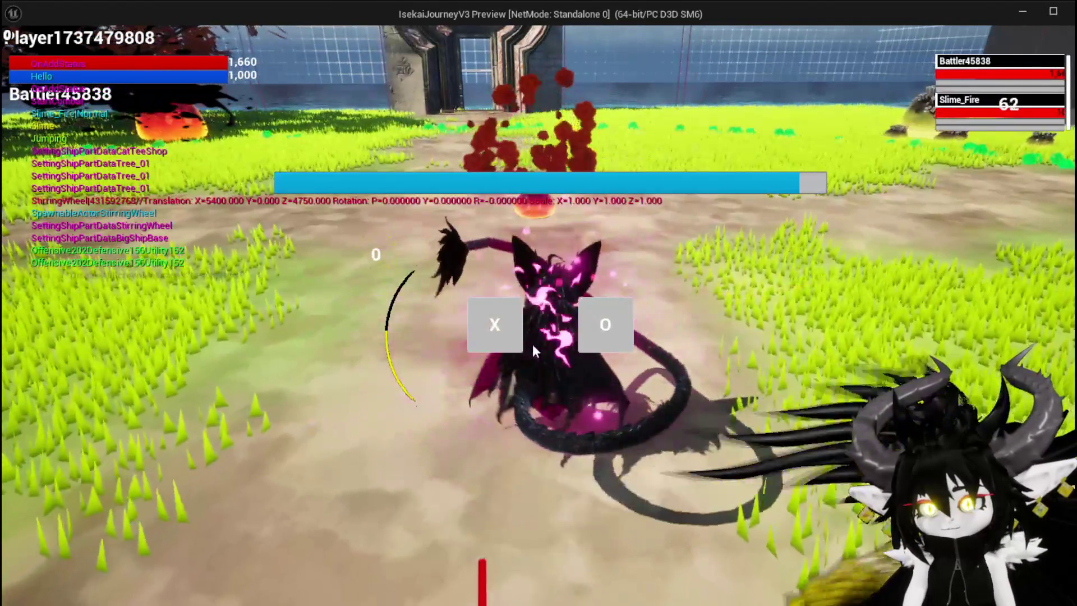
left_click(513, 336)
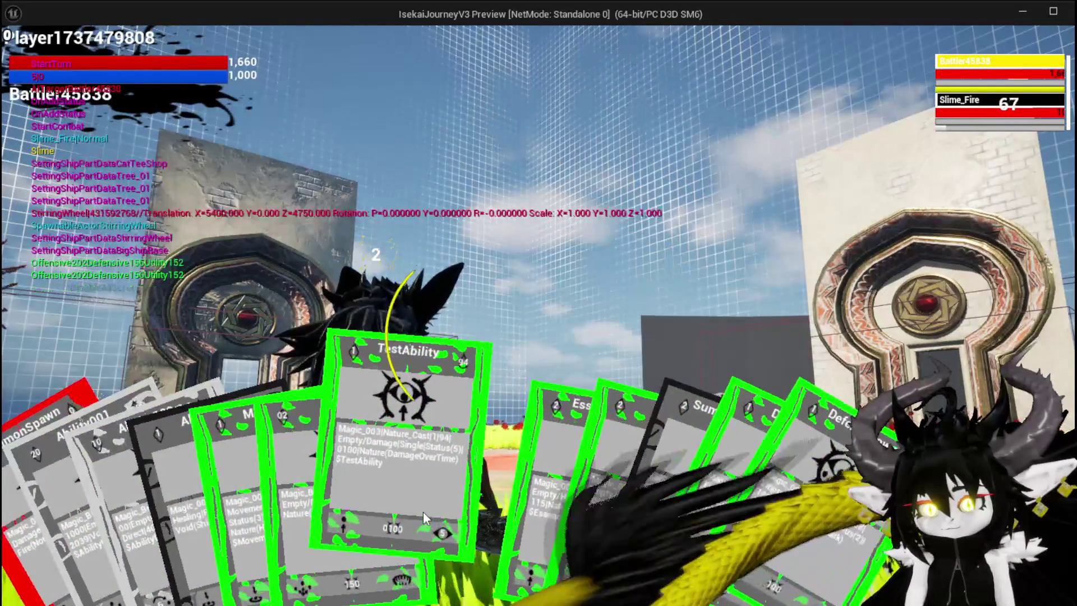
left_click(423, 510)
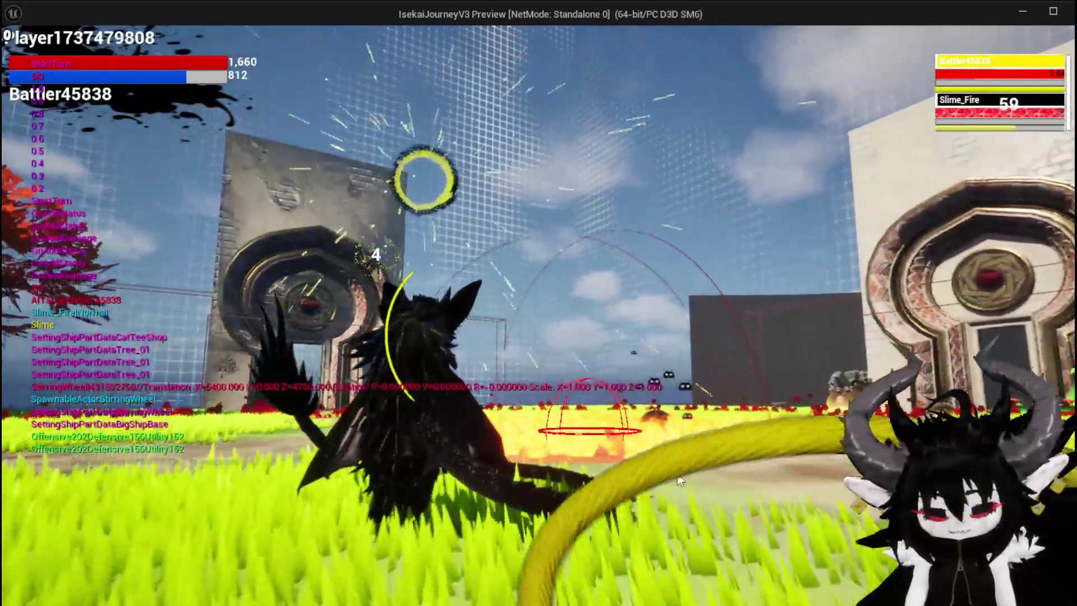
key("Escape")
left_click(22, 56)
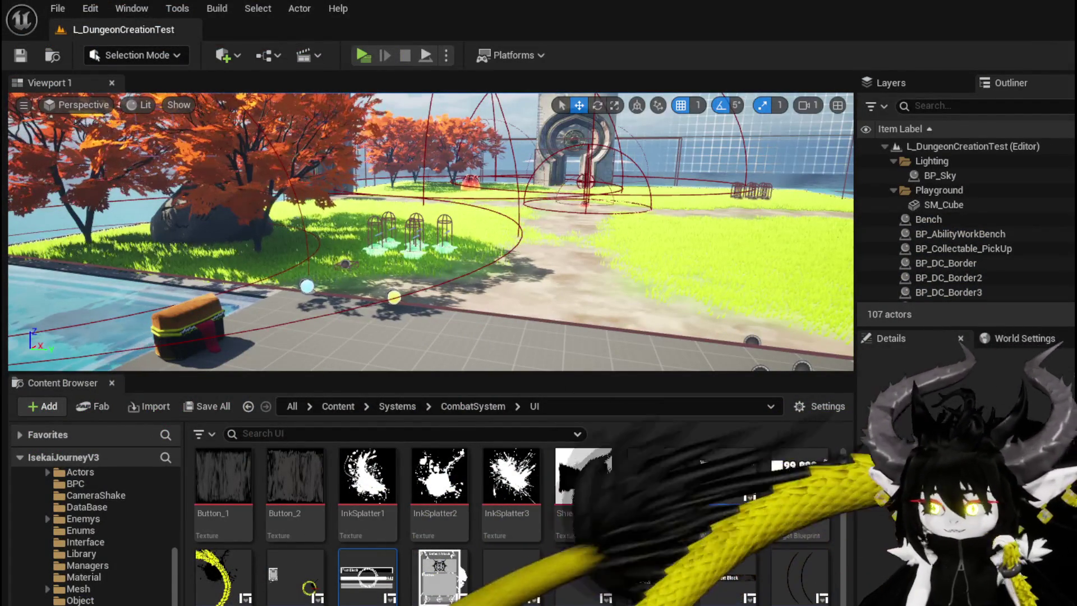
- Open Battler_Object's Resolve End Turn Status function from the Resolve Status category
key("alt+Tab")
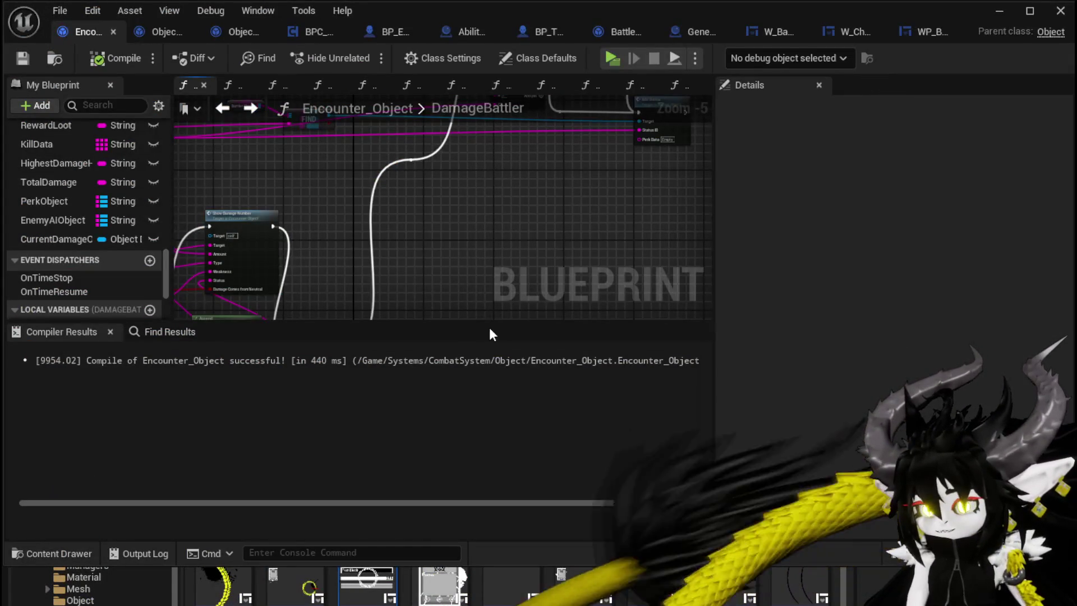
scroll(415, 226, "down", 1)
mouse_move(415, 227)
left_mouse_down()
mouse_move(554, 167)
mouse_move(440, 192)
mouse_move(630, 173)
mouse_move(326, 191)
left_mouse_up()
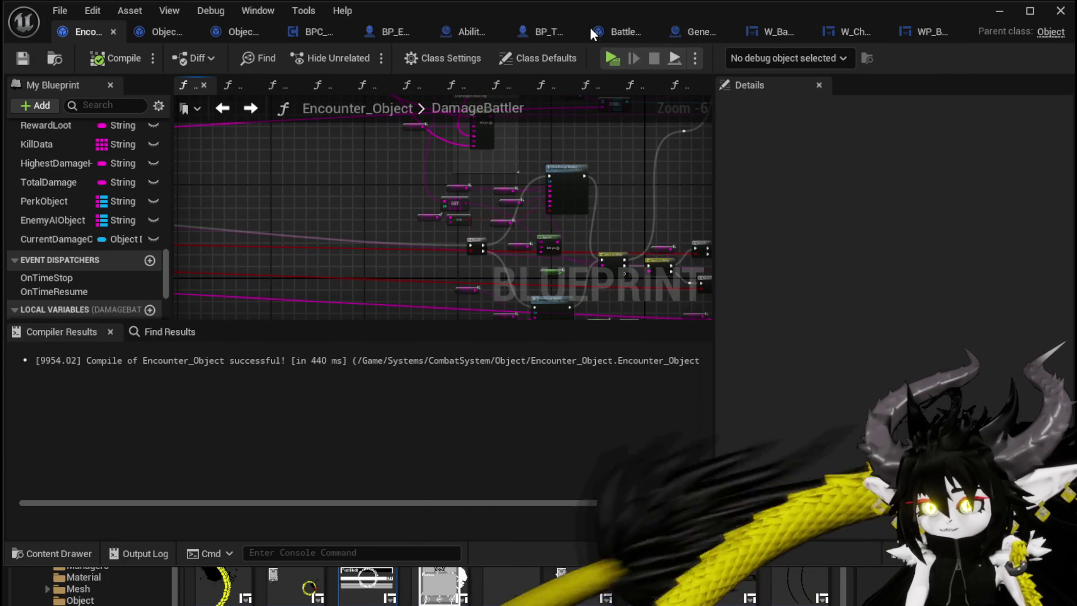
left_click(619, 32)
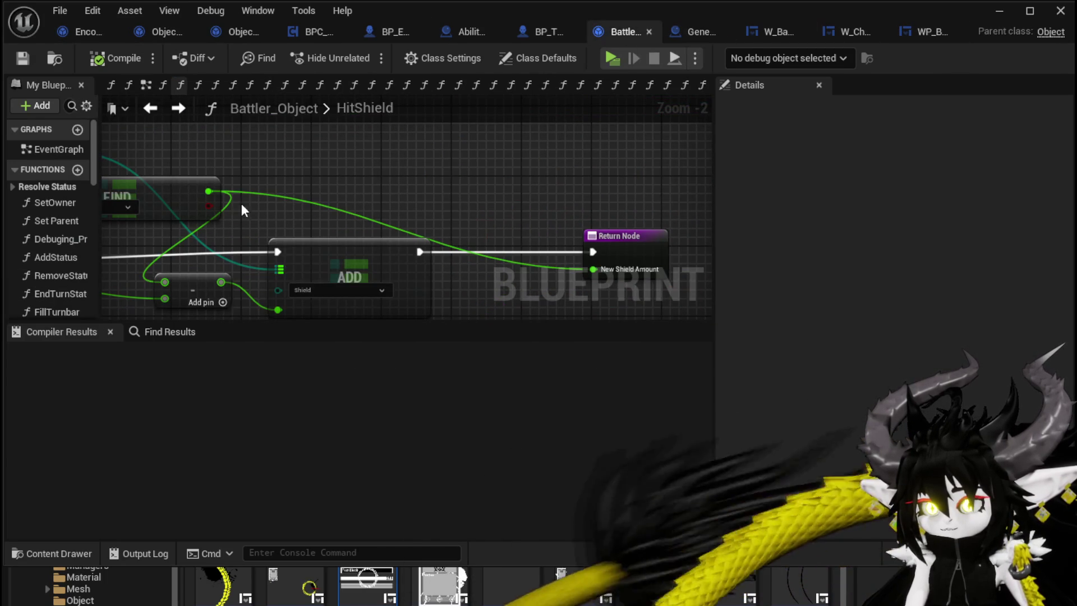
left_click_drag(98, 196, 310, 196)
left_click(13, 186)
left_click(136, 203)
double_click(136, 203)
- Enlarge the graph area and open the Resolve Status DOT function
scroll(437, 193, "up", 3)
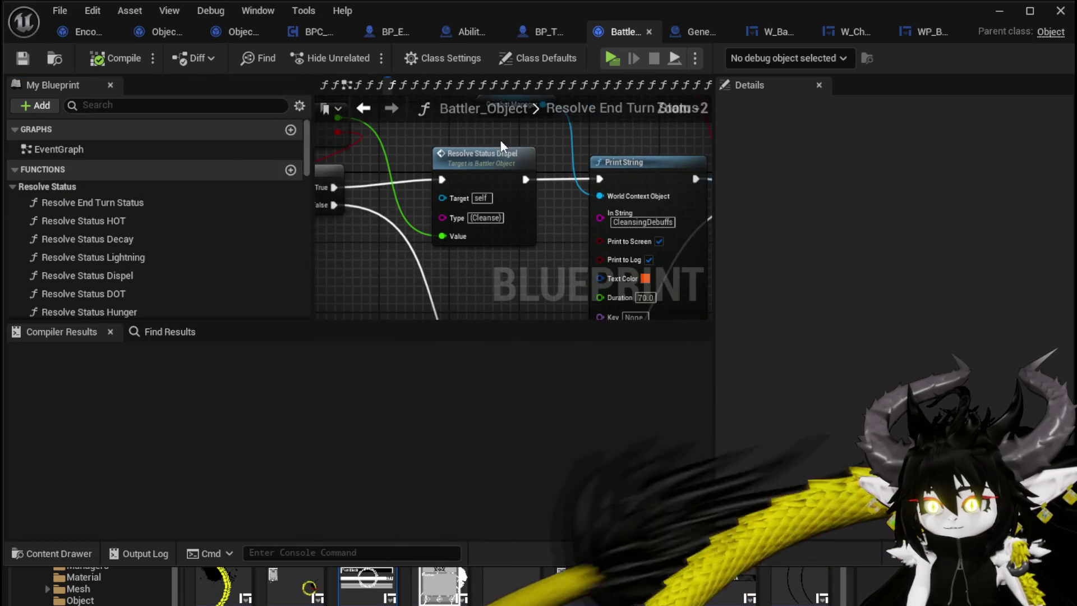
scroll(611, 149, "down", 7)
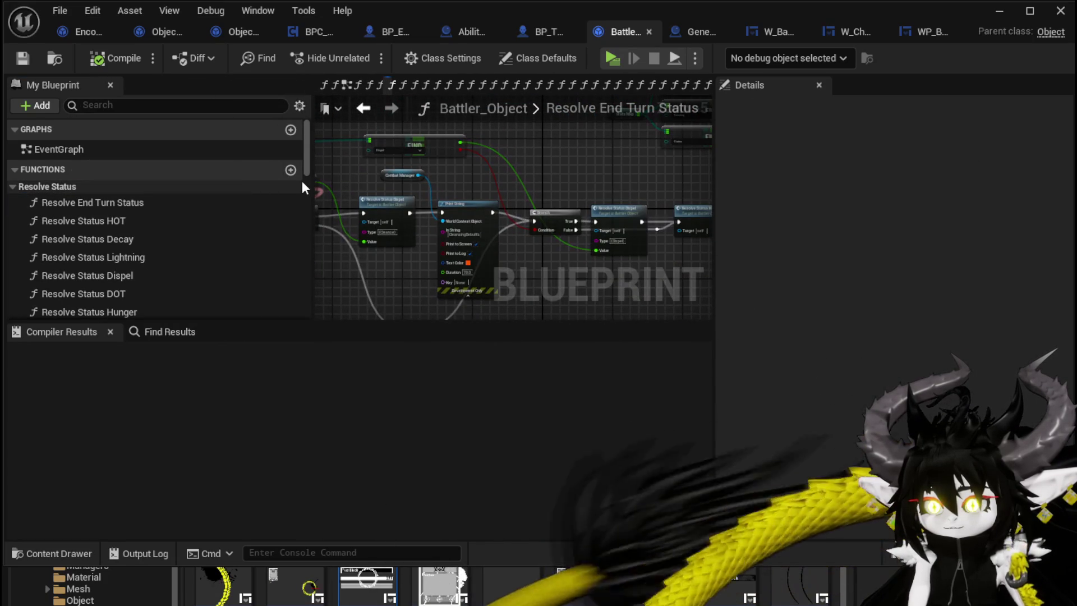
mouse_move(312, 185)
left_mouse_down()
mouse_move(137, 185)
mouse_move(161, 185)
left_mouse_up()
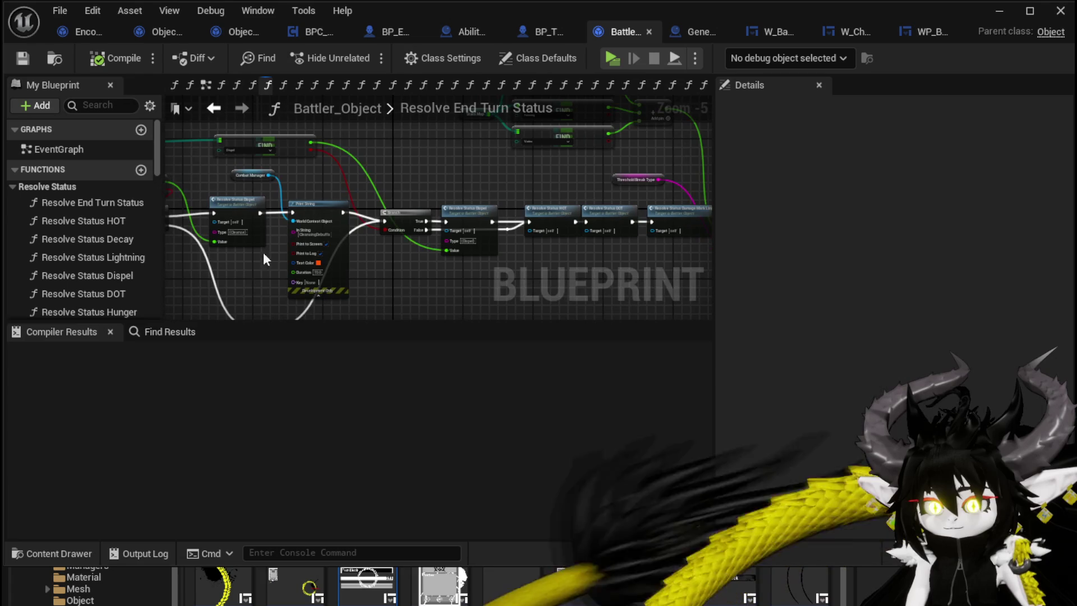
left_click_drag(312, 324, 339, 449)
scroll(494, 261, "up", 2)
left_click_drag(570, 268, 257, 292)
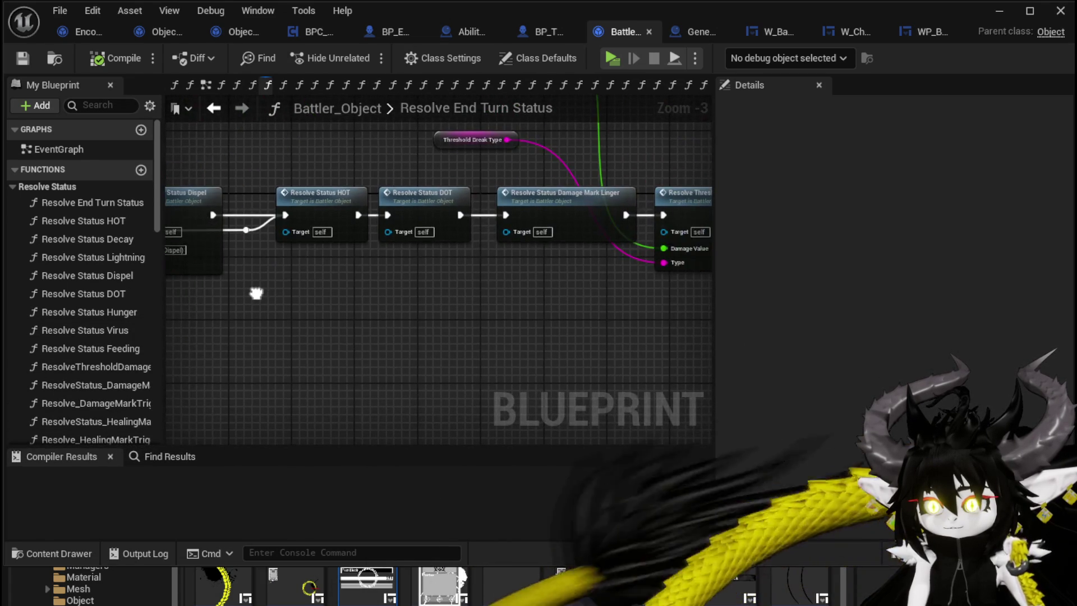
double_click(409, 209)
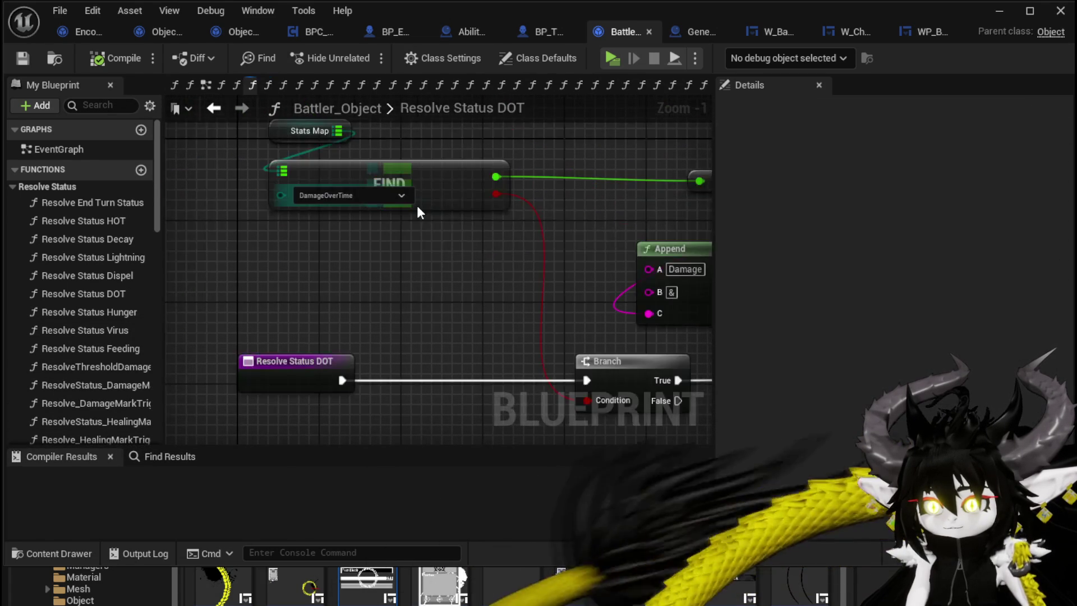
- Open the Resolve Status Burn call in Combat_Manager and view its Append node and damage call
mouse_move(501, 306)
left_mouse_down()
mouse_move(341, 246)
mouse_move(144, 257)
left_mouse_up()
scroll(341, 247, "down", 2)
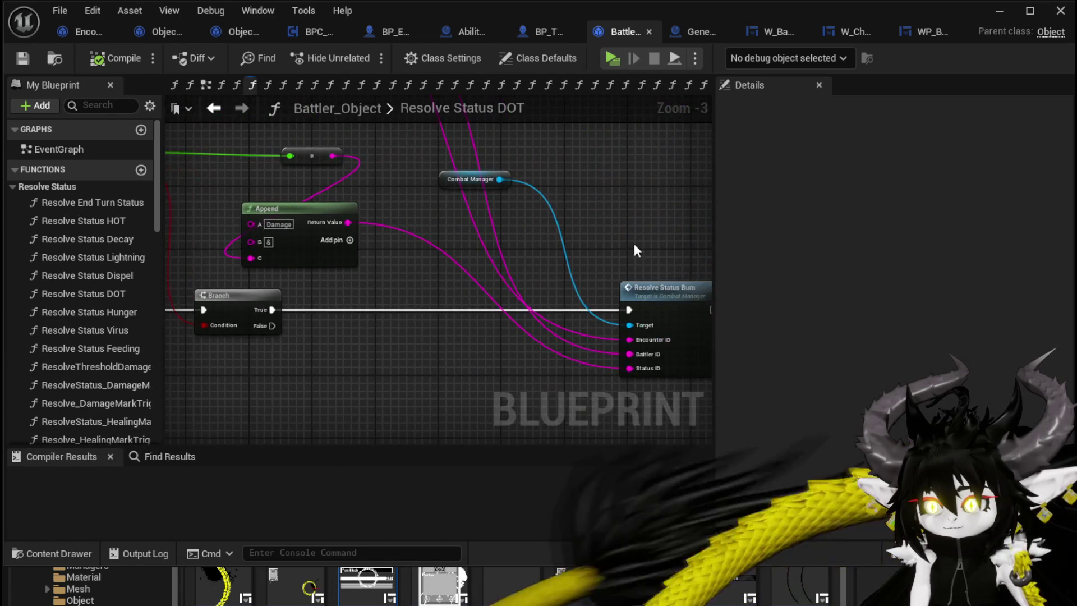
left_click_drag(636, 247, 485, 219)
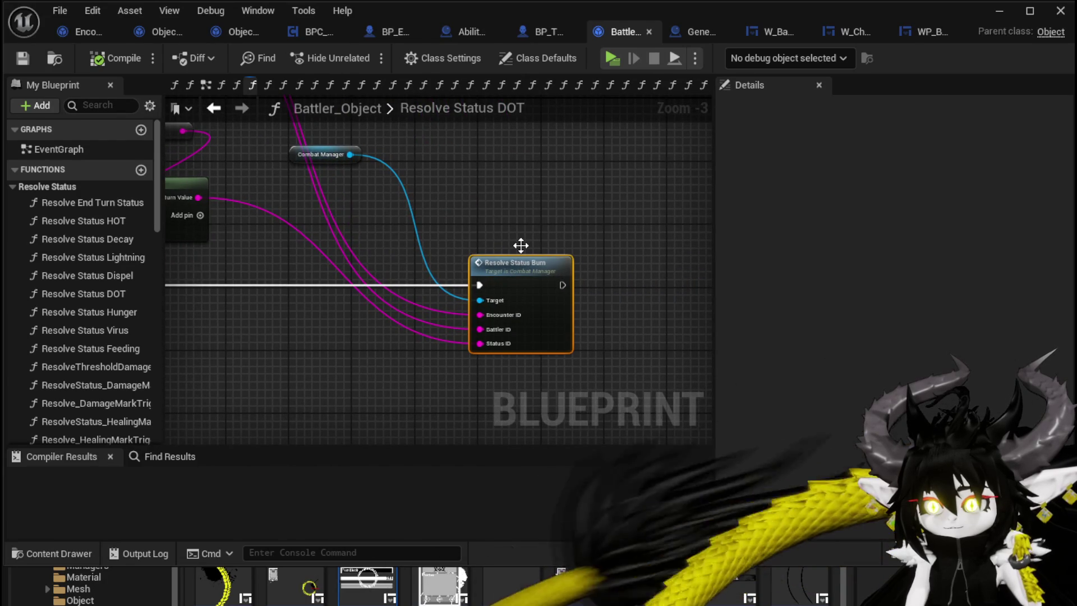
double_click(520, 262)
scroll(452, 238, "up", 2)
left_click_drag(496, 227, 160, 230)
scroll(571, 268, "up", 2)
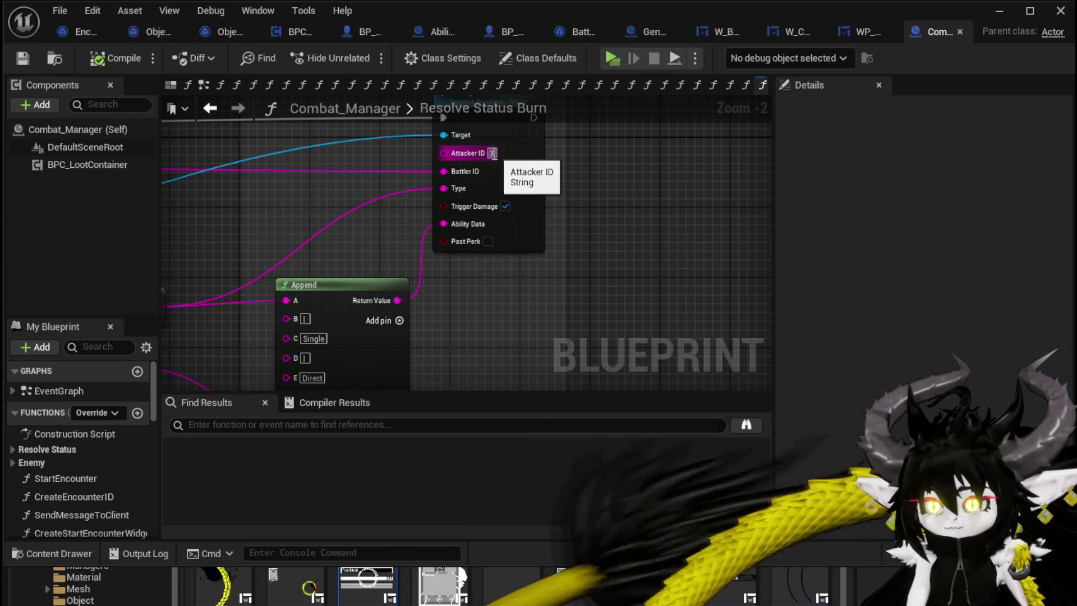
- Open Encounter_Object's DamageBattler function and select the Self, Set Data and Perk Check nodes
left_click_drag(557, 157, 557, 201)
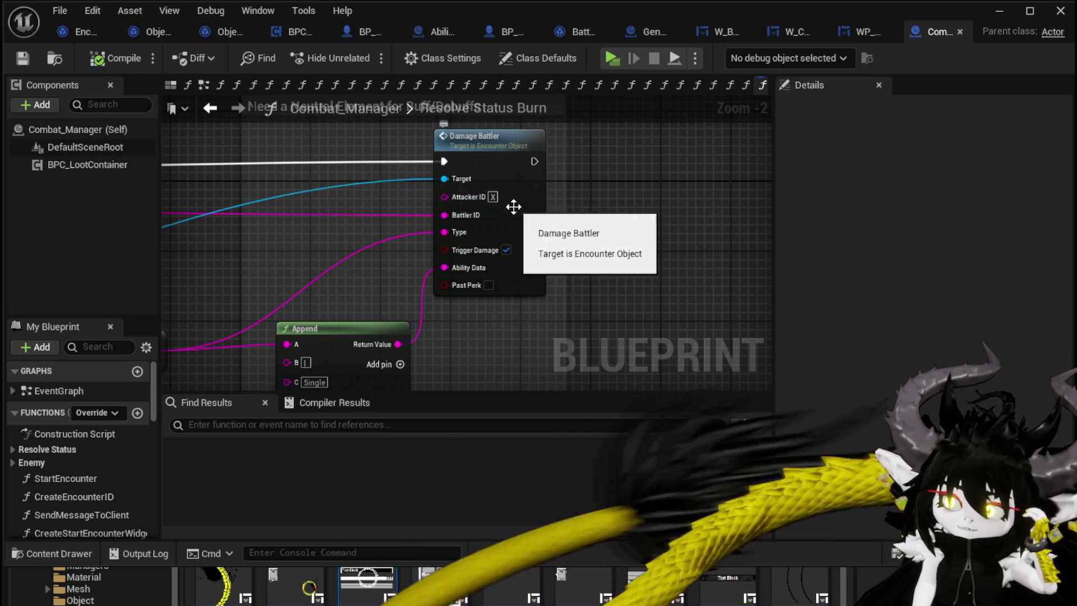
double_click(512, 207)
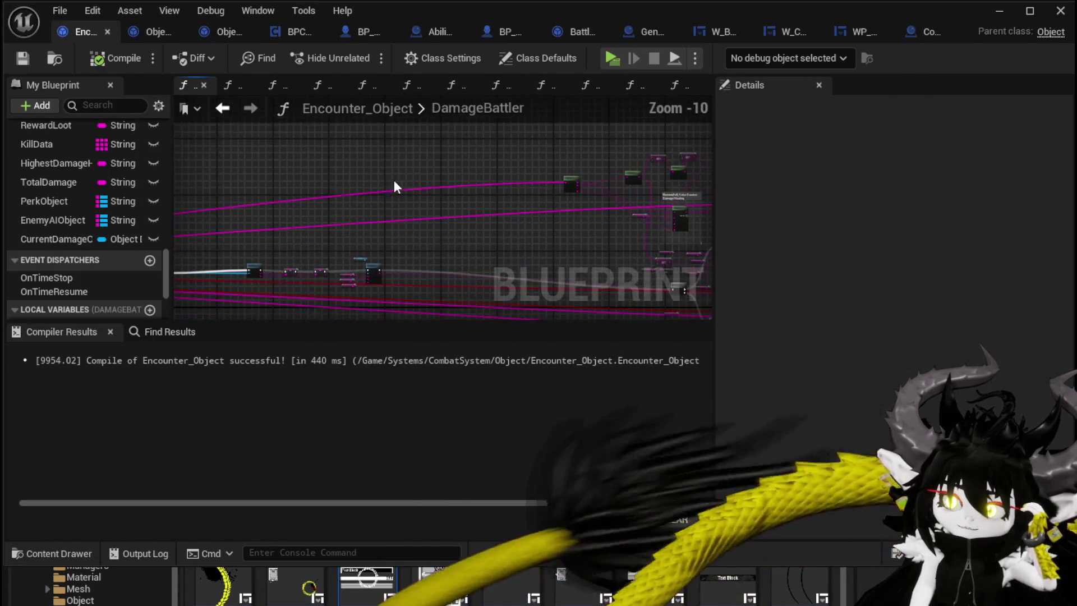
scroll(338, 233, "up", 7)
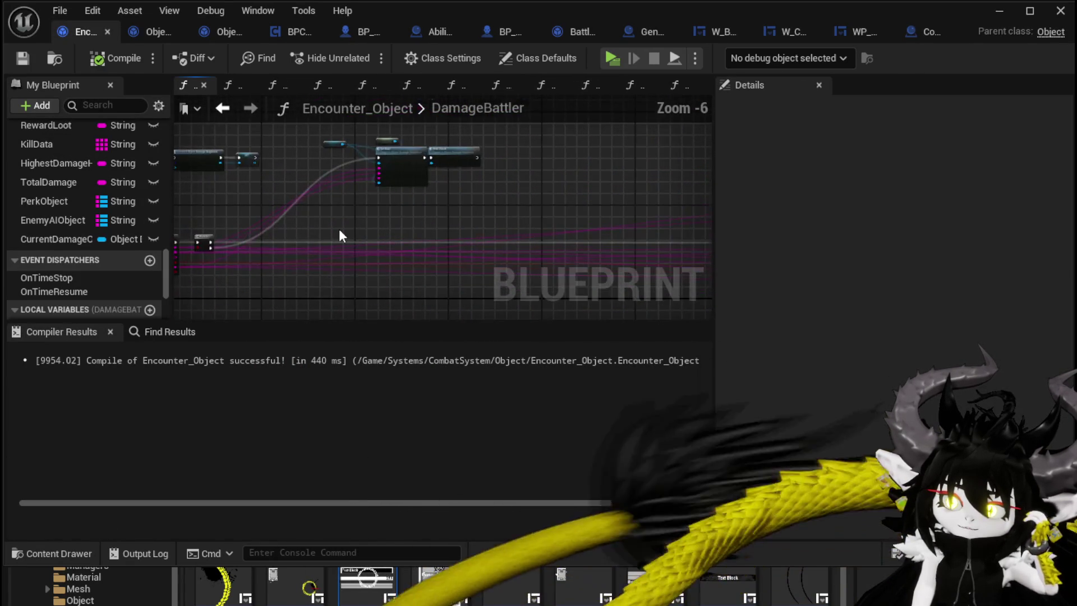
left_click_drag(550, 194, 618, 177)
left_click_drag(297, 242, 177, 305)
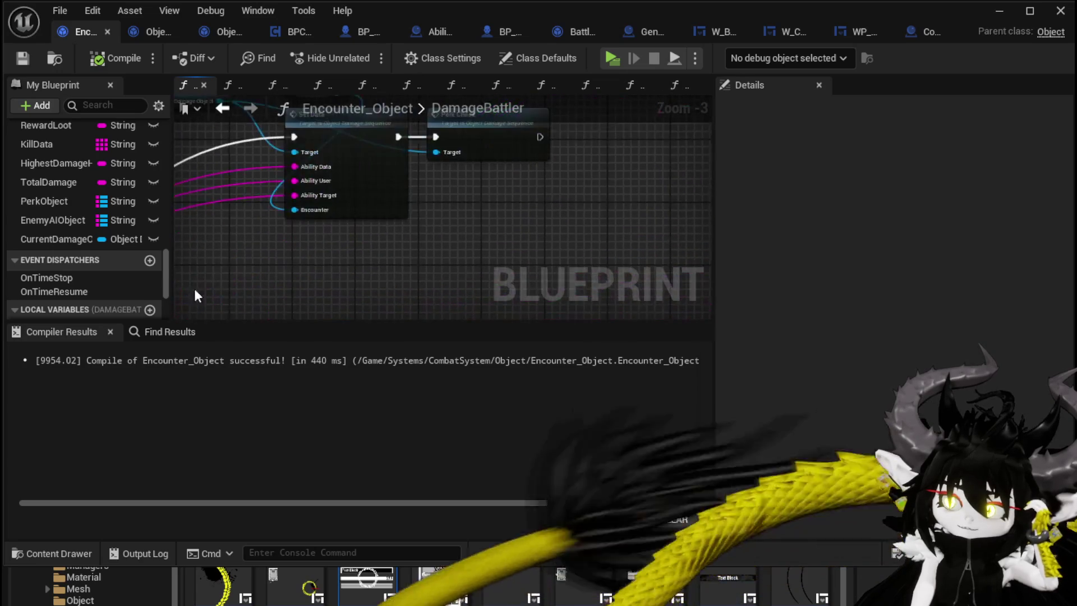
mouse_move(311, 234)
left_mouse_down()
mouse_move(281, 298)
mouse_move(507, 144)
left_mouse_up()
- Inspect the wiring around the Branch, selecting the Set, Perk Check, entry and Branch nodes
scroll(422, 285, "down", 1)
mouse_move(423, 285)
left_mouse_down()
mouse_move(407, 159)
mouse_move(608, 143)
left_mouse_up()
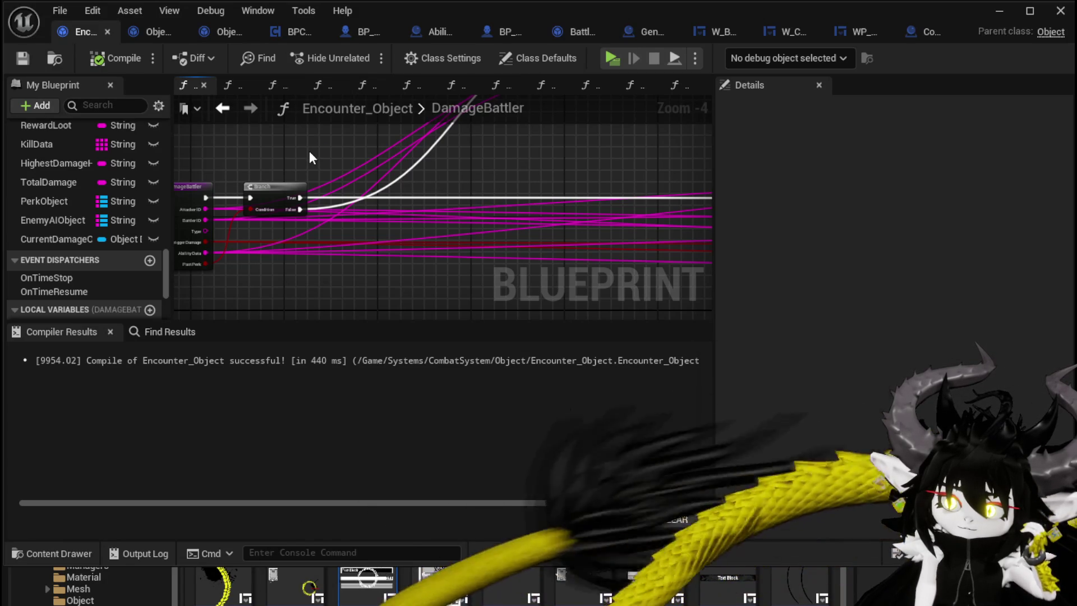
scroll(311, 157, "down", 1)
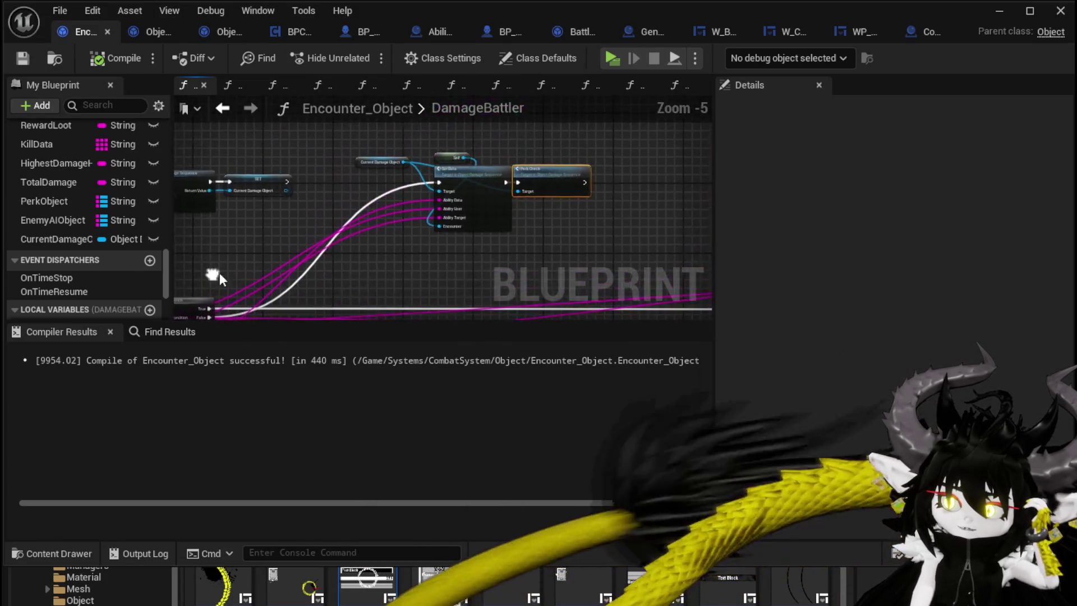
left_click_drag(368, 270, 605, 142)
left_click_drag(479, 238, 504, 141)
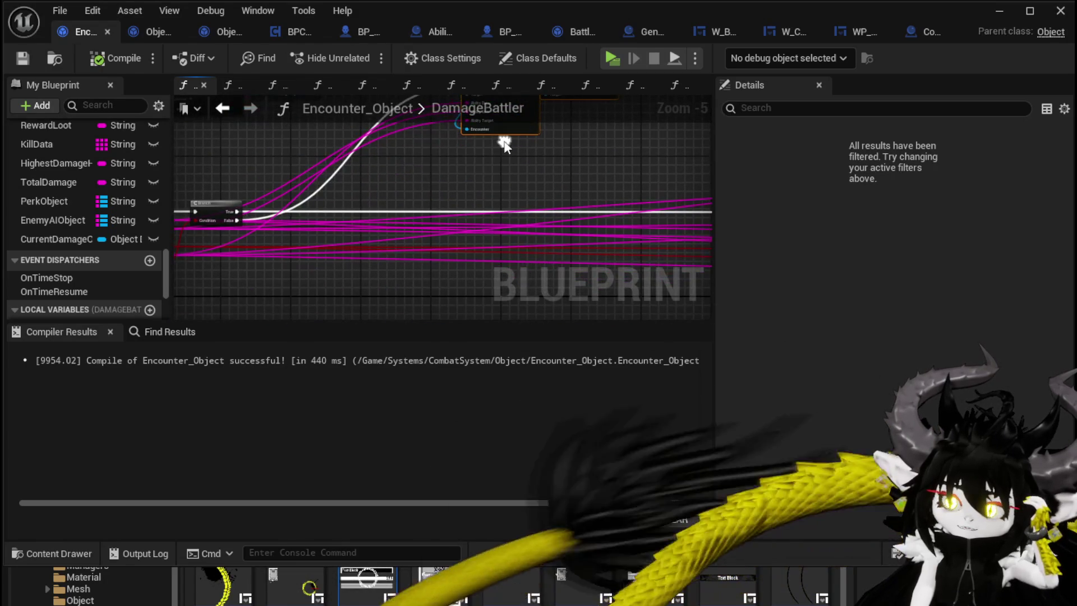
left_click_drag(446, 171, 423, 179)
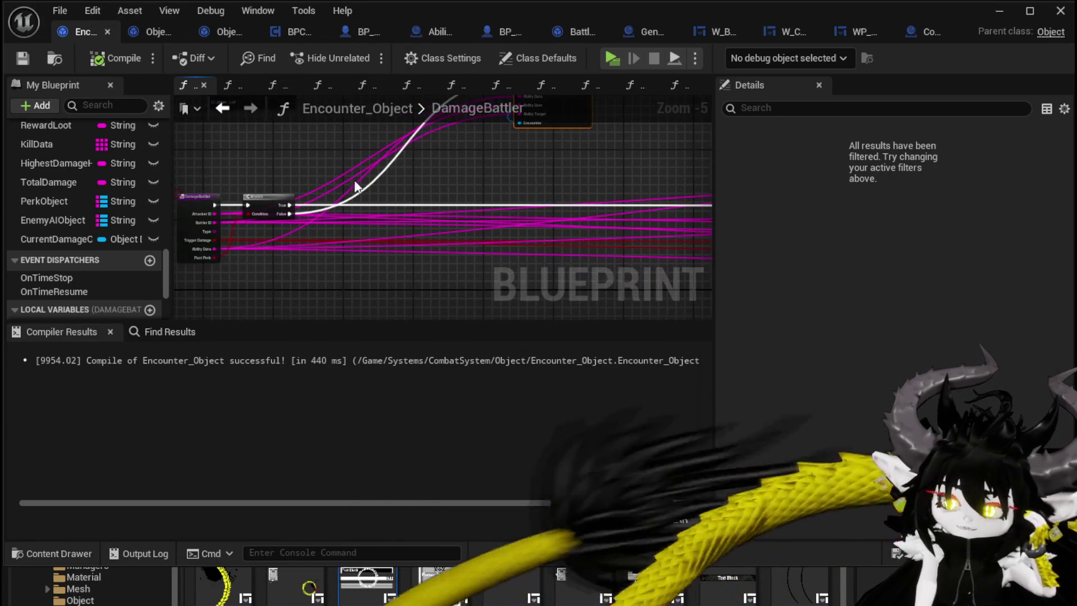
left_click_drag(179, 171, 331, 253)
- Follow the execution line and open the damage sequence's SetData function
left_click_drag(509, 252, 521, 250)
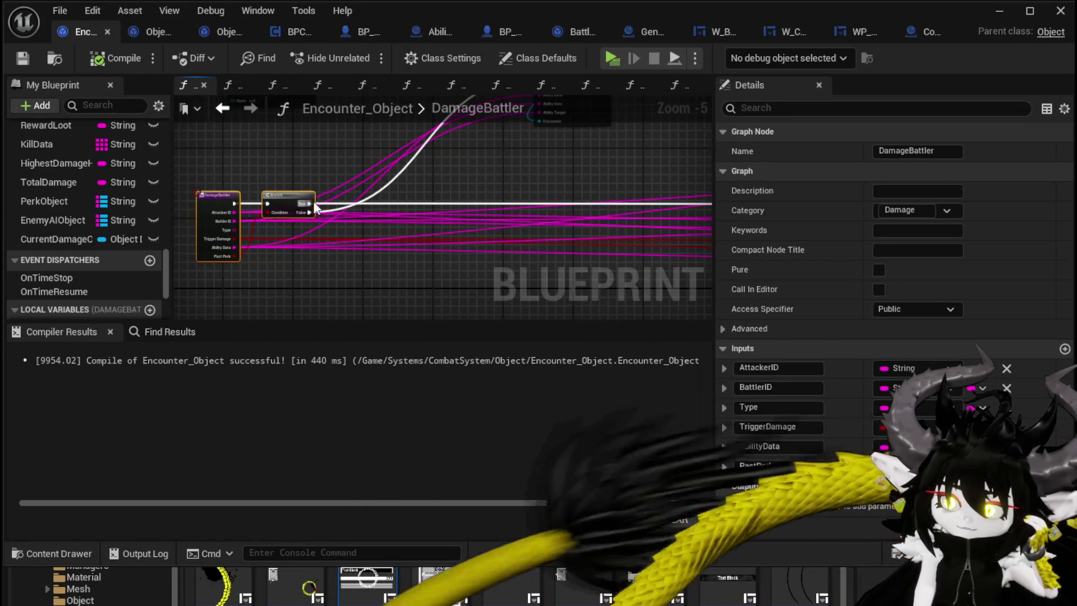
mouse_move(527, 200)
left_mouse_down()
mouse_move(594, 180)
mouse_move(385, 180)
mouse_move(447, 154)
left_mouse_up()
scroll(368, 181, "up", 3)
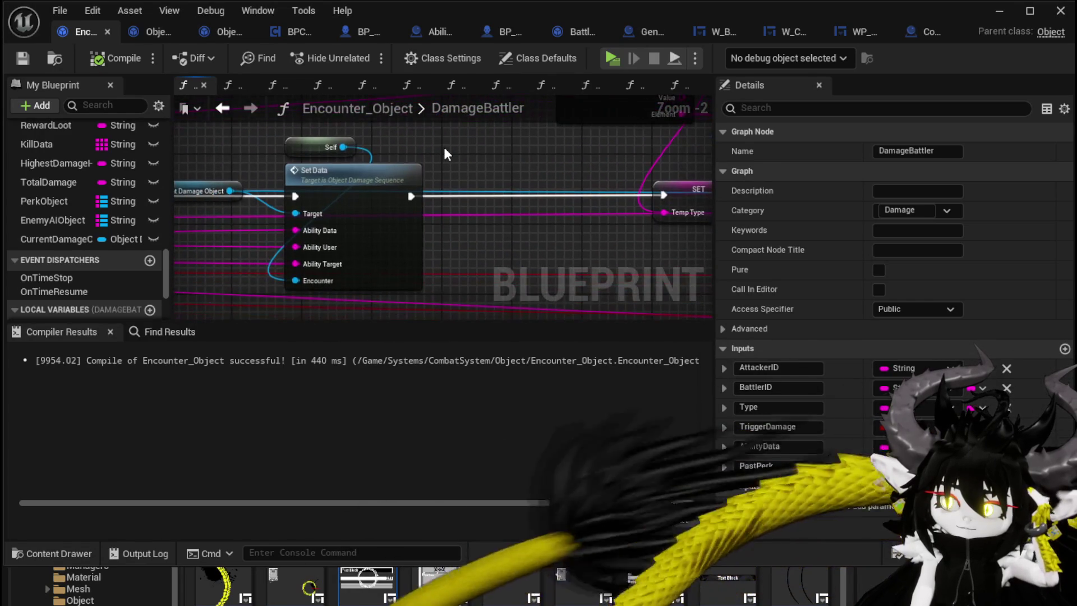
scroll(447, 154, "down", 2)
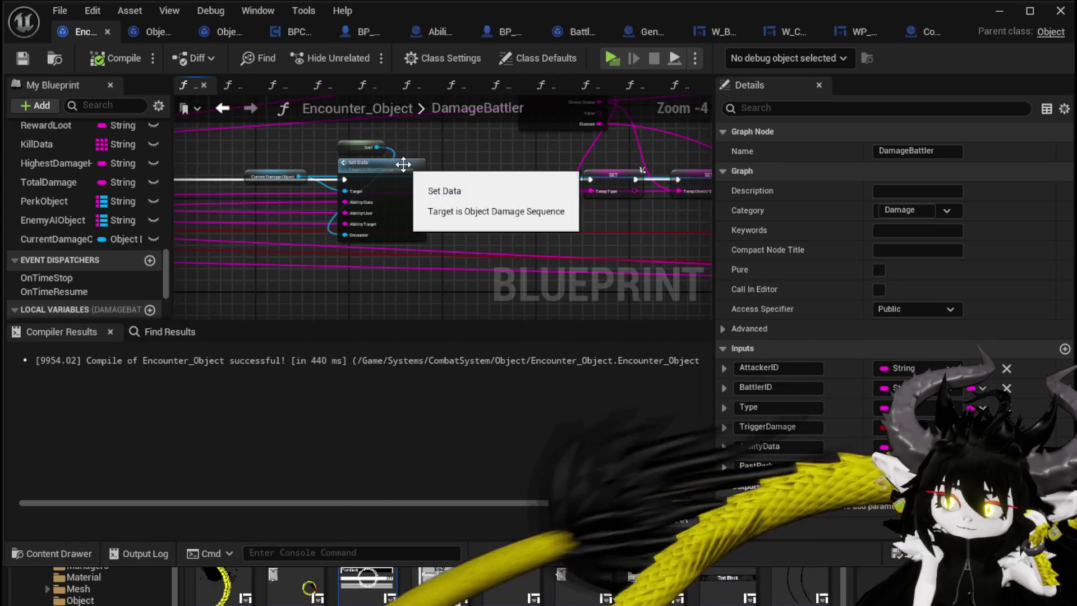
double_click(399, 166)
mouse_move(445, 165)
left_mouse_down()
mouse_move(473, 154)
mouse_move(724, 154)
mouse_move(516, 151)
left_mouse_up()
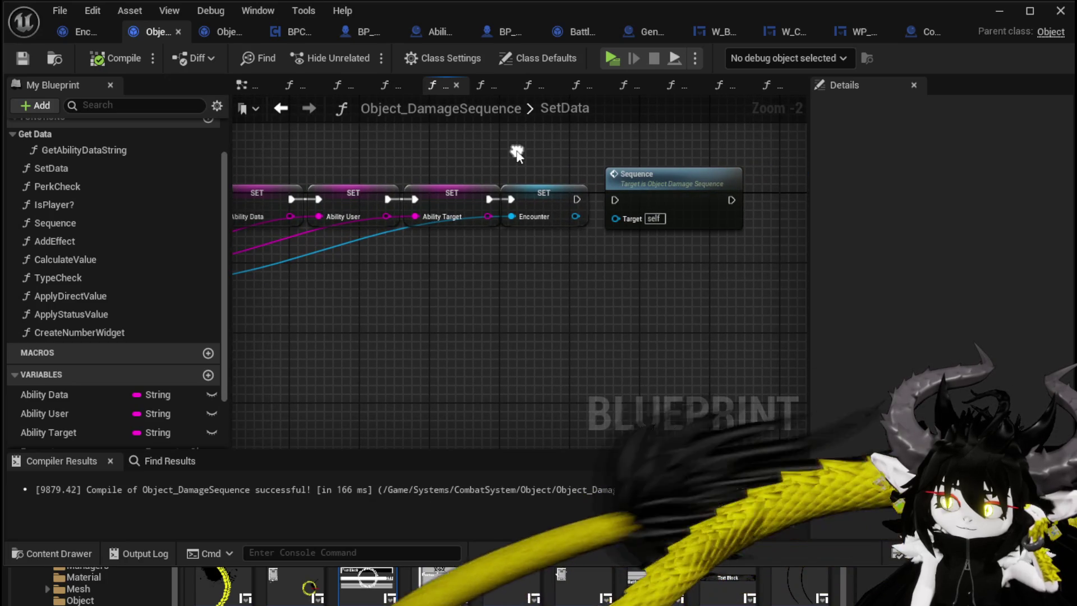
- Go through the Sequence function into CalculateValue and locate Type Check and the Return Node
double_click(673, 190)
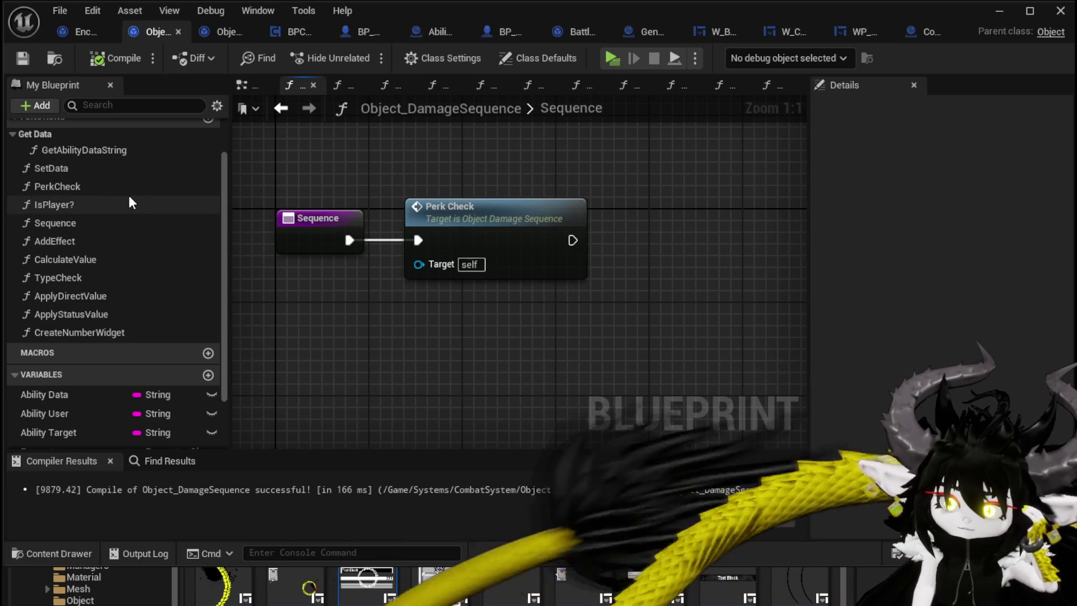
double_click(115, 259)
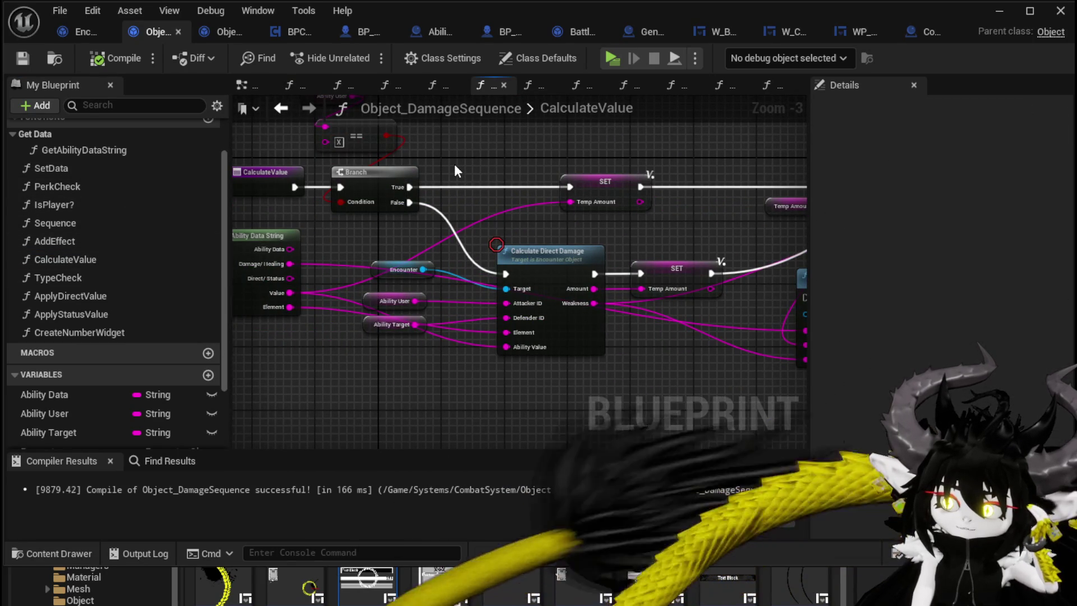
mouse_move(455, 164)
left_mouse_down()
mouse_move(251, 162)
mouse_move(478, 181)
mouse_move(508, 211)
left_mouse_up()
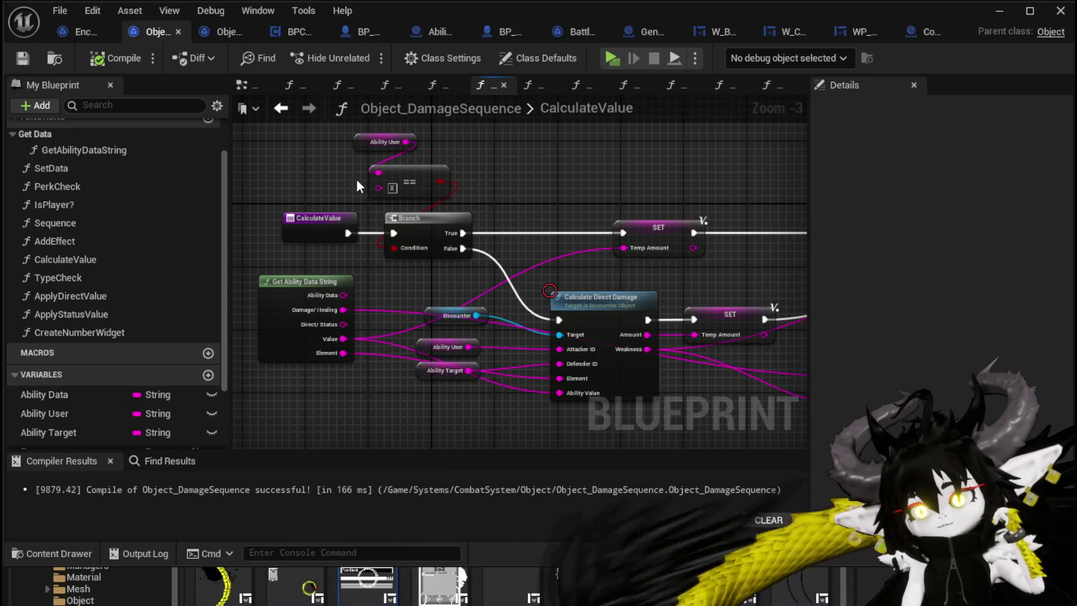
mouse_move(479, 152)
left_mouse_down()
mouse_move(284, 180)
mouse_move(661, 173)
mouse_move(349, 172)
left_mouse_up()
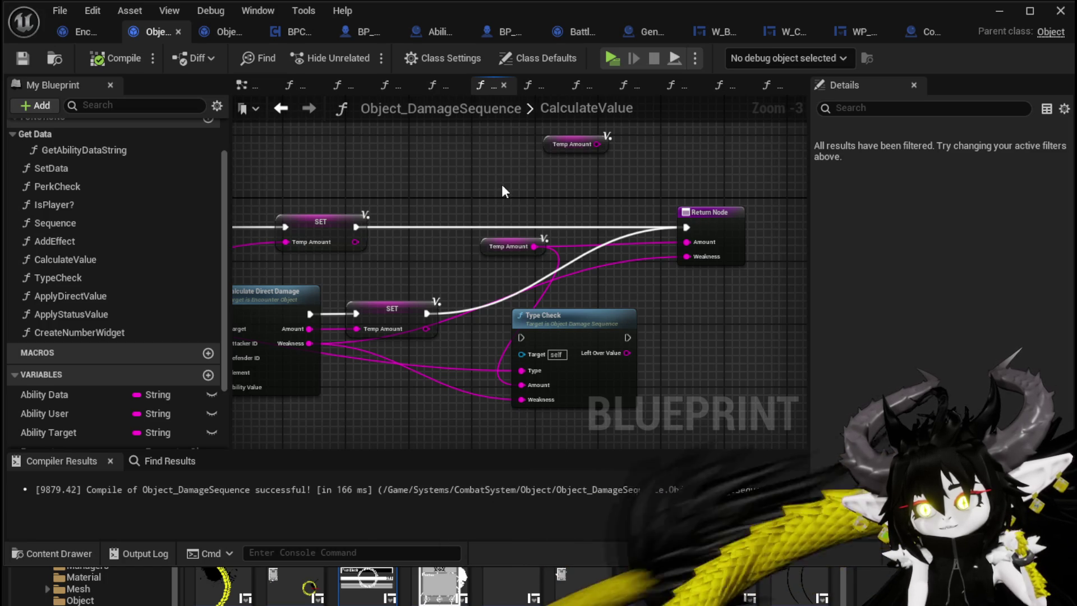
scroll(603, 178, "down", 1)
scroll(604, 178, "up", 2)
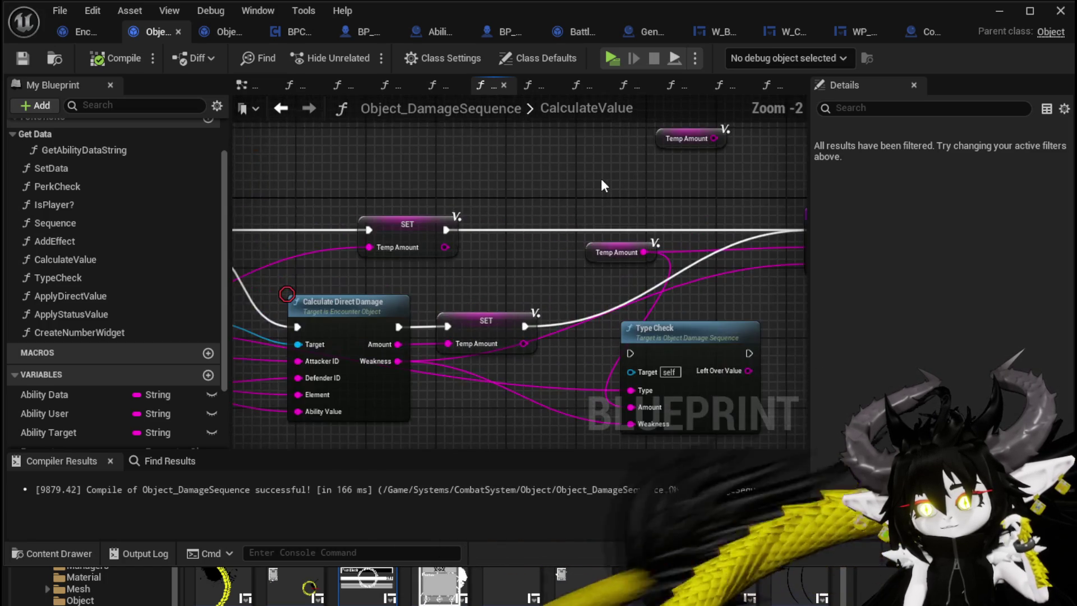
scroll(604, 185, "down", 2)
scroll(637, 181, "up", 2)
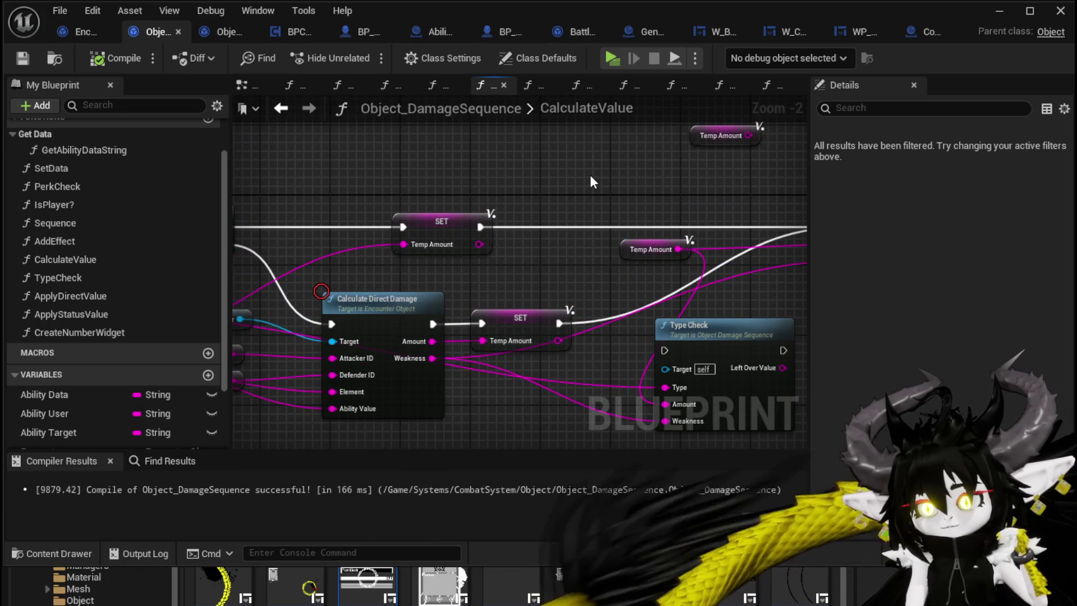
mouse_move(703, 243)
left_mouse_down()
mouse_move(569, 234)
mouse_move(562, 223)
left_mouse_up()
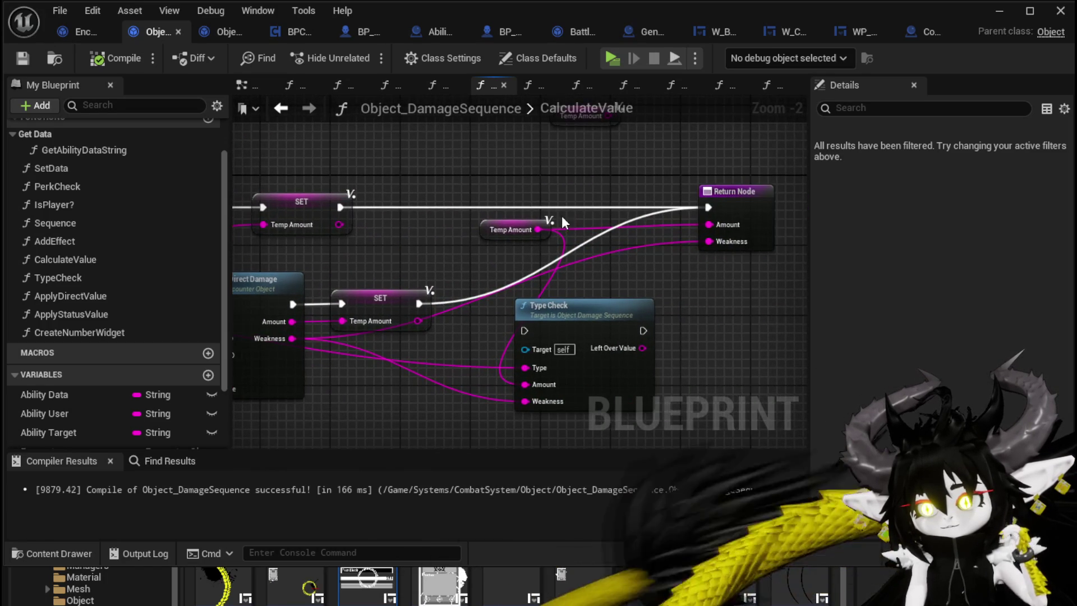
- Delete Type Check and its Temp Amount getter, wire TempAmount into Return's Amount, and compile
key("Delete")
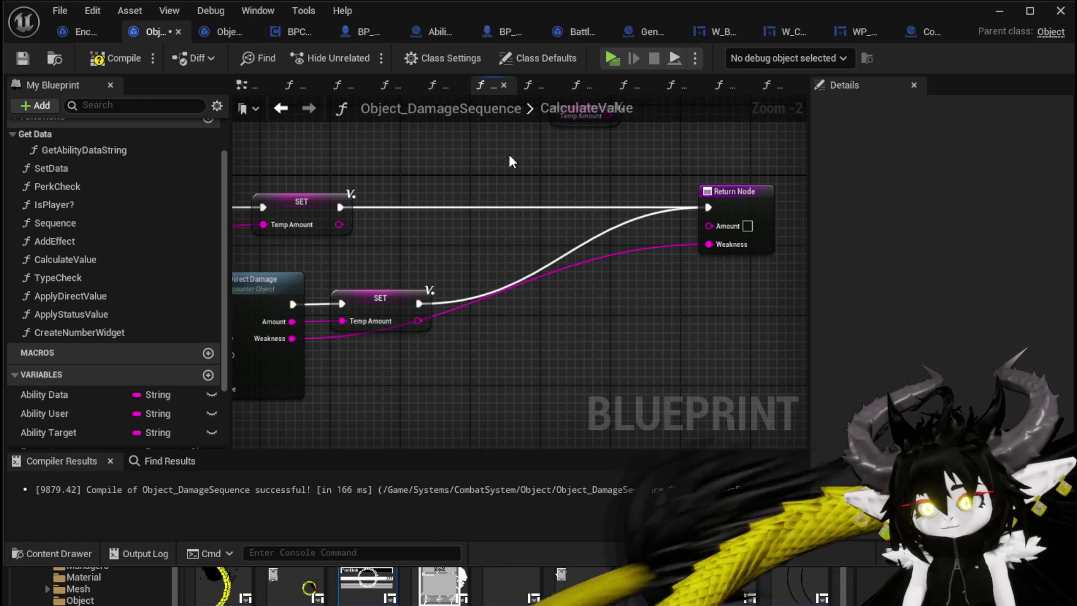
scroll(87, 410, "down", 4)
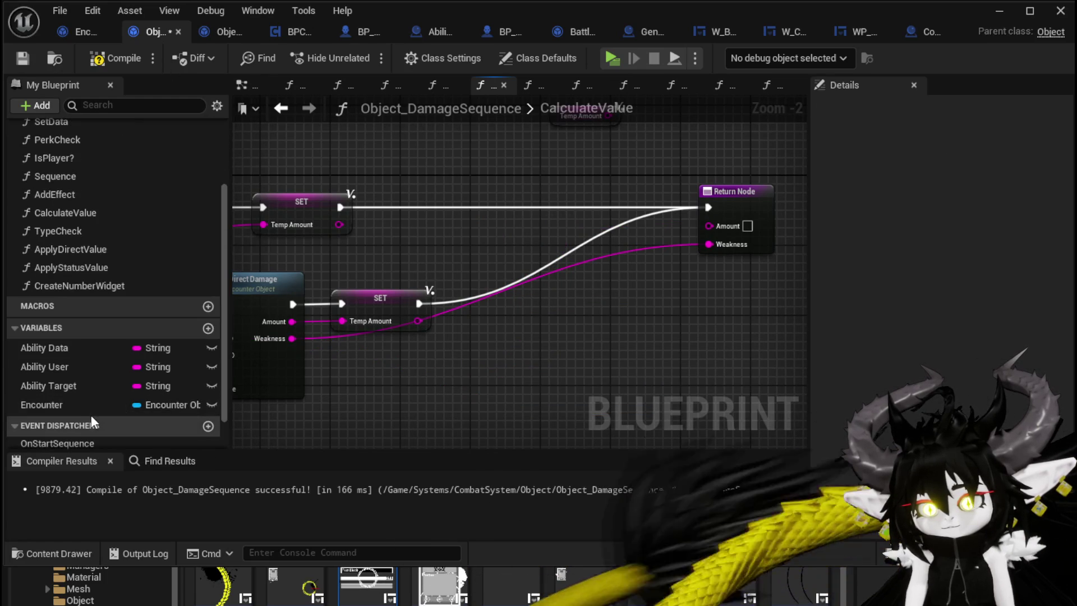
mouse_move(58, 440)
left_mouse_down()
mouse_move(711, 238)
mouse_move(709, 225)
left_mouse_up()
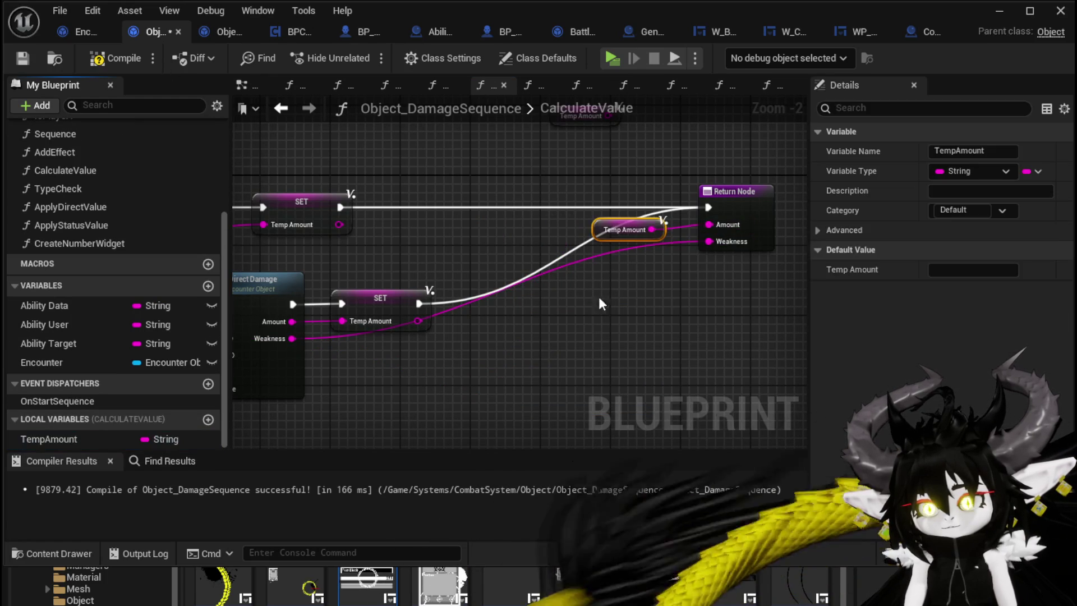
left_click(610, 337)
left_click(107, 60)
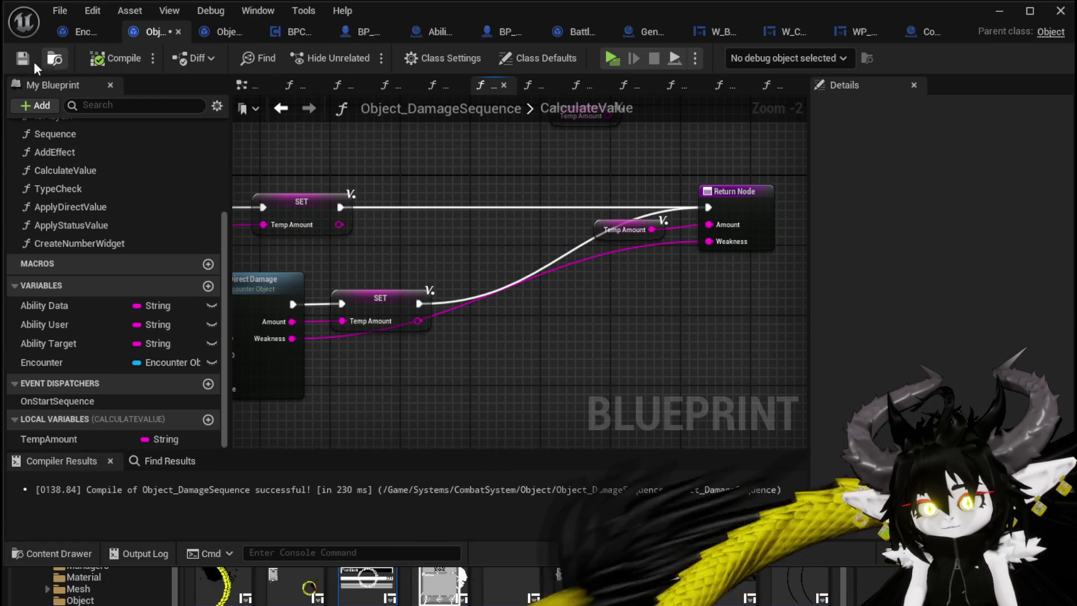
scroll(337, 161, "down", 2)
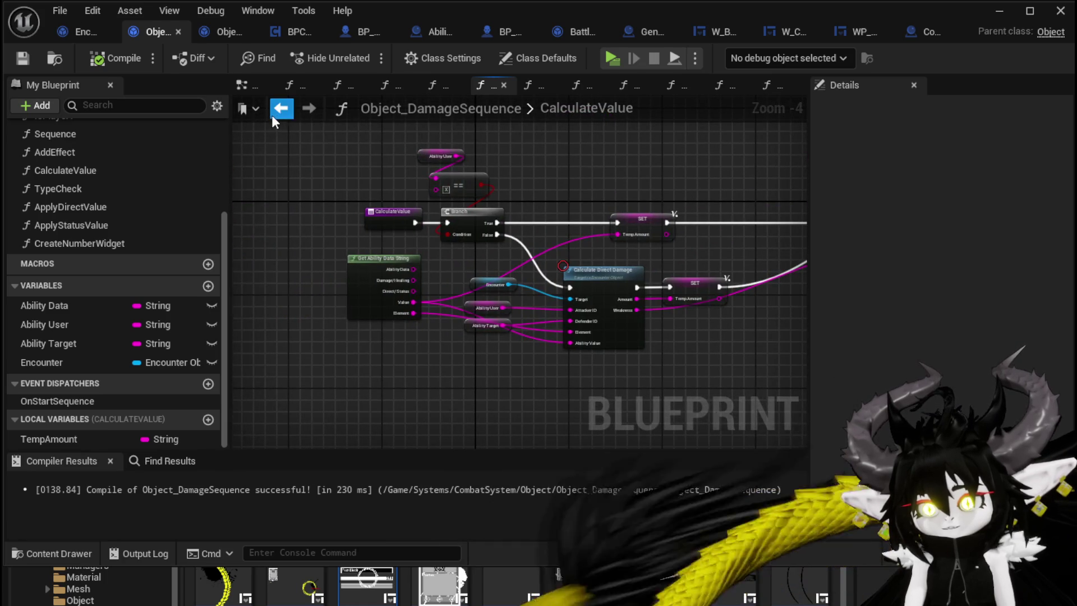
- Return to Sequence, then open CalculateValue again from Encounter_Object's Calculate Value call
left_click(279, 111)
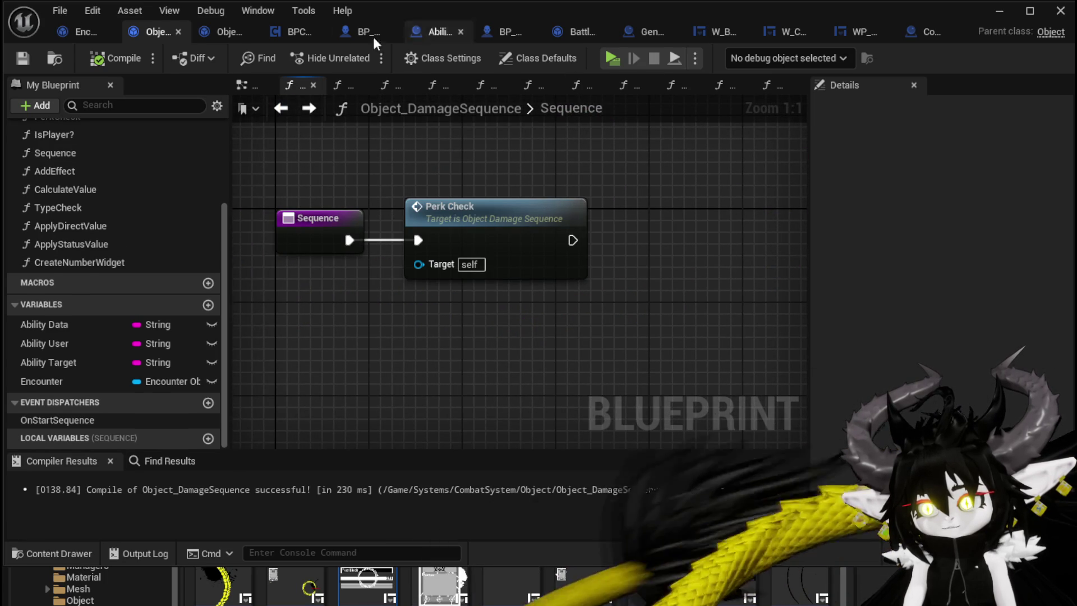
left_click(62, 35)
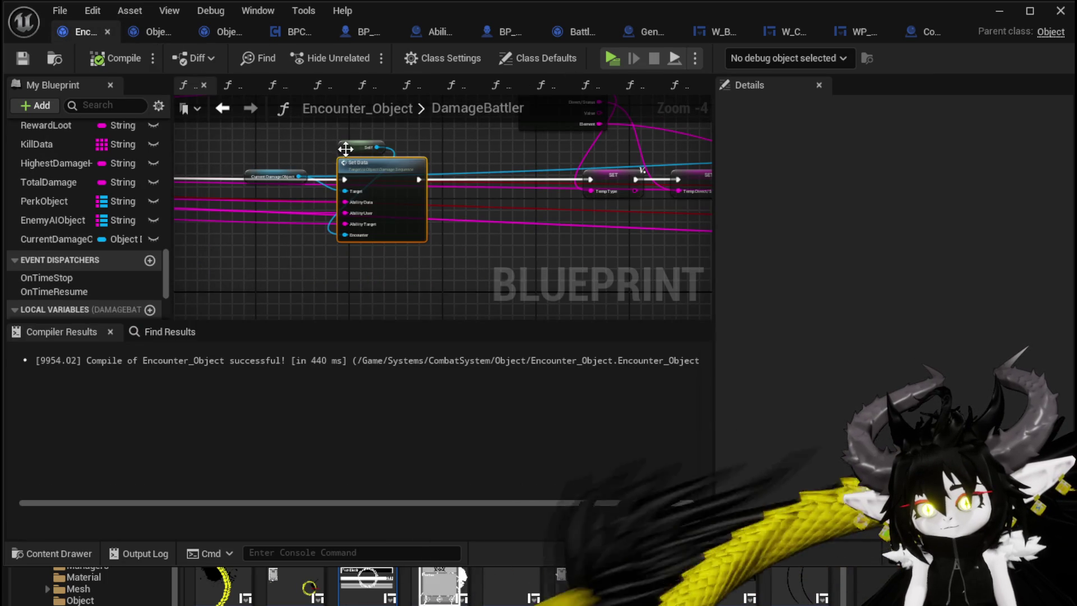
left_click_drag(227, 164, 247, 230)
mouse_move(279, 181)
left_mouse_down()
mouse_move(329, 164)
mouse_move(444, 160)
mouse_move(412, 157)
left_mouse_up()
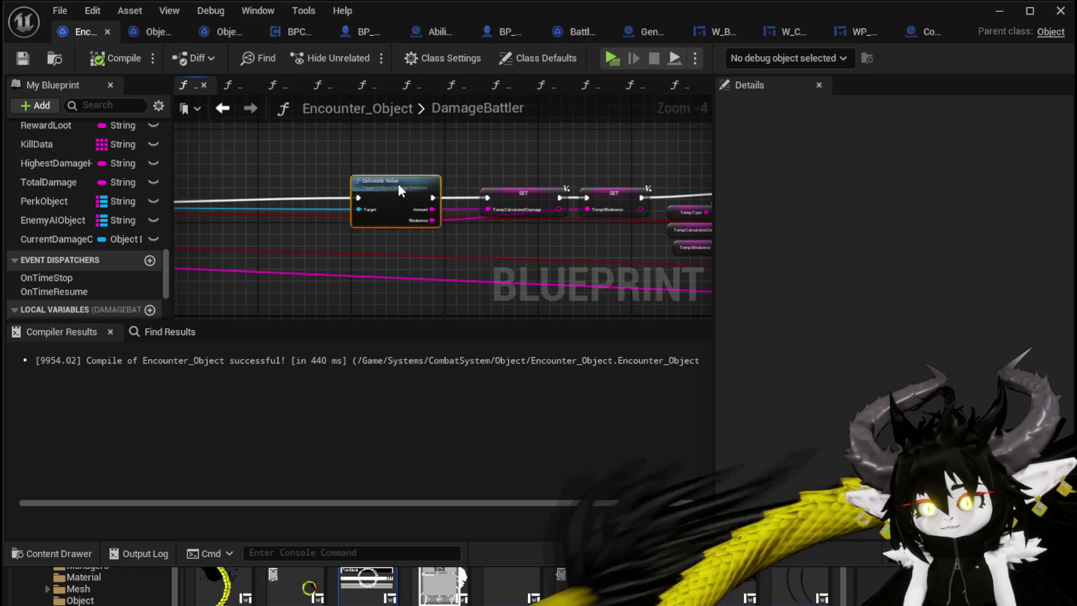
scroll(484, 163, "up", 2)
left_click_drag(485, 162, 456, 161)
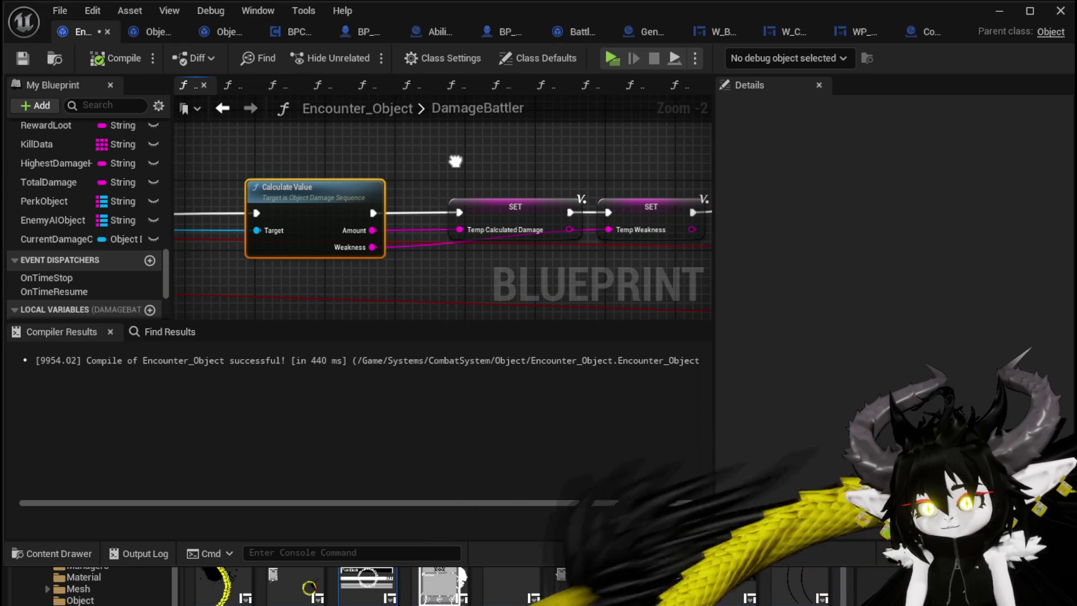
double_click(358, 186)
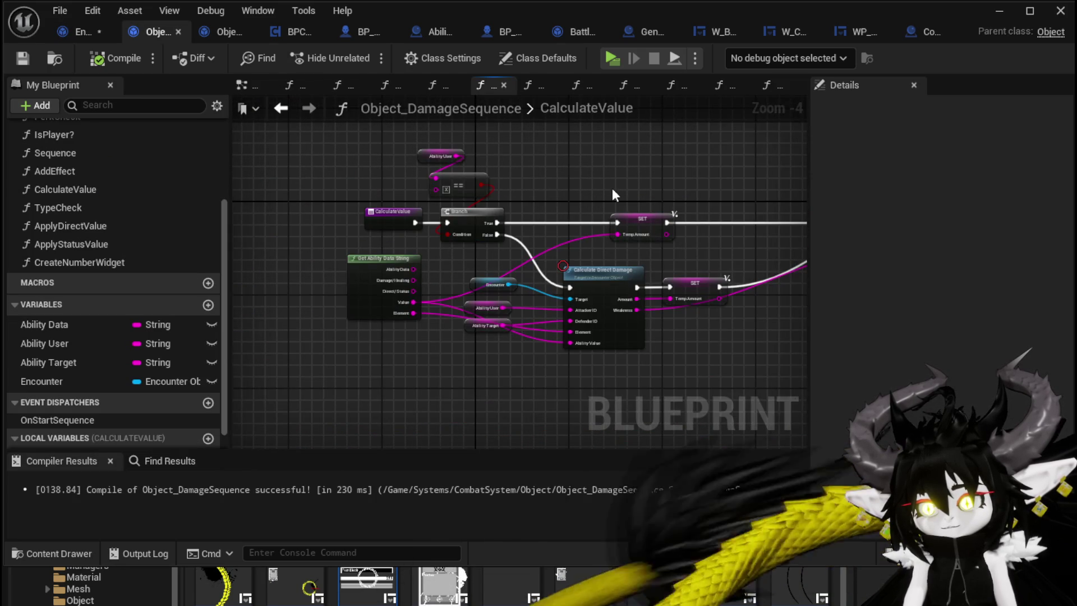
mouse_move(503, 180)
left_mouse_down()
mouse_move(359, 182)
mouse_move(399, 180)
left_mouse_up()
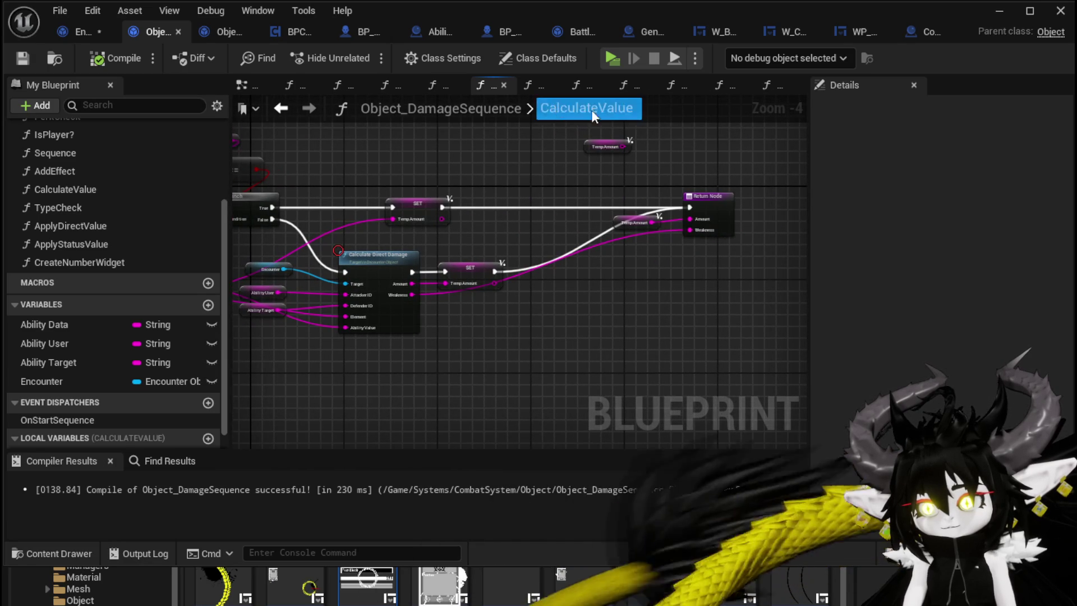
- Return to the DamageBattler graph and nudge the Type Check call and its Temp getters down
left_click(286, 112)
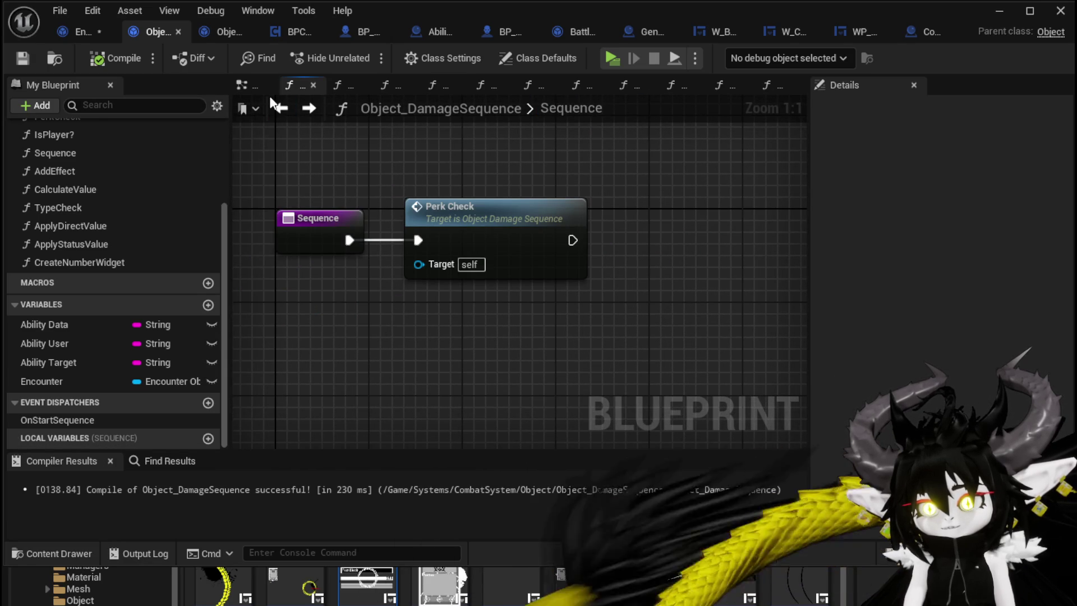
left_click(312, 110)
left_click(79, 37)
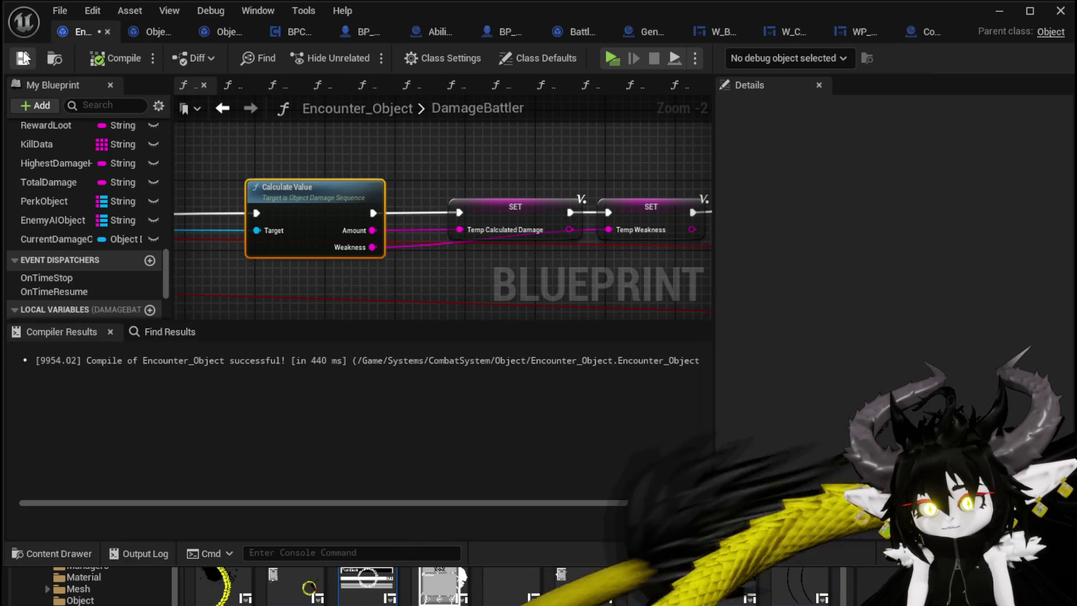
mouse_move(527, 183)
left_mouse_down()
mouse_move(466, 169)
mouse_move(271, 171)
left_mouse_up()
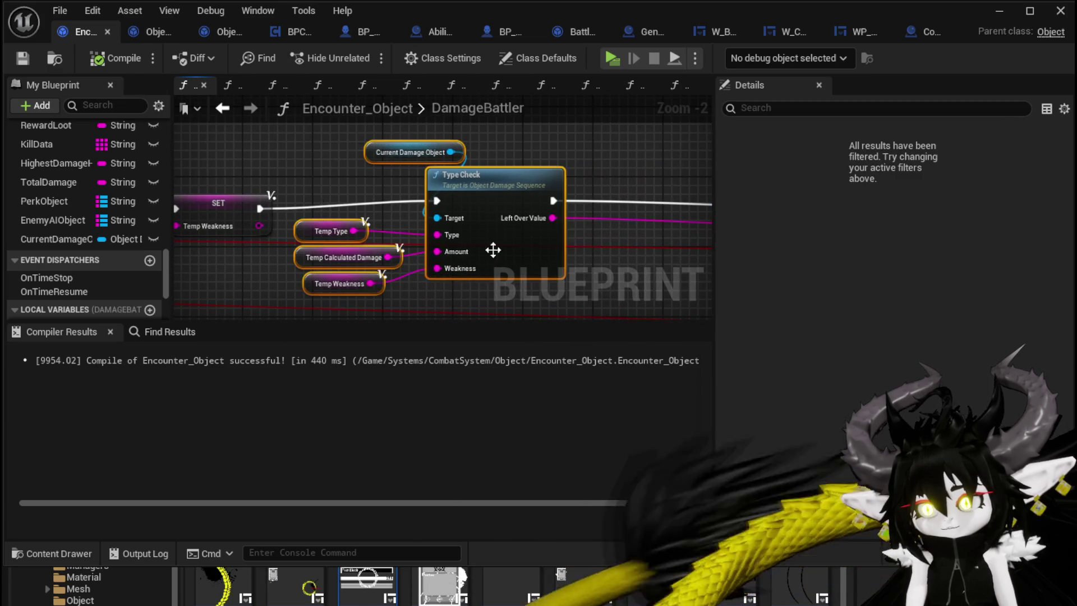
left_click_drag(492, 269, 491, 278)
mouse_move(550, 162)
left_mouse_down()
mouse_move(230, 149)
mouse_move(373, 168)
left_mouse_up()
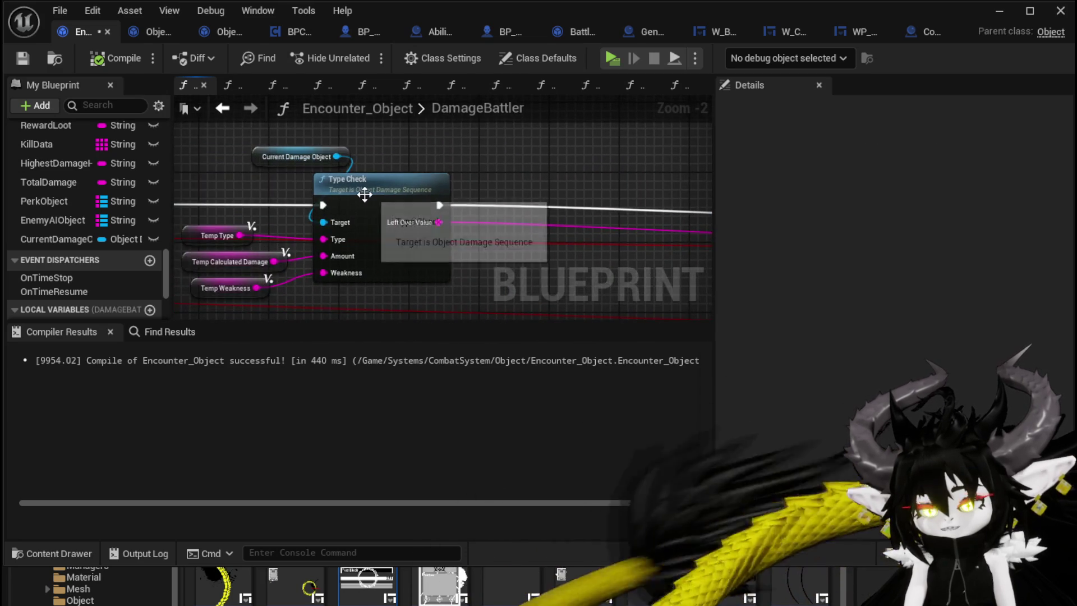
- Open the TypeCheck function and box-select its upper Branch nodes
double_click(402, 188)
scroll(405, 186, "up", 4)
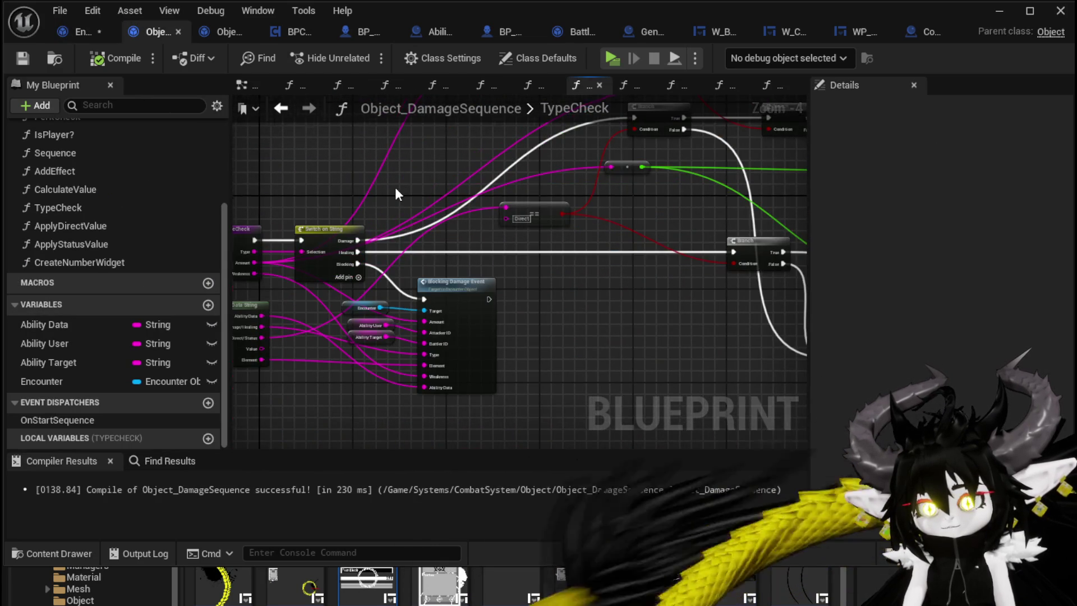
scroll(394, 187, "up", 1)
mouse_move(324, 268)
left_mouse_down()
mouse_move(185, 379)
mouse_move(129, 382)
left_mouse_up()
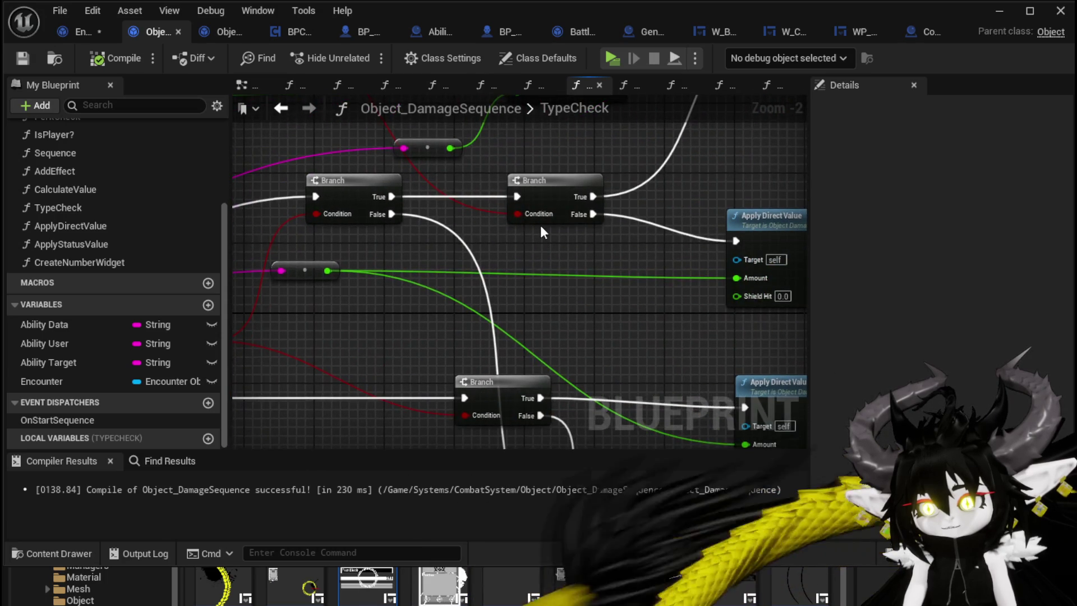
scroll(543, 230, "down", 2)
mouse_move(419, 236)
left_mouse_down()
mouse_move(548, 204)
mouse_move(502, 229)
mouse_move(406, 123)
left_mouse_up()
left_click_drag(584, 308, 583, 305)
left_click(564, 278)
- Move the Apply Status Value node further right and save all modified blueprints
mouse_move(561, 211)
left_mouse_down()
mouse_move(574, 271)
mouse_move(830, 269)
mouse_move(697, 267)
mouse_move(637, 209)
mouse_move(362, 348)
mouse_move(369, 369)
mouse_move(613, 307)
mouse_move(620, 272)
left_mouse_up()
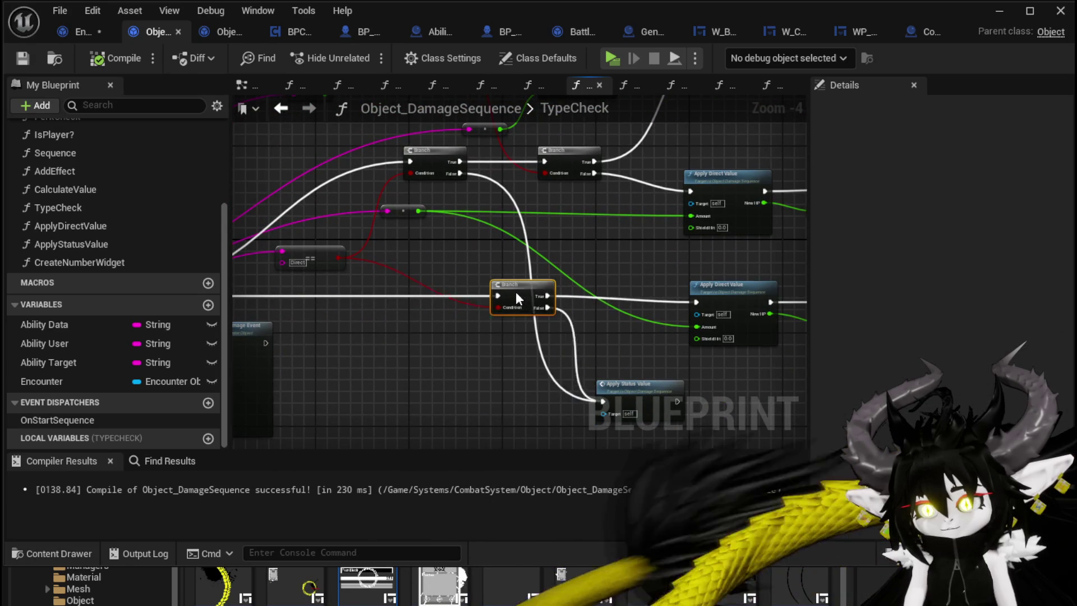
left_click_drag(620, 387, 689, 392)
left_click(619, 348)
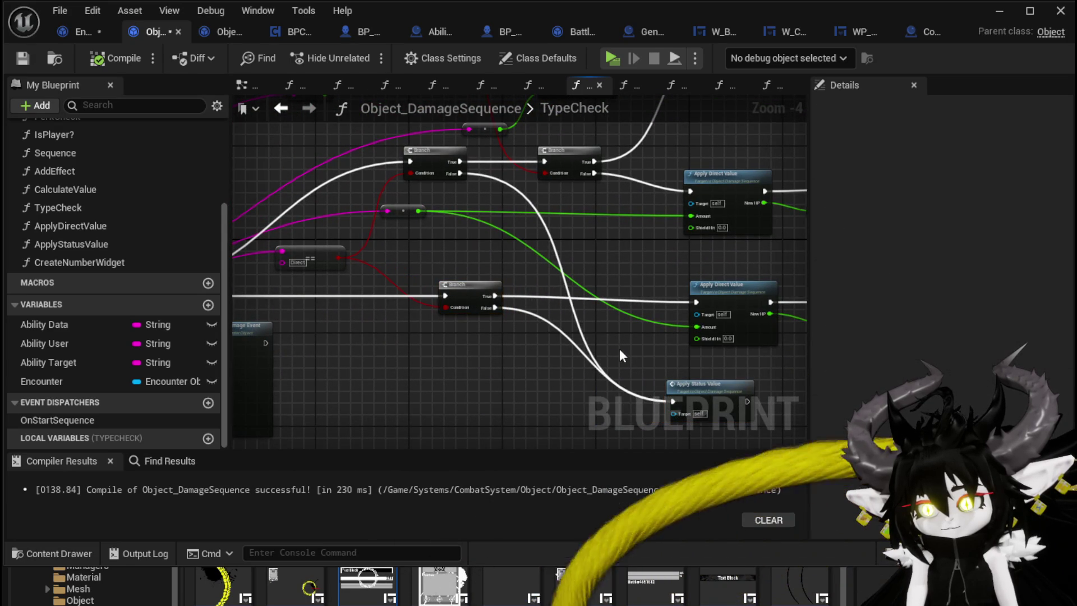
left_click(65, 34)
key("ctrl+s")
left_click(920, 34)
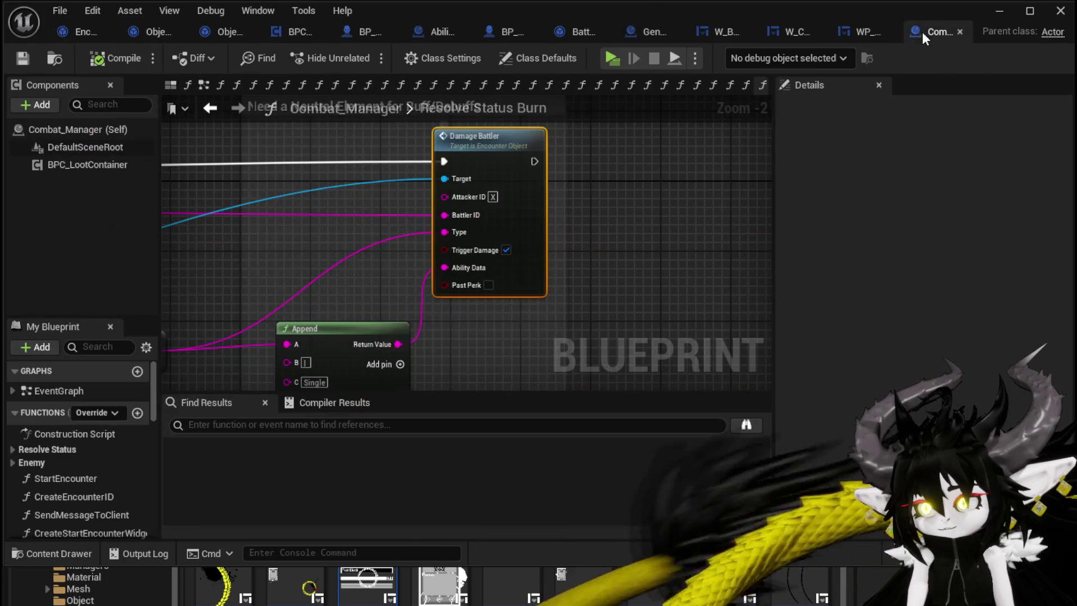
- Set the Append node's last value to Fire(None) and save Combat_Manager
mouse_move(642, 204)
left_mouse_down()
mouse_move(684, 90)
mouse_move(659, 64)
left_mouse_up()
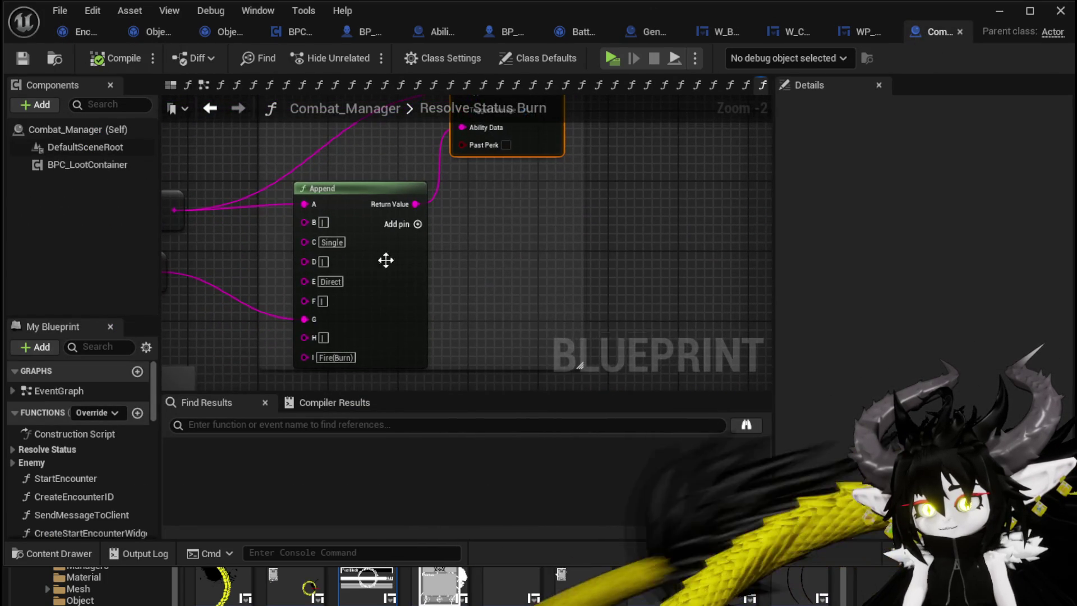
mouse_move(590, 204)
left_mouse_down()
mouse_move(565, 259)
mouse_move(578, 248)
mouse_move(601, 136)
left_mouse_up()
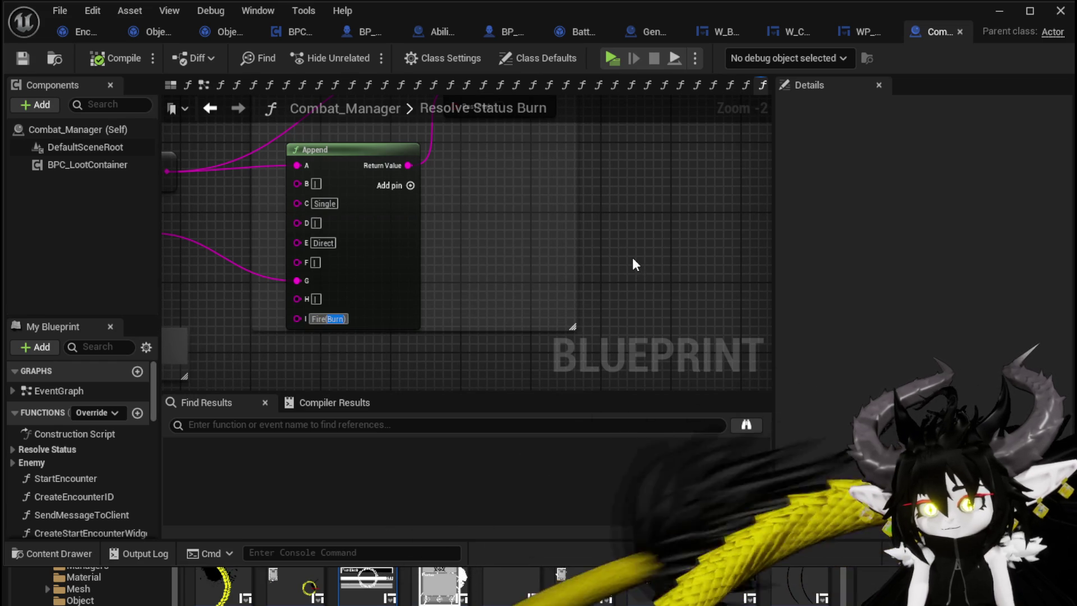
type("None")
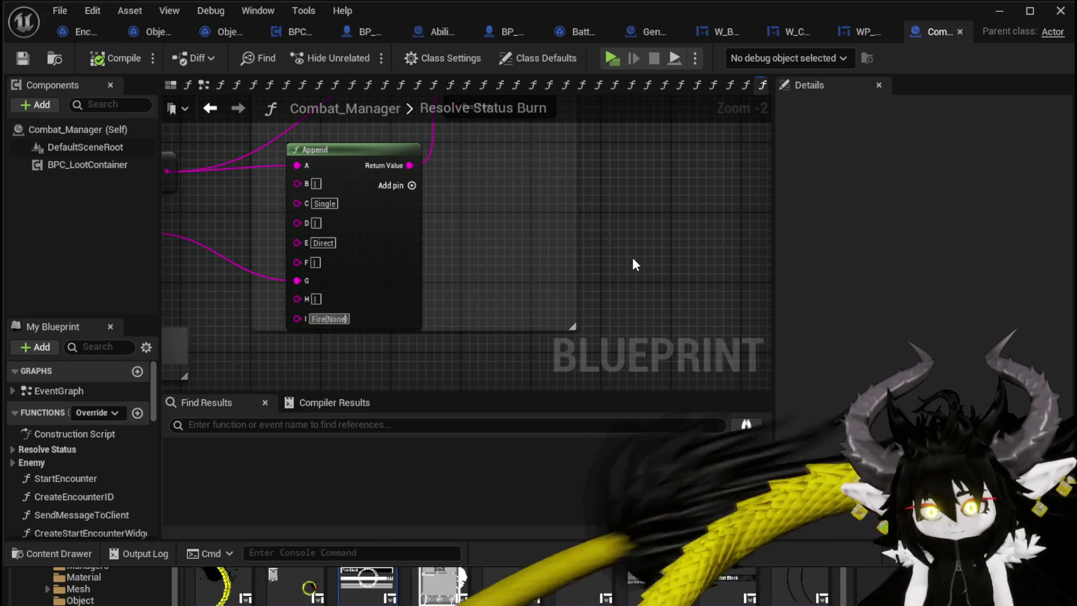
key("Return")
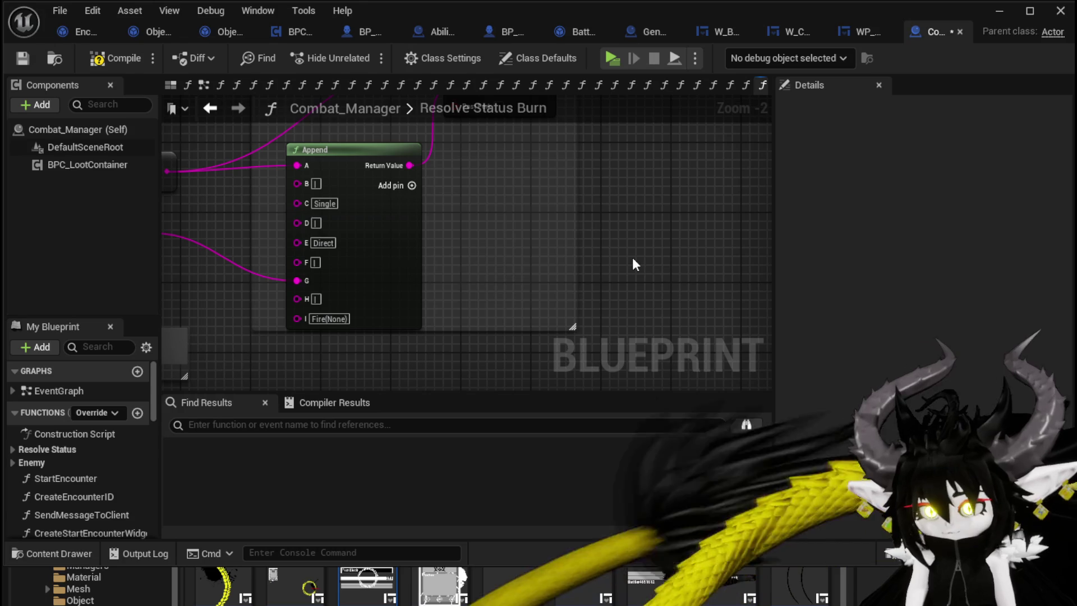
left_click(22, 58)
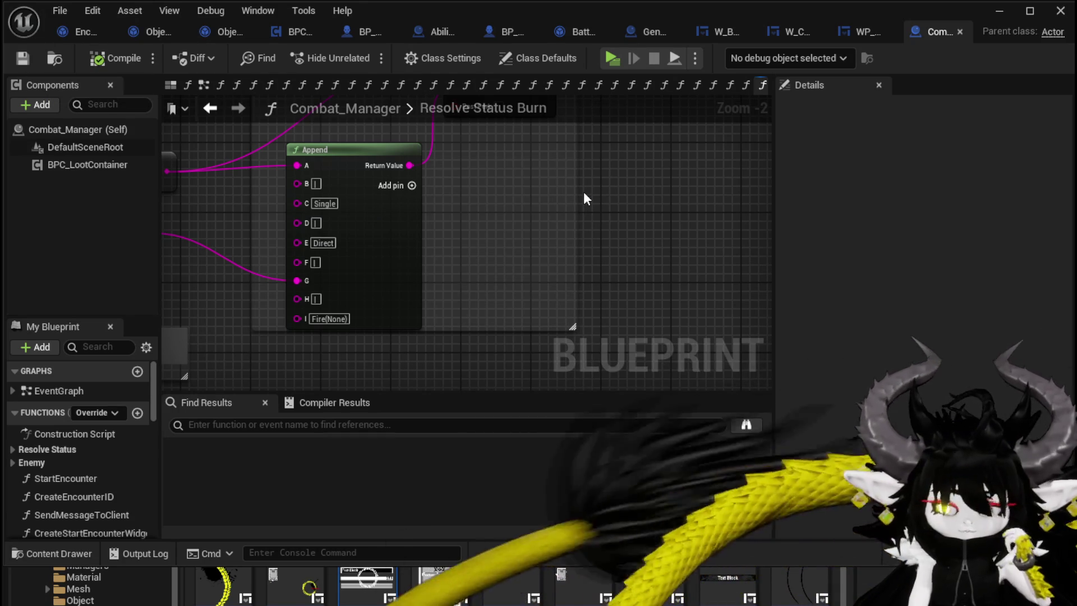
- Open DamageBattler from the Damage Battler call and center its Branch and Append nodes
scroll(584, 191, "down", 1)
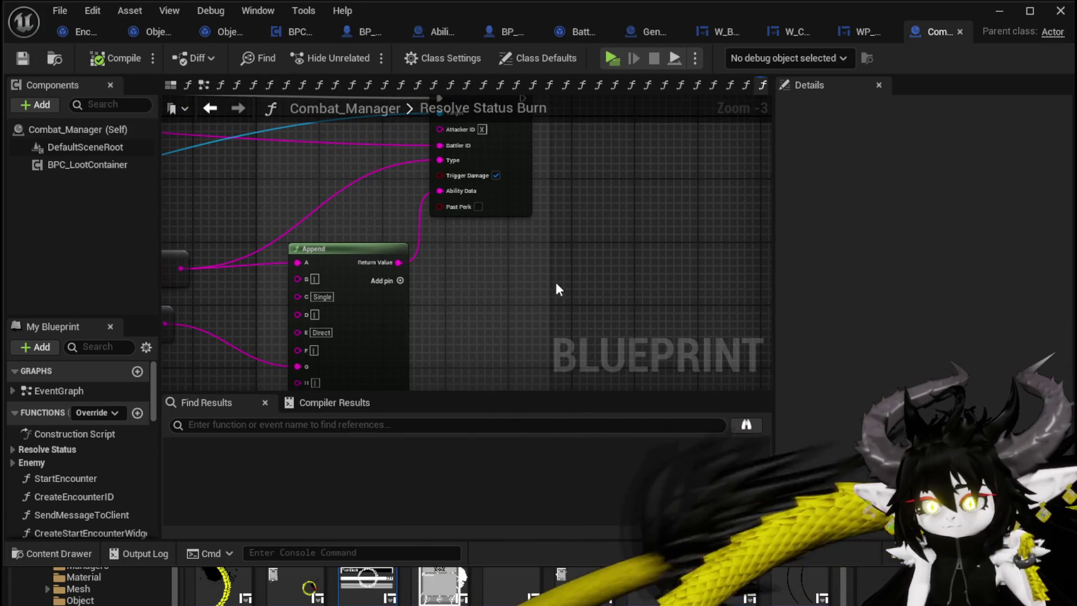
mouse_move(558, 281)
left_mouse_down()
mouse_move(596, 203)
mouse_move(567, 275)
mouse_move(568, 341)
left_mouse_up()
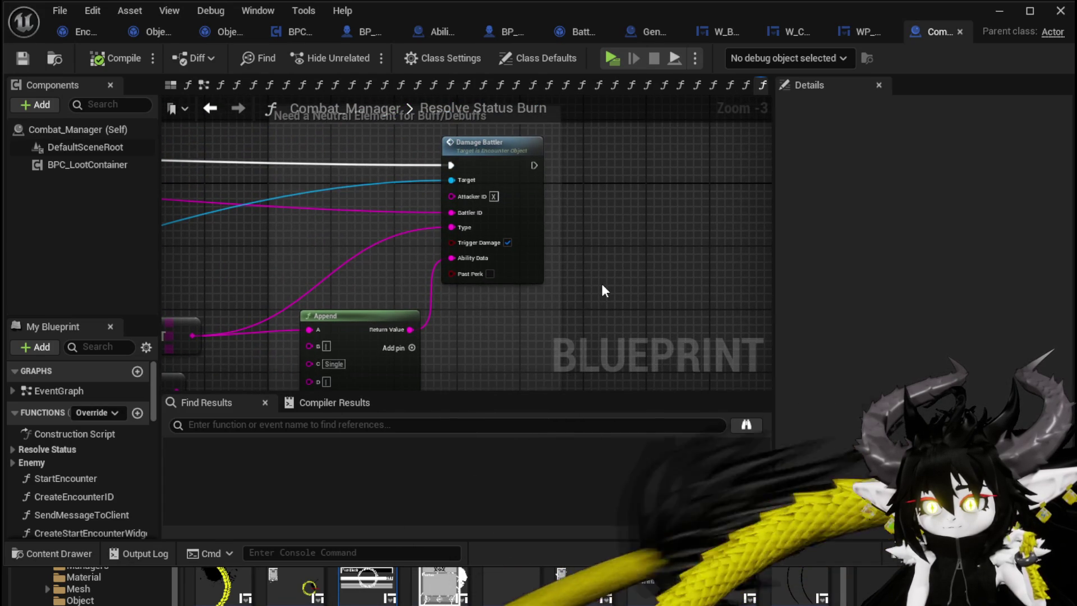
double_click(525, 220)
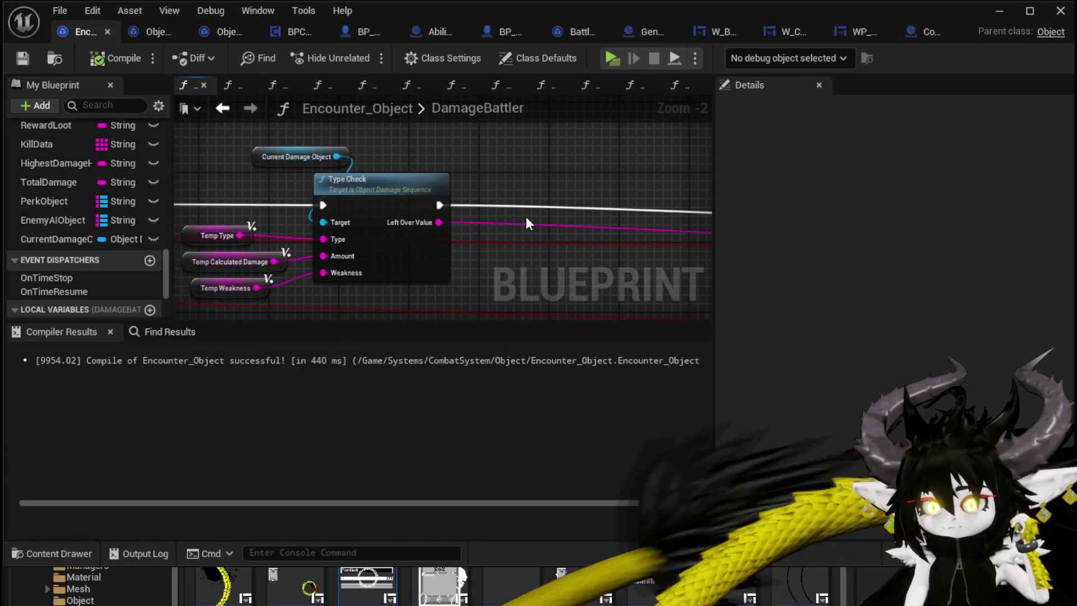
scroll(536, 179, "down", 1)
scroll(540, 173, "up", 2)
mouse_move(313, 199)
left_mouse_down()
mouse_move(342, 213)
mouse_move(308, 209)
mouse_move(359, 215)
mouse_move(324, 206)
mouse_move(175, 73)
mouse_move(356, 132)
mouse_move(3, 130)
left_mouse_up()
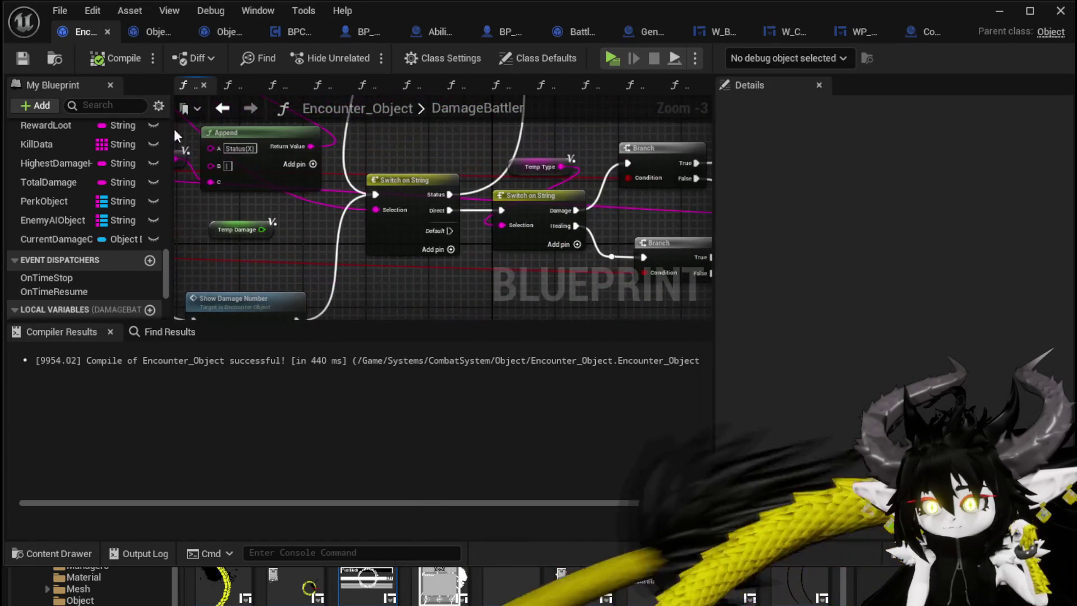
- Look over DamageBattler's Show Damage Number, Switch on String and Type Check nodes, then minimize the Blueprint editor
scroll(499, 148, "down", 1)
mouse_move(499, 147)
left_mouse_down()
mouse_move(594, 95)
mouse_move(493, 152)
mouse_move(385, 241)
mouse_move(386, 191)
mouse_move(365, 149)
mouse_move(115, 126)
left_mouse_up()
mouse_move(443, 224)
left_mouse_down()
mouse_move(233, 218)
mouse_move(289, 177)
left_mouse_up()
scroll(289, 176, "down", 2)
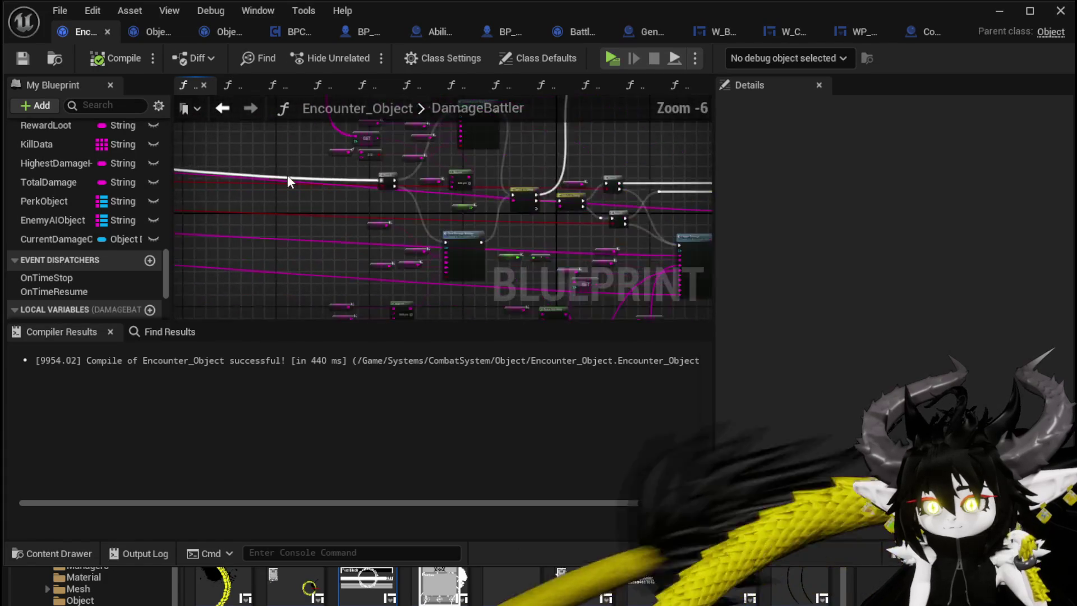
scroll(537, 210, "up", 3)
left_click_drag(501, 260, 465, 288)
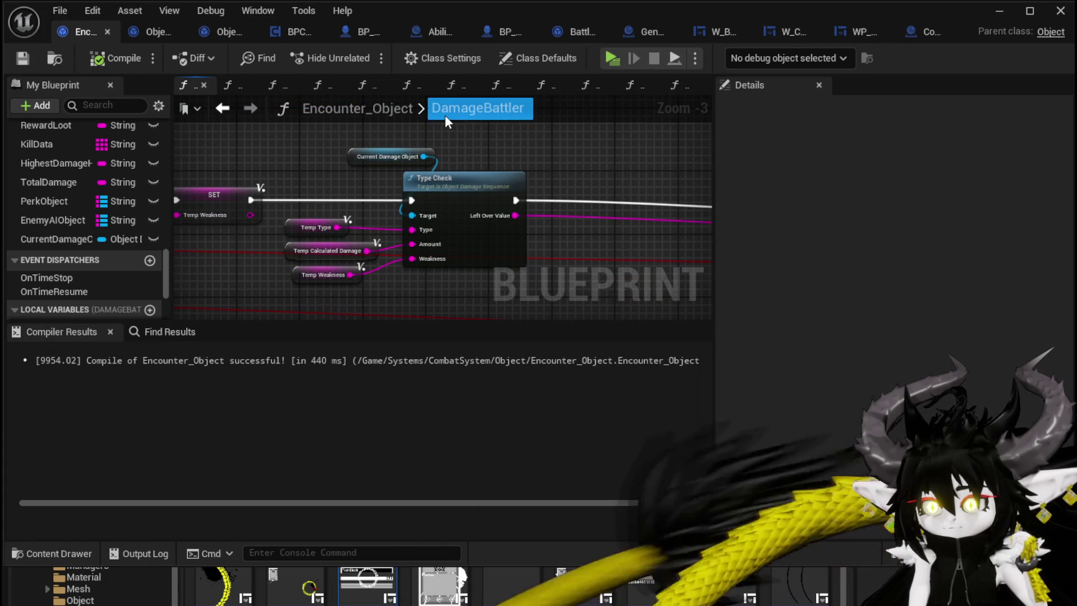
left_click(999, 10)
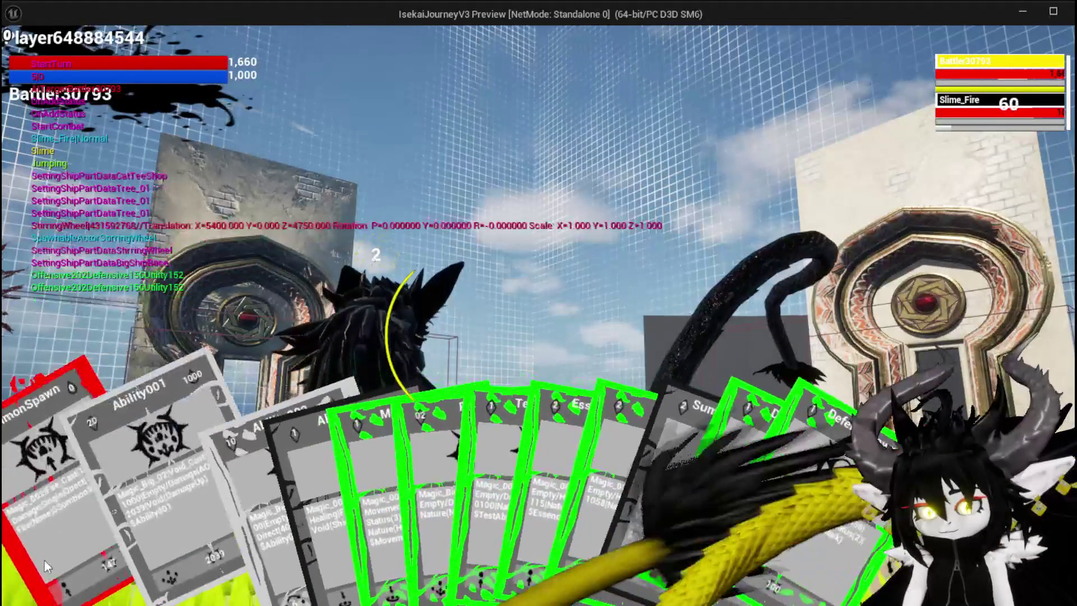
- Play SummonSpawn, relaunch the standalone preview, cast TestAbility on Slime_Fire, then stop the session
left_click(45, 560)
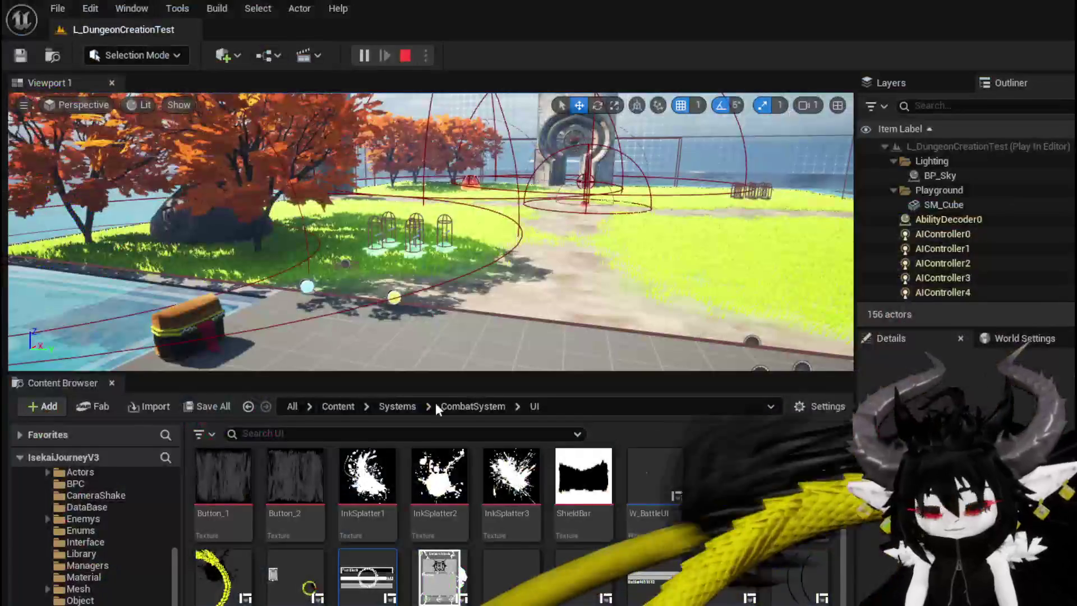
key("Escape")
left_click(364, 55)
key("w")
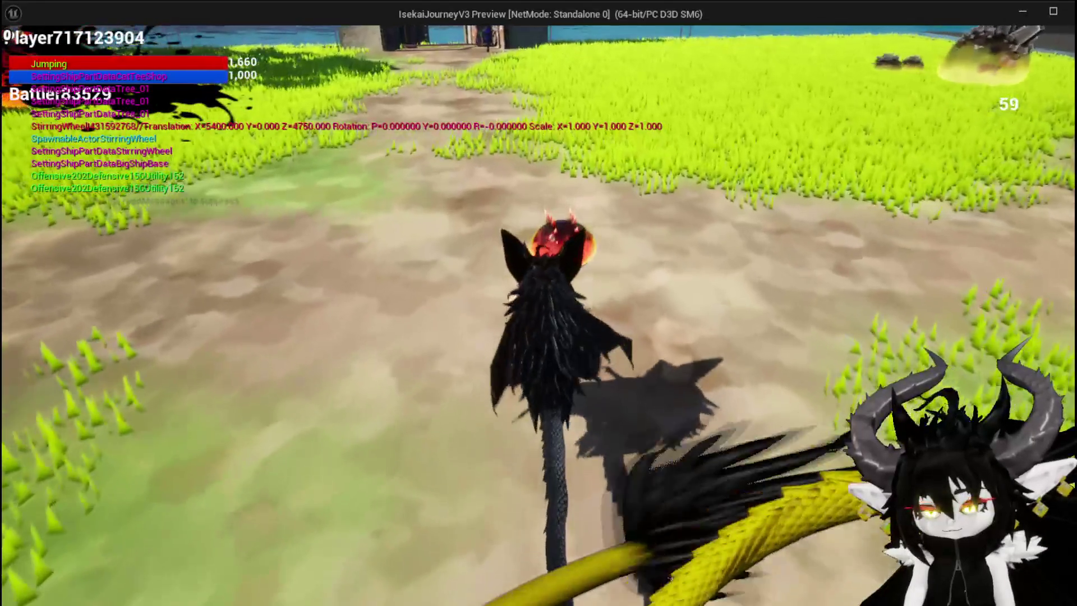
key("e")
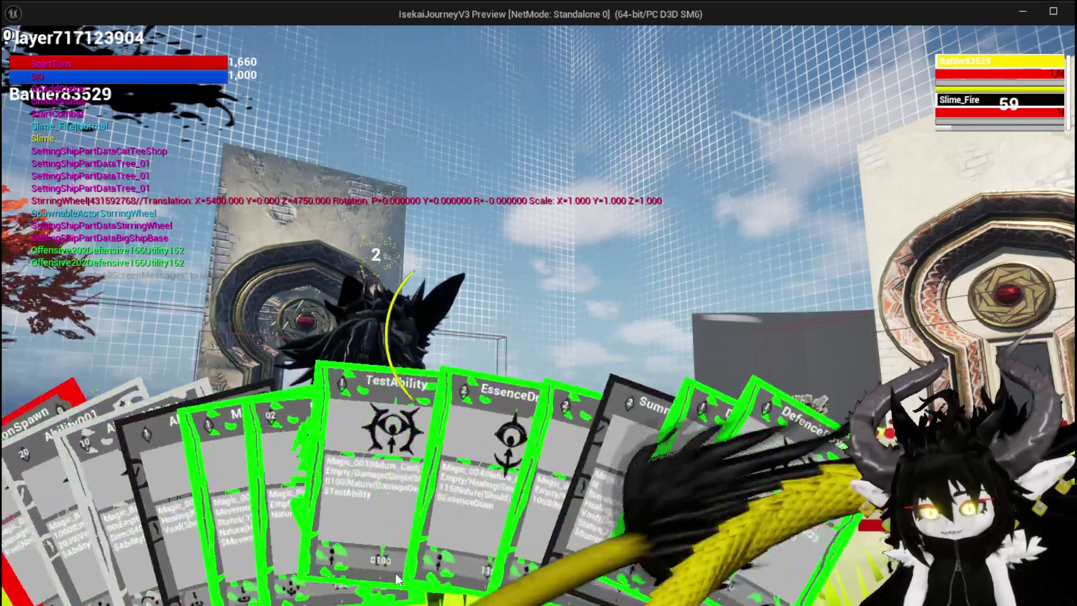
mouse_move(402, 578)
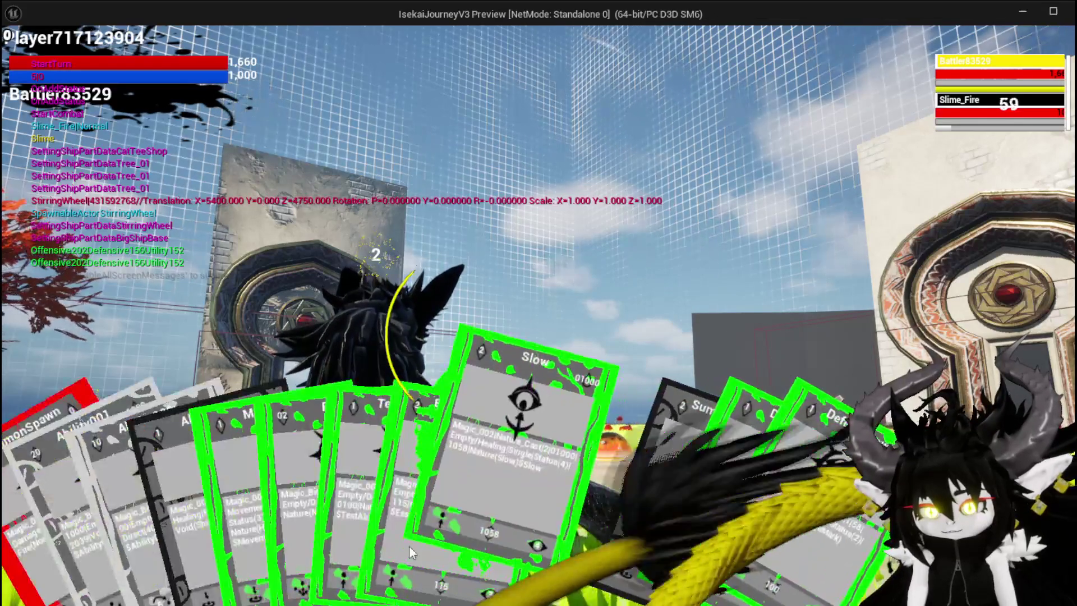
left_click(331, 519)
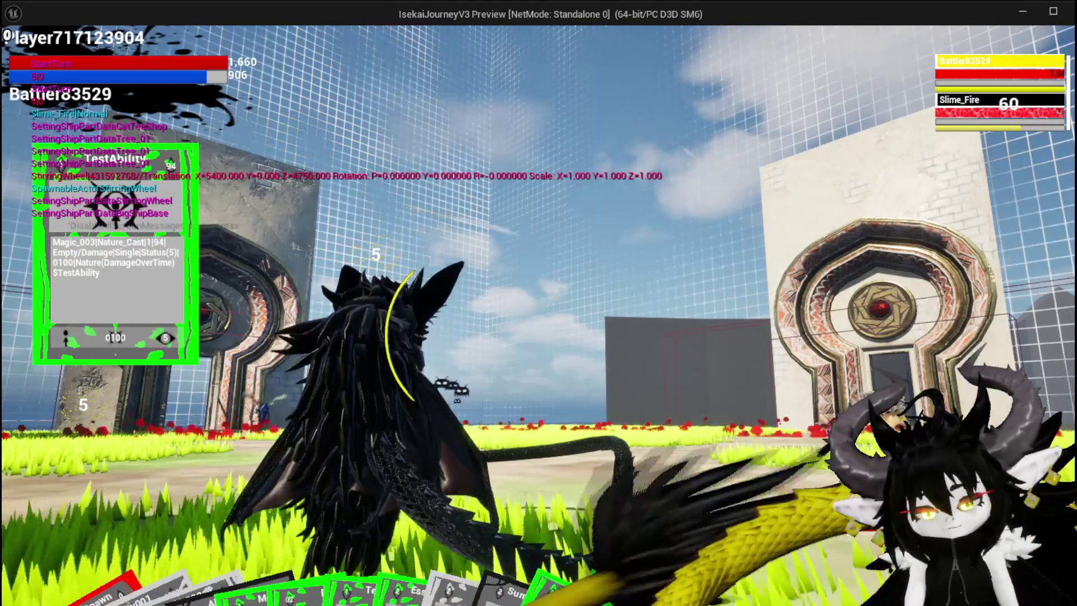
key("Escape")
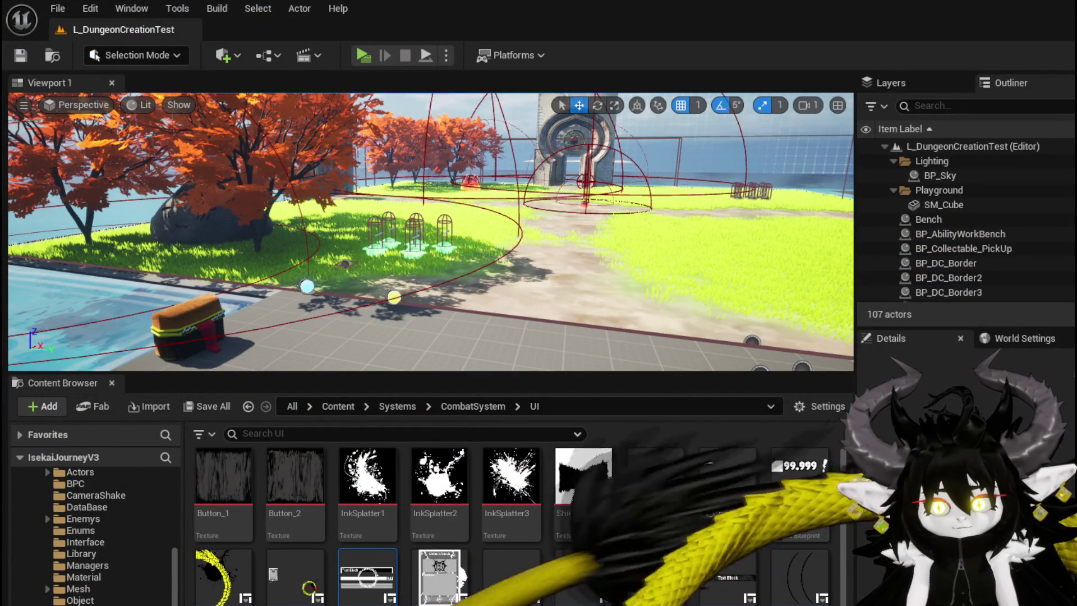
- Switch back to Object_DamageSequence and open the IsPlayer? function graph
key("alt+Tab")
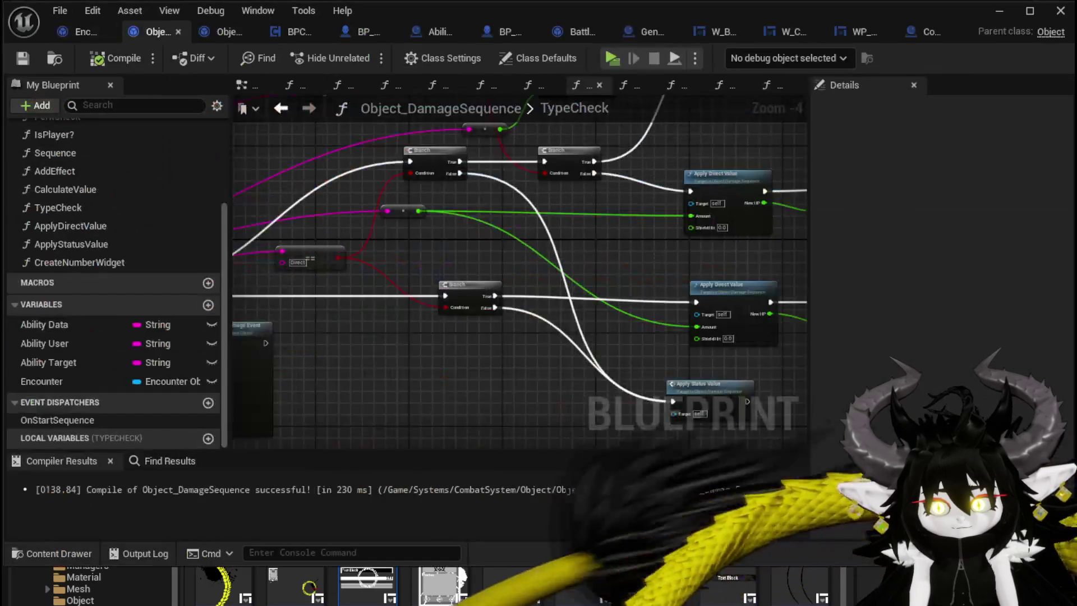
mouse_move(418, 264)
left_mouse_down()
mouse_move(802, 270)
mouse_move(512, 269)
mouse_move(477, 261)
mouse_move(580, 240)
mouse_move(371, 243)
left_mouse_up()
double_click(54, 135)
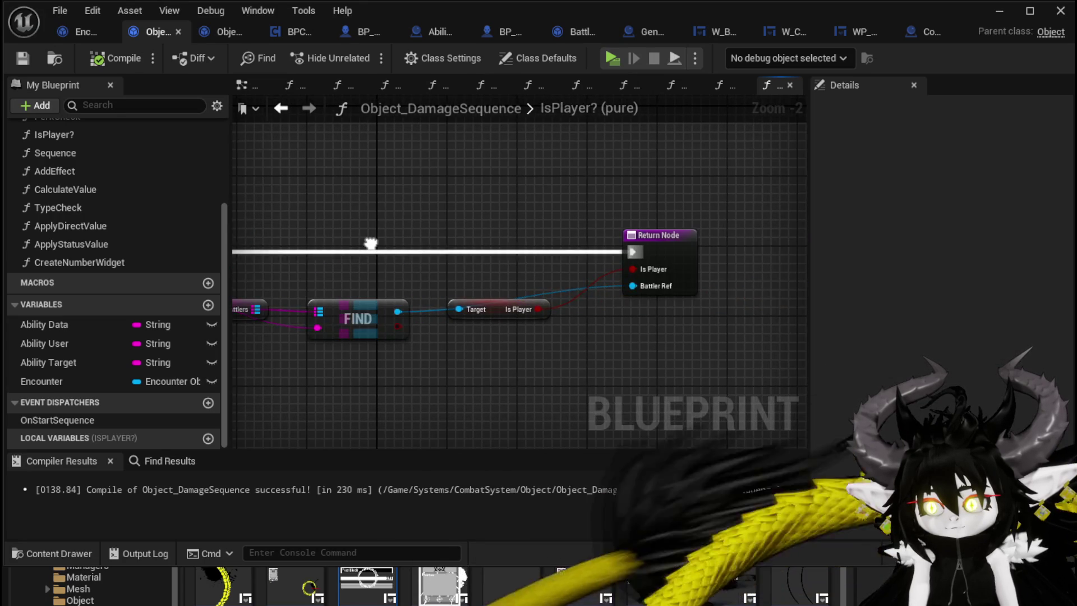
key("Home")
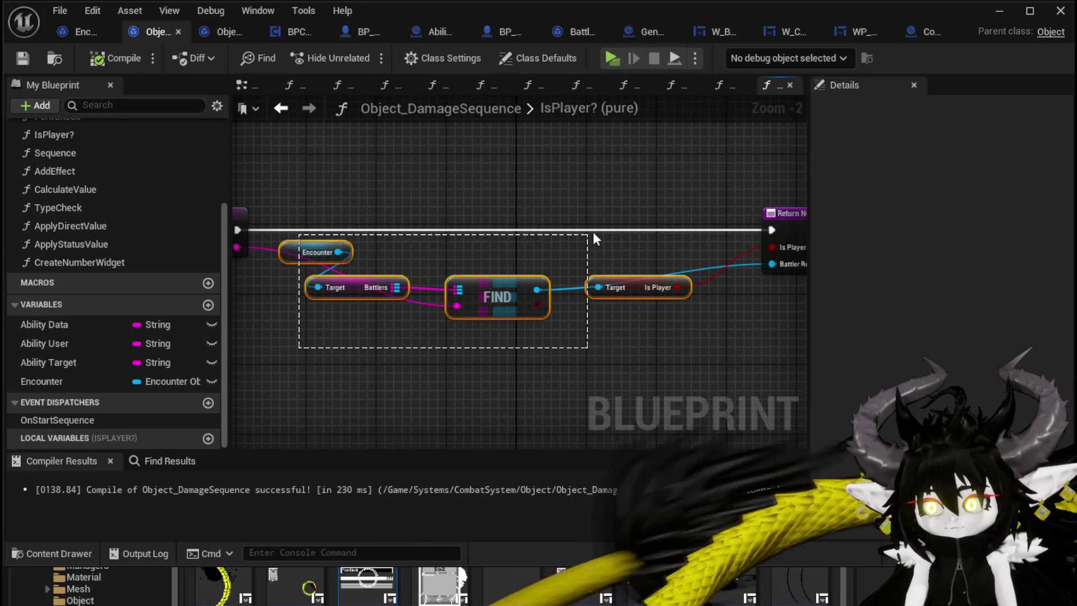
- Shift the battler lookup nodes down and insert a Branch right after the IsPlayer? entry node
left_click_drag(584, 241, 596, 247)
mouse_move(536, 290)
left_mouse_down()
mouse_move(498, 334)
mouse_move(643, 357)
left_mouse_up()
mouse_move(517, 357)
left_mouse_down()
mouse_move(455, 350)
mouse_move(511, 340)
left_mouse_up()
mouse_move(643, 265)
left_mouse_down()
mouse_move(583, 294)
mouse_move(482, 308)
left_mouse_up()
left_click_drag(233, 213, 528, 222)
left_click_drag(635, 274, 549, 275)
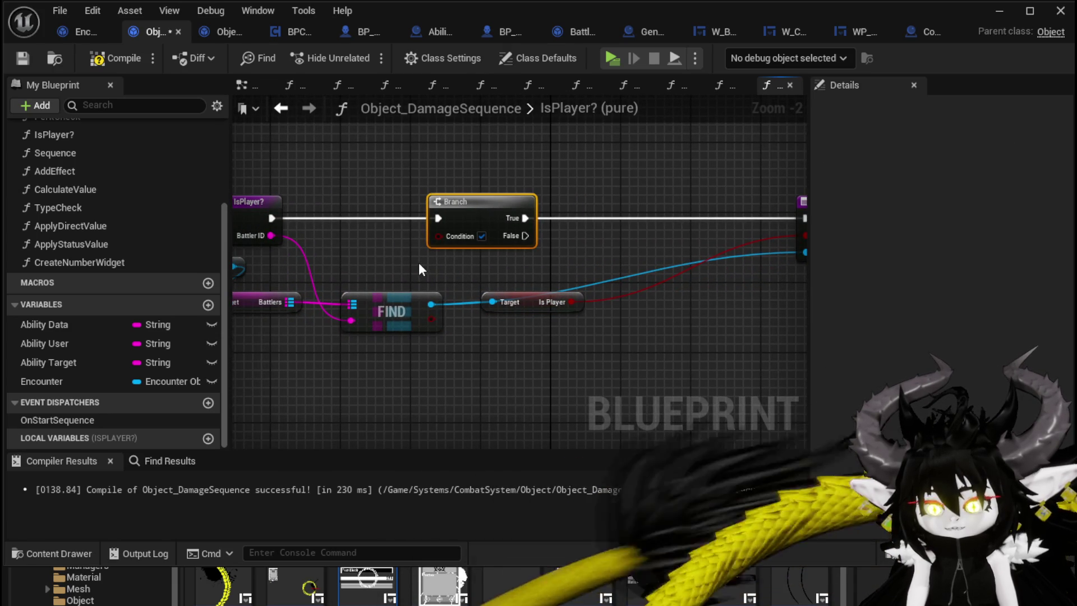
left_click_drag(420, 265, 513, 259)
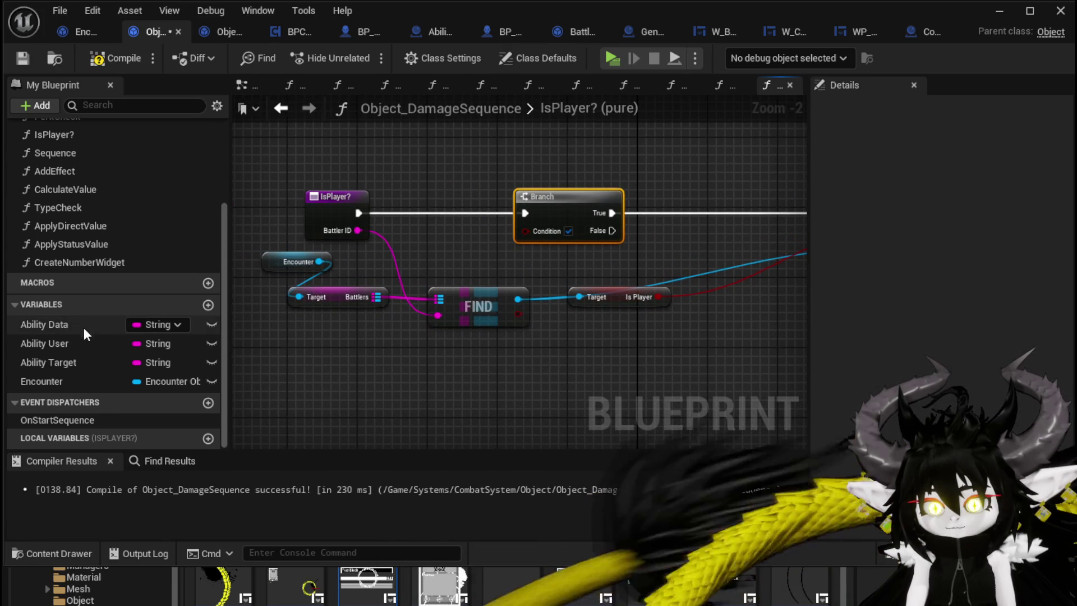
- Add a Get Ability User with an == node, delete the duplicate, and wire the result to Branch Condition
mouse_move(61, 344)
left_mouse_down()
mouse_move(148, 311)
mouse_move(311, 137)
left_mouse_up()
left_click(393, 157)
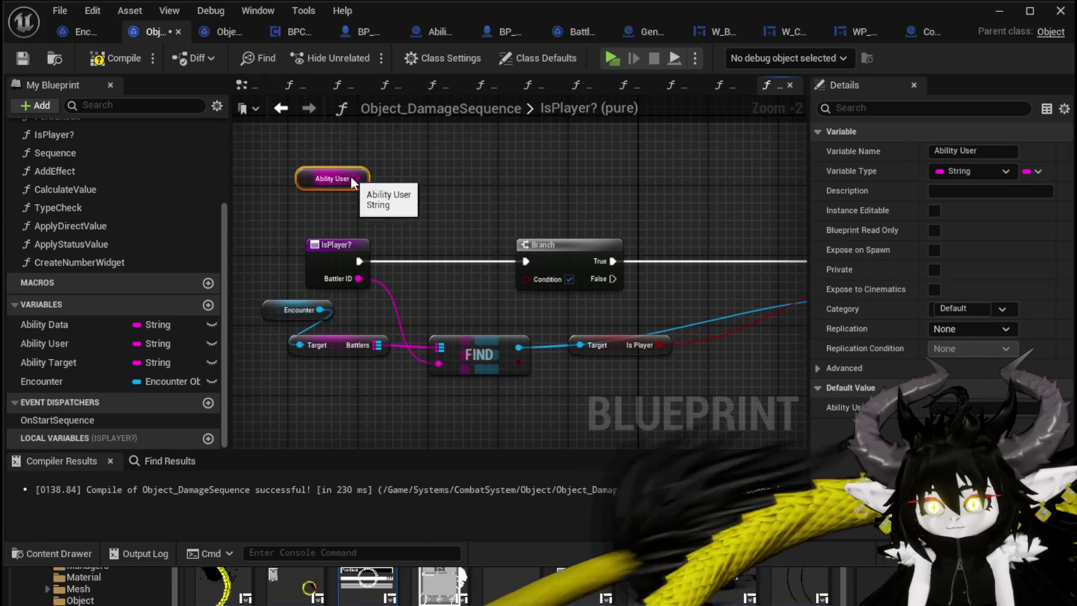
left_click_drag(355, 179, 433, 178)
type("==")
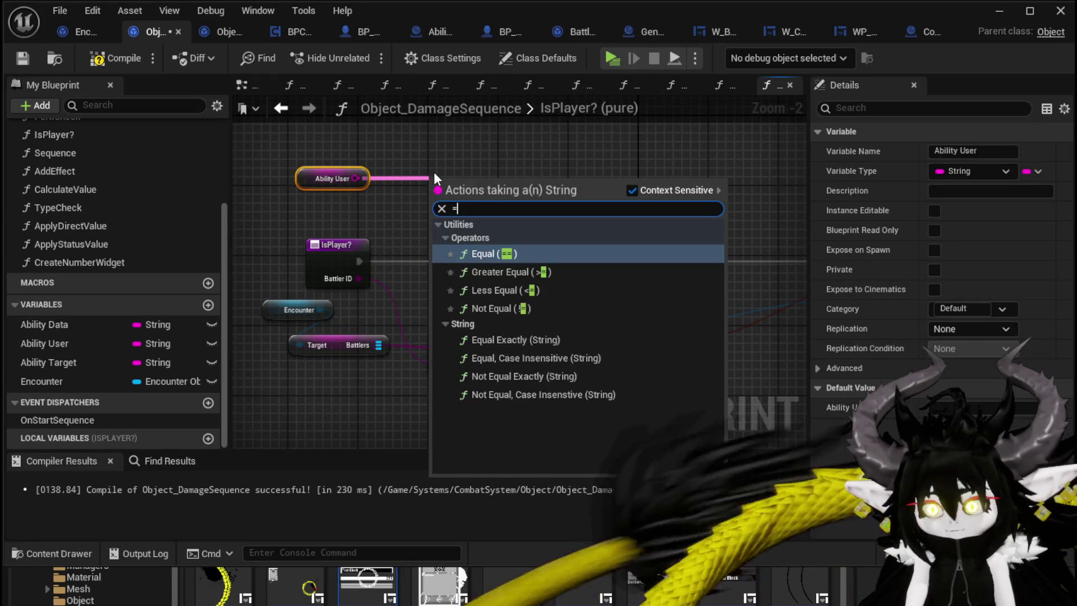
left_click(494, 254)
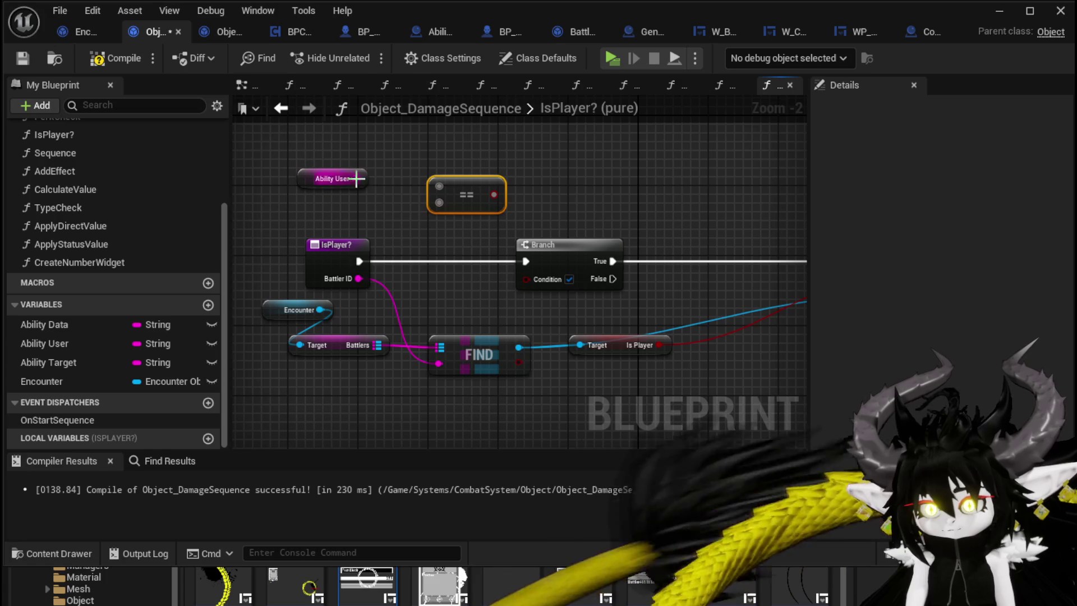
left_click_drag(362, 179, 466, 145)
type("==")
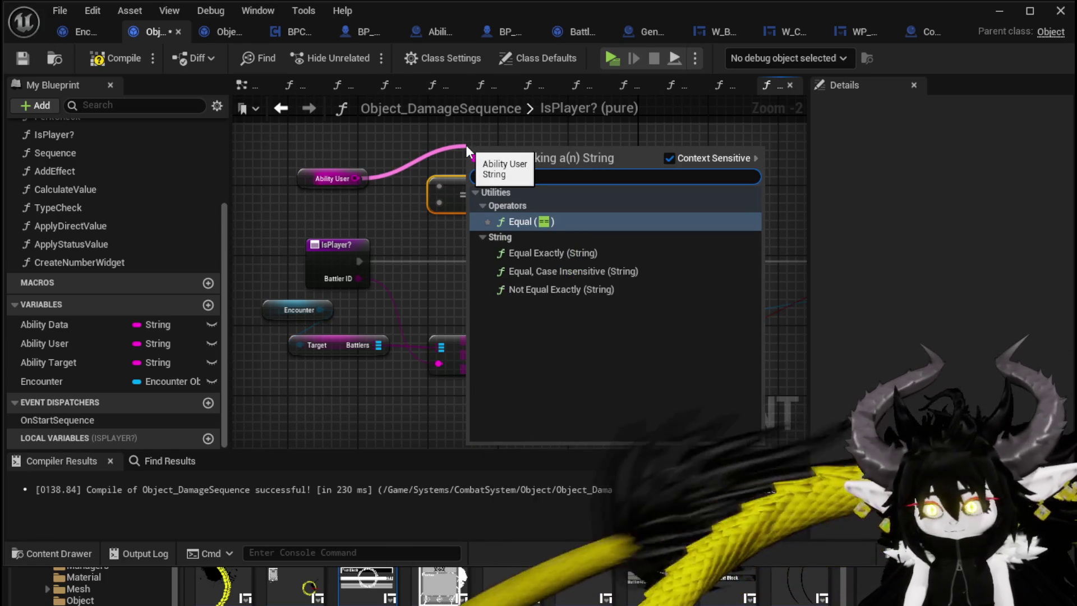
left_click(528, 251)
left_click_drag(474, 207, 474, 206)
key("Delete")
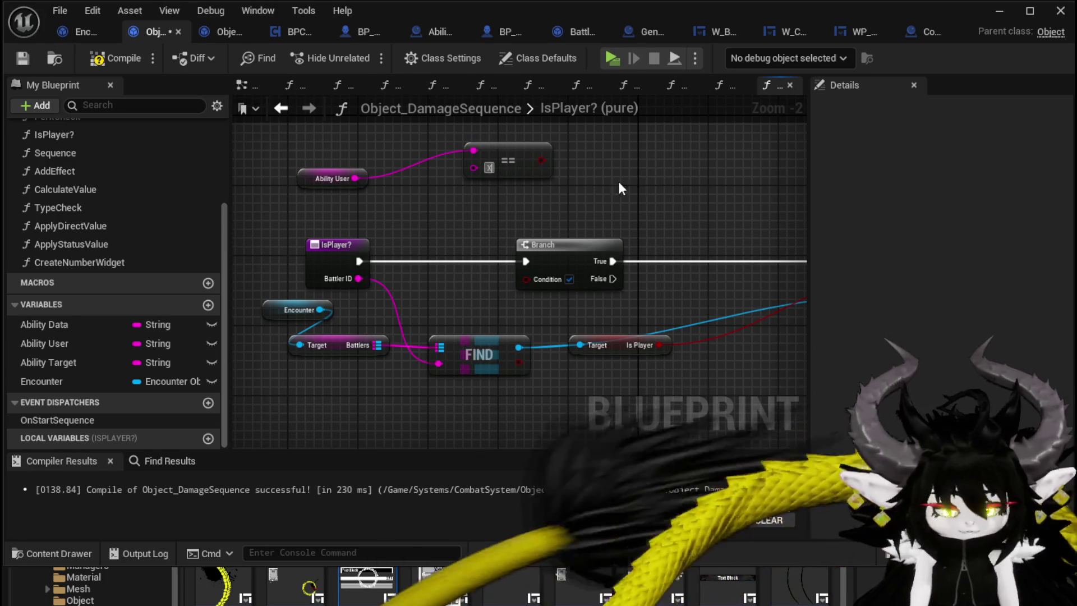
mouse_move(506, 164)
left_mouse_down()
mouse_move(455, 180)
mouse_move(525, 279)
left_mouse_up()
mouse_move(601, 300)
left_mouse_down()
mouse_move(409, 280)
mouse_move(459, 260)
mouse_move(352, 274)
left_mouse_up()
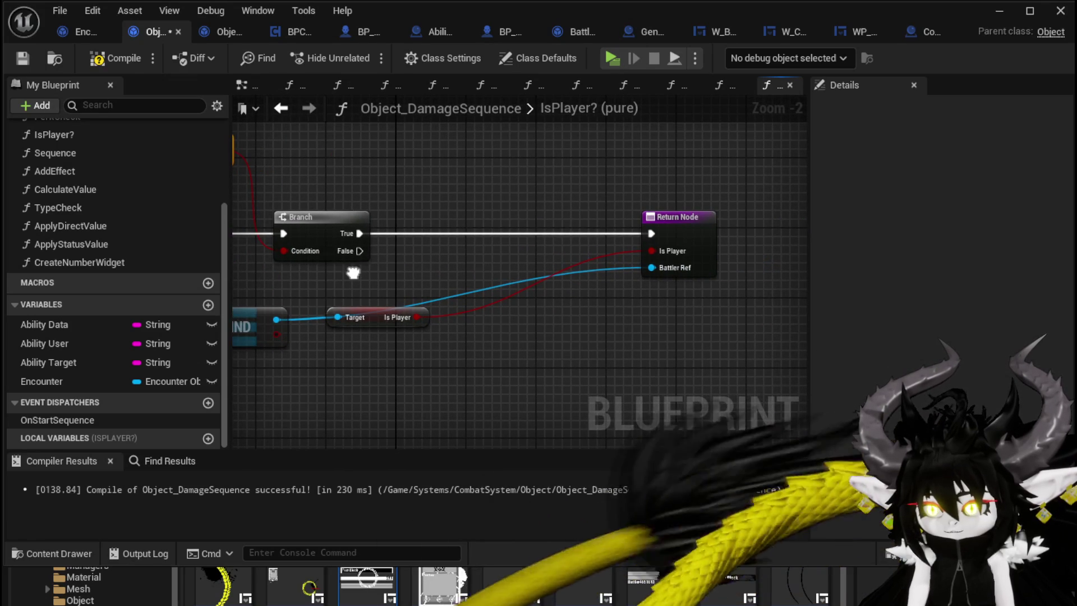
- Promote the Return Node's Is Player pin to a local variable named TempBool
right_click(651, 267)
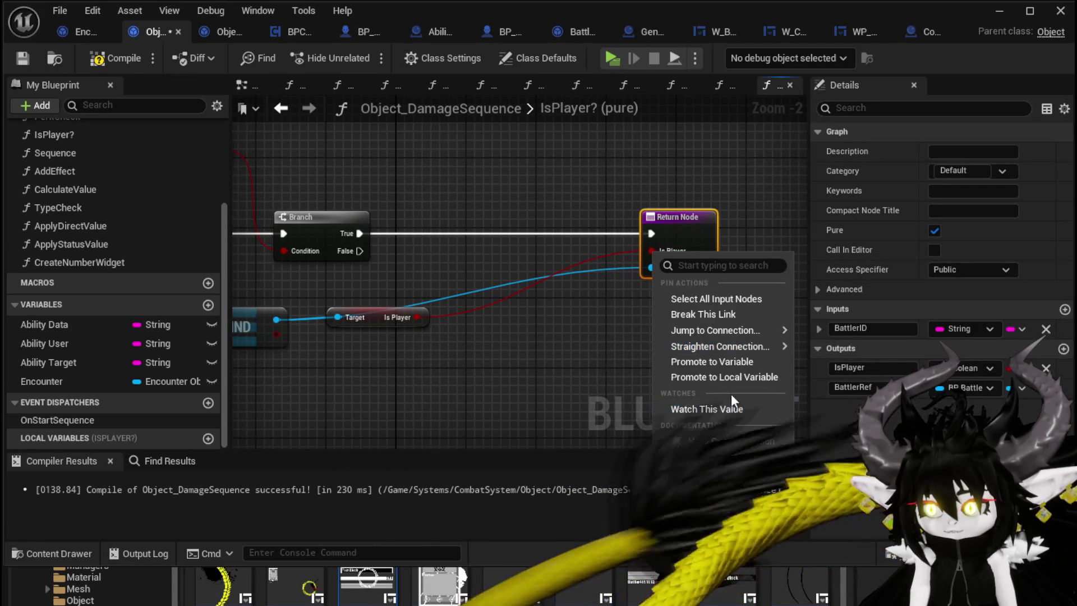
left_click(708, 377)
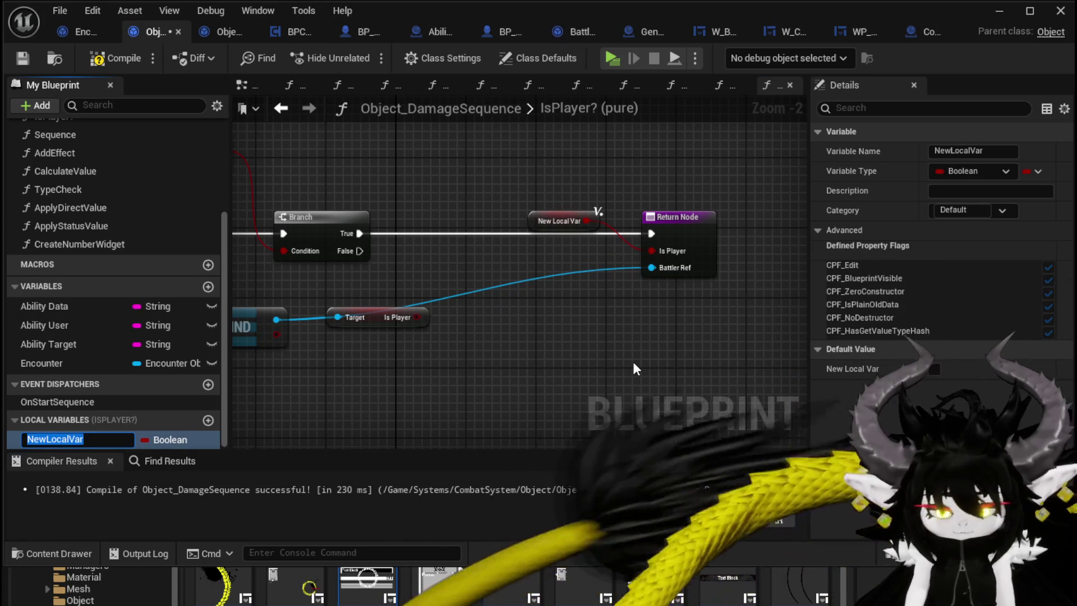
type("TempBoo")
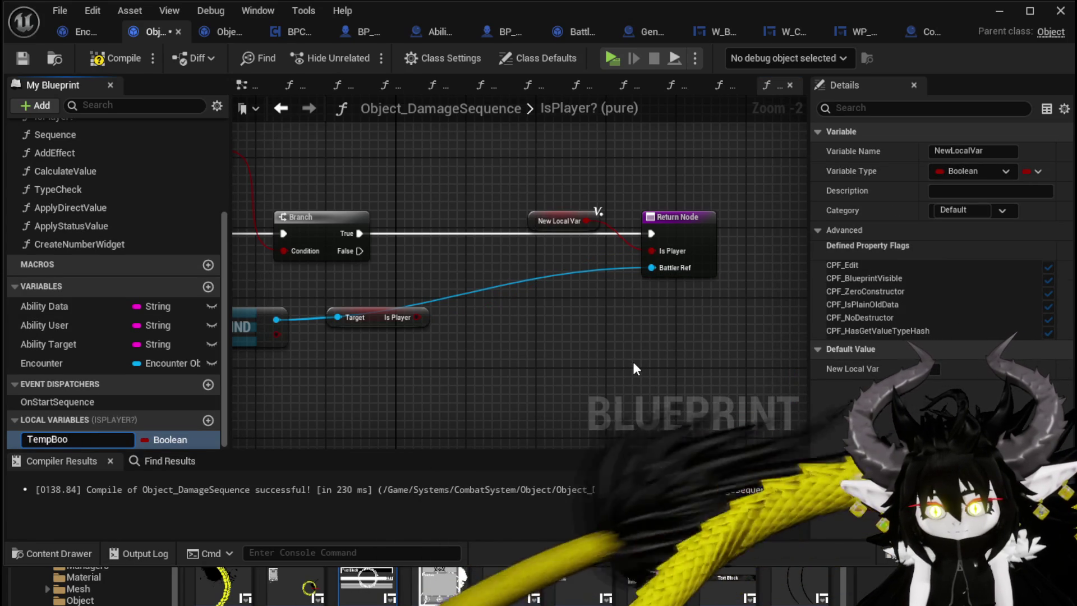
type("l")
key("Return")
mouse_move(554, 219)
left_mouse_down()
mouse_move(547, 230)
mouse_move(596, 321)
left_mouse_up()
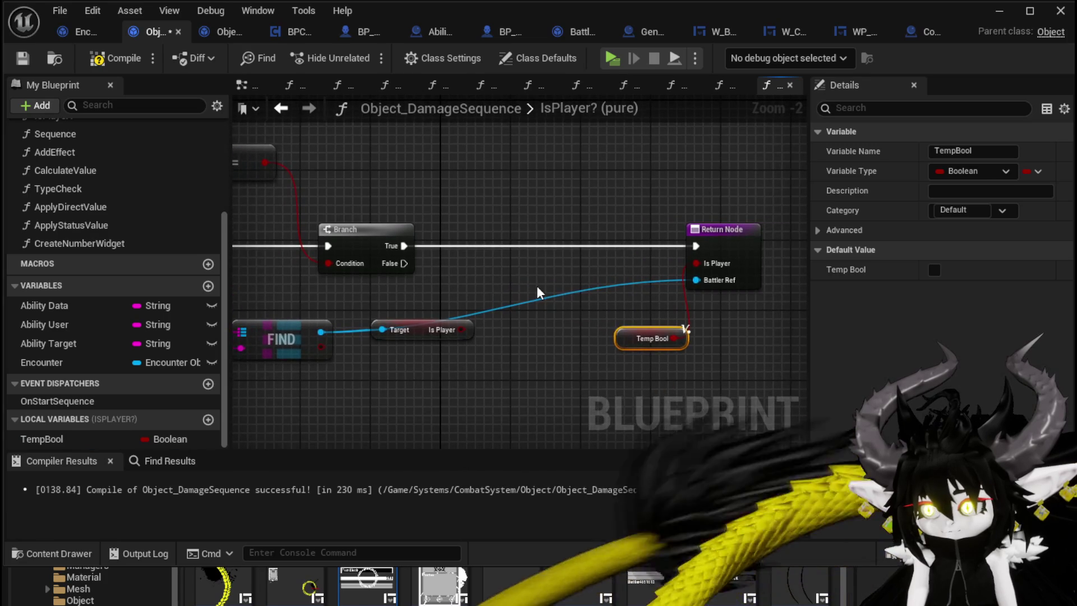
- Route the Branch True path through a SET TempBool node into the Return Node
mouse_move(101, 438)
left_mouse_down()
mouse_move(372, 297)
mouse_move(477, 220)
left_mouse_up()
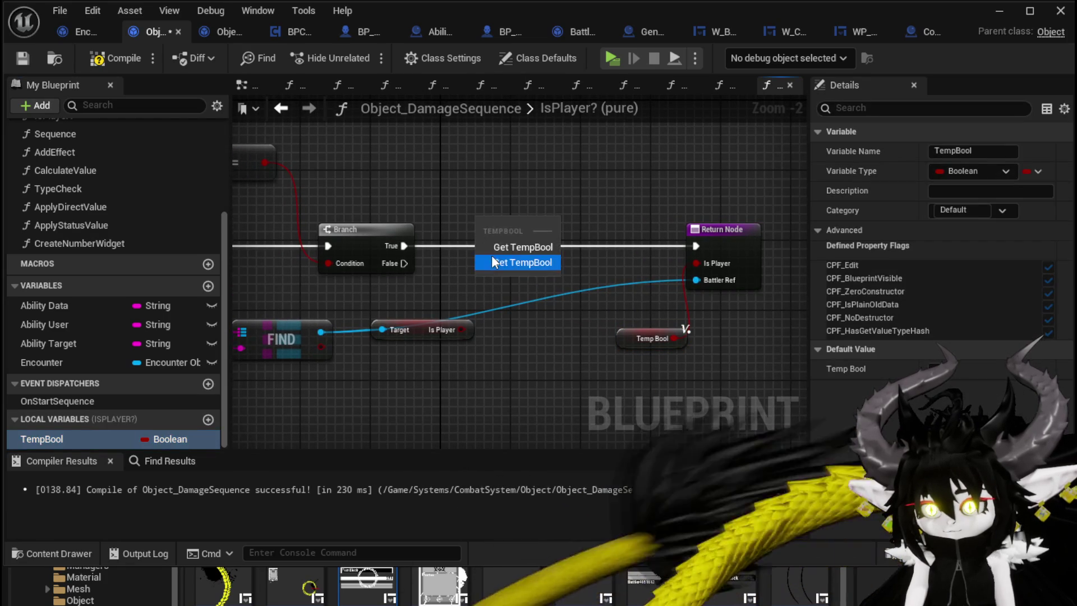
left_click(522, 262)
left_click_drag(403, 245, 487, 211)
left_click_drag(564, 211, 695, 246)
left_click_drag(554, 203, 556, 186)
left_click_drag(467, 271, 511, 225)
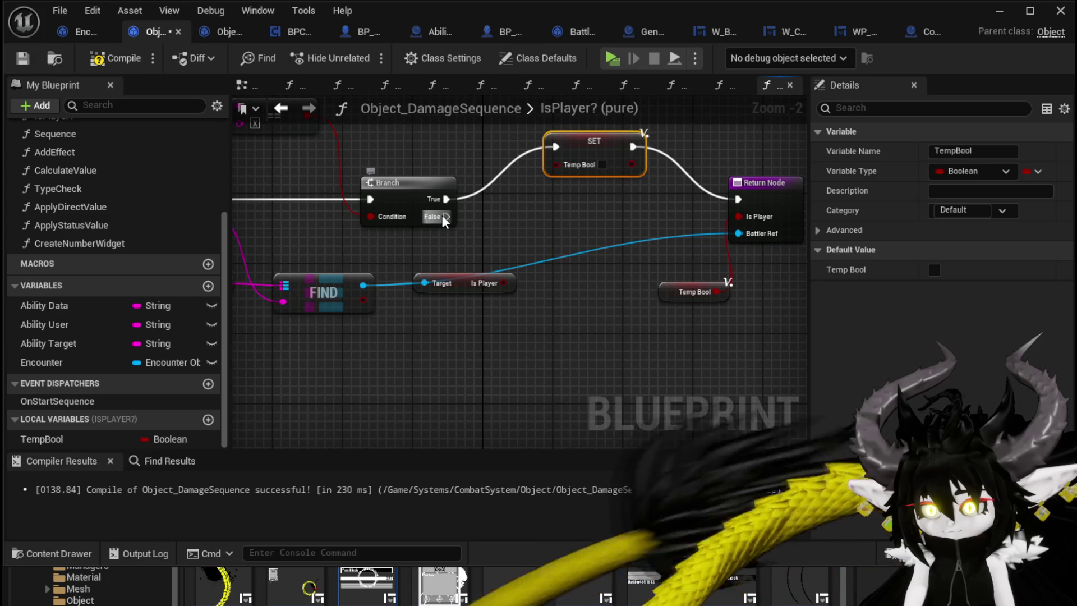
left_click_drag(460, 281, 433, 289)
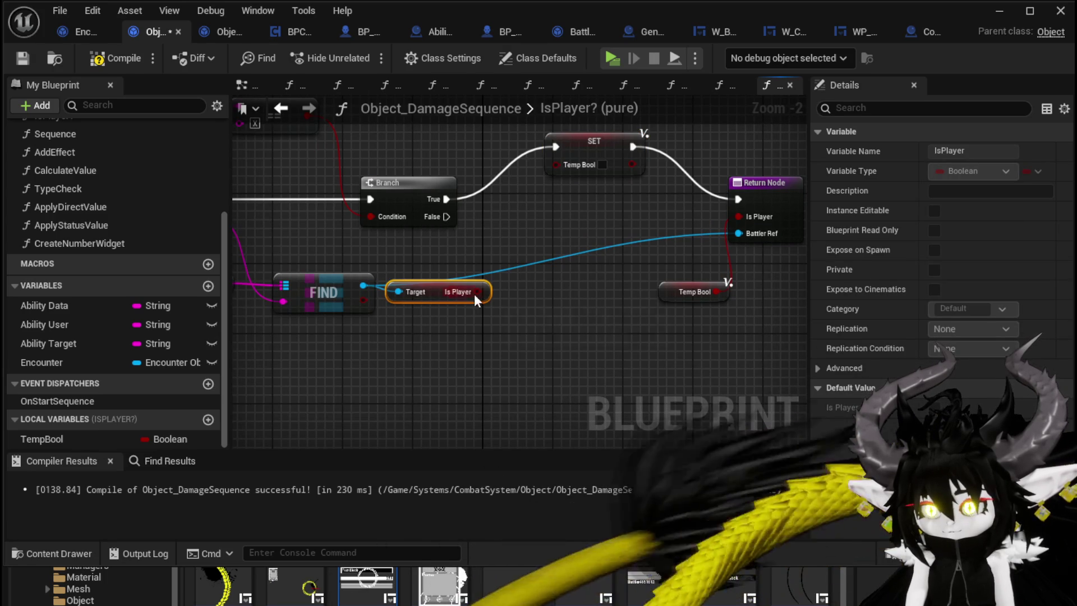
- Duplicate SET TempBool for the False path, feed it Is Player, and link it to the Return Node
left_click_drag(563, 204, 606, 147)
key("ctrl+c")
key("ctrl+v")
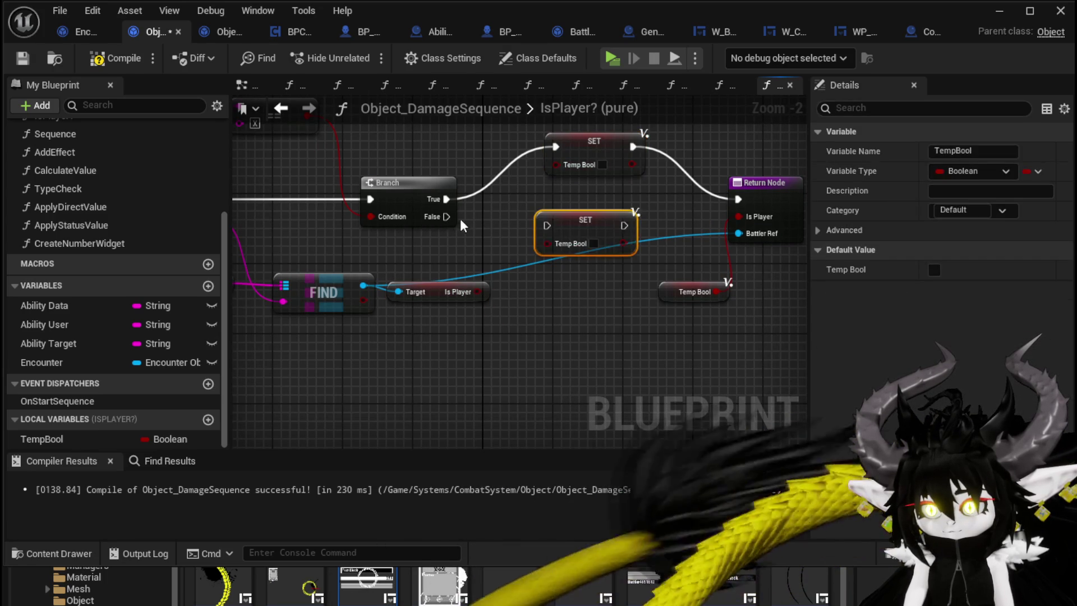
left_click_drag(485, 288, 513, 268)
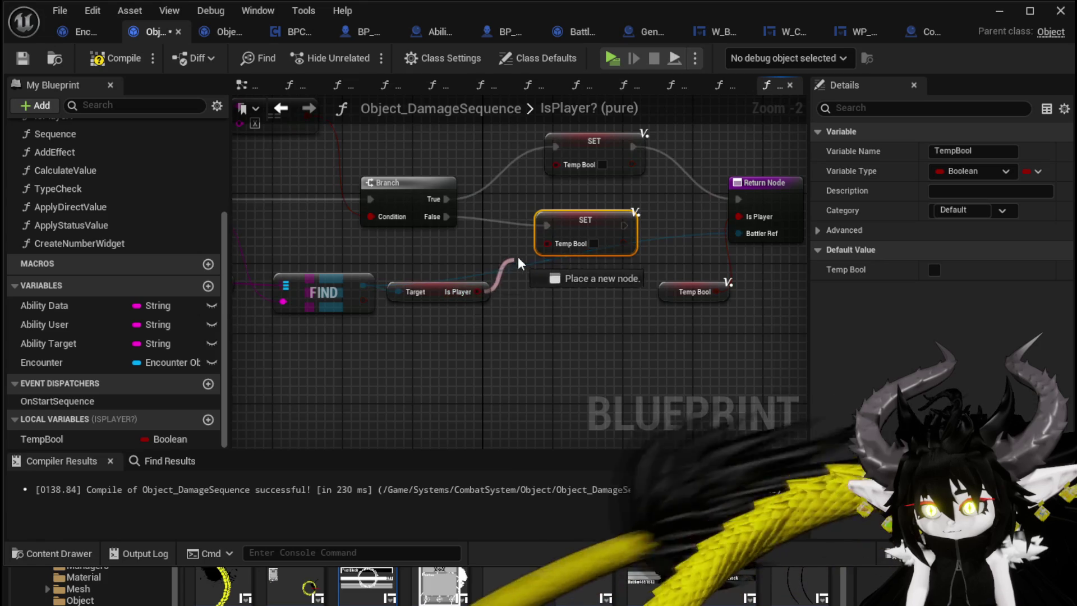
left_click_drag(553, 238, 554, 242)
left_click_drag(613, 225, 739, 205)
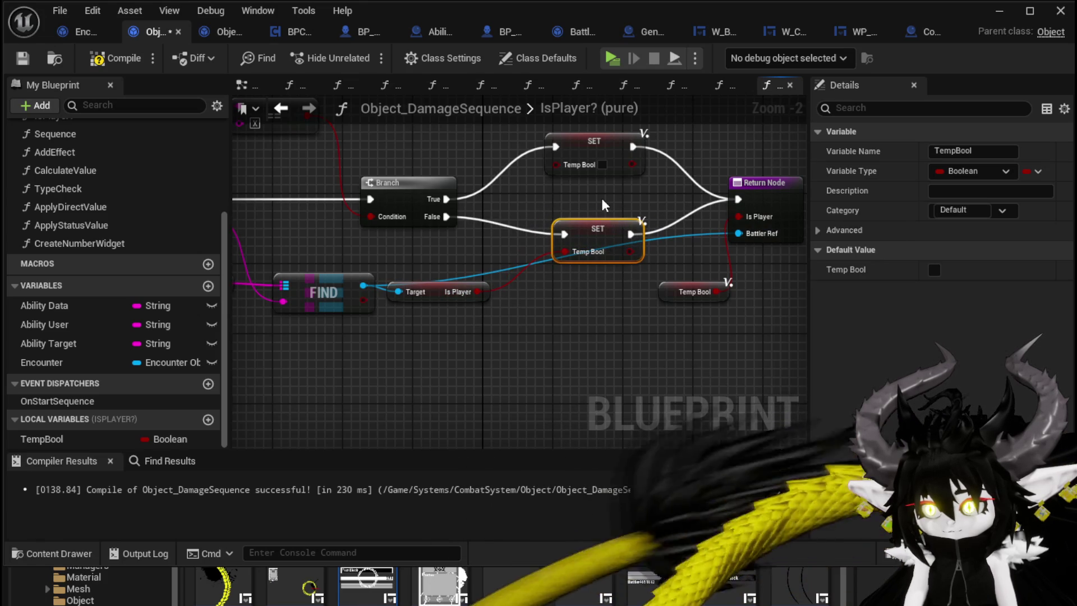
- Save the Object_DamageSequence Blueprint
left_click(601, 197)
scroll(565, 201, "down", 2)
left_click(24, 58)
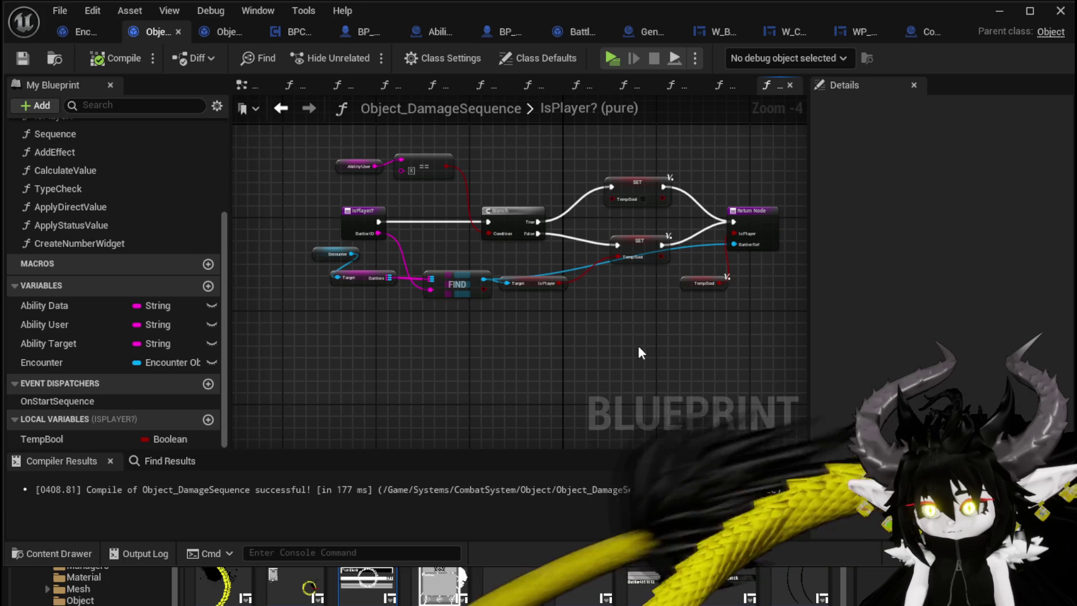
- Launch a standalone play-test, walk into the Slime_Fire encounter, accept battle, and play TestAbility
left_click(1000, 11)
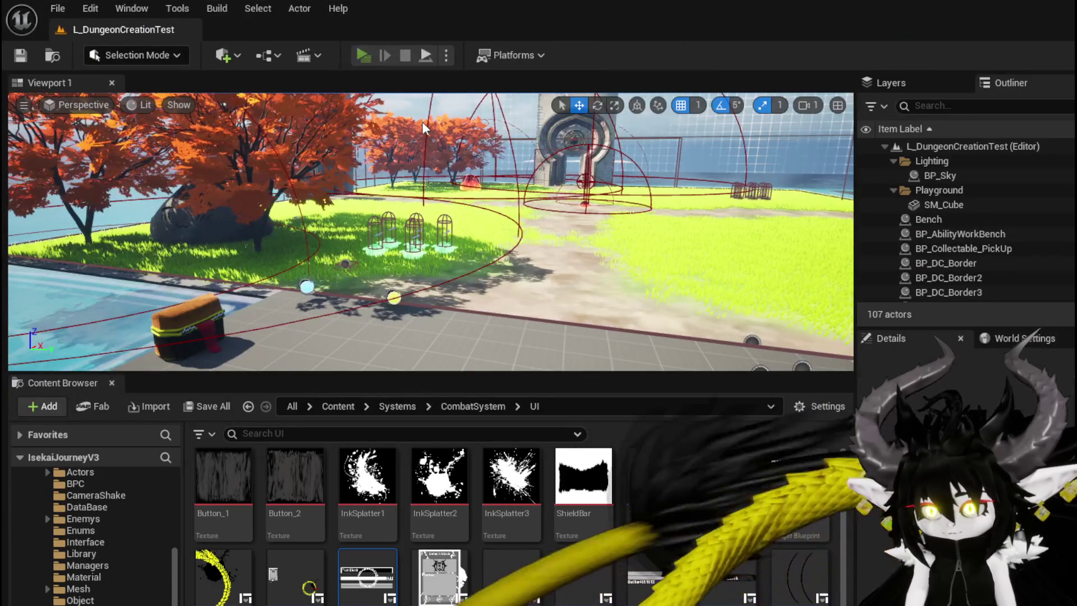
left_click(367, 56)
key("space")
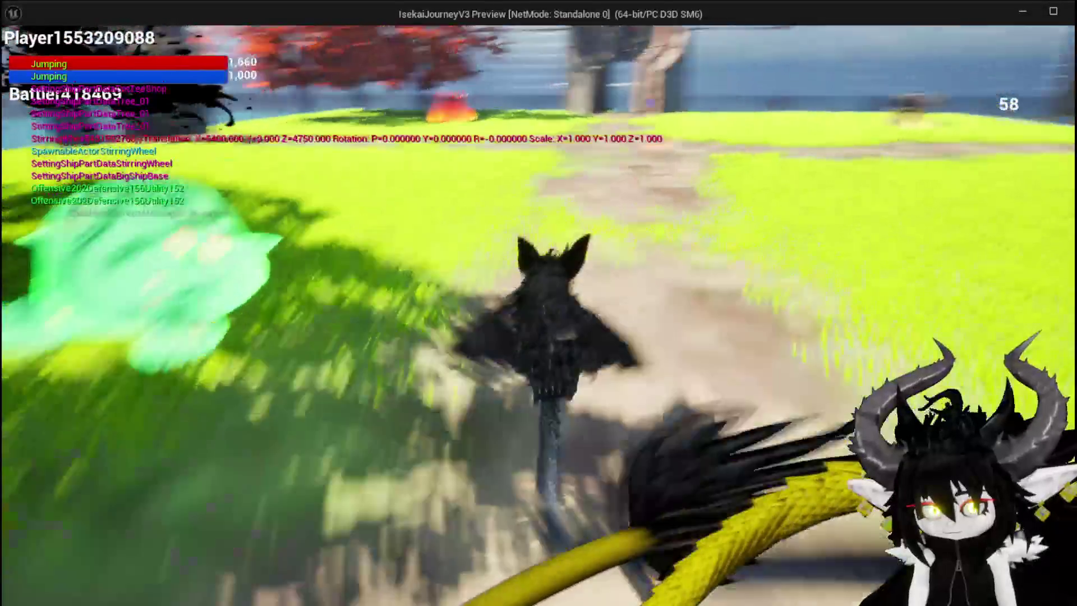
key("w")
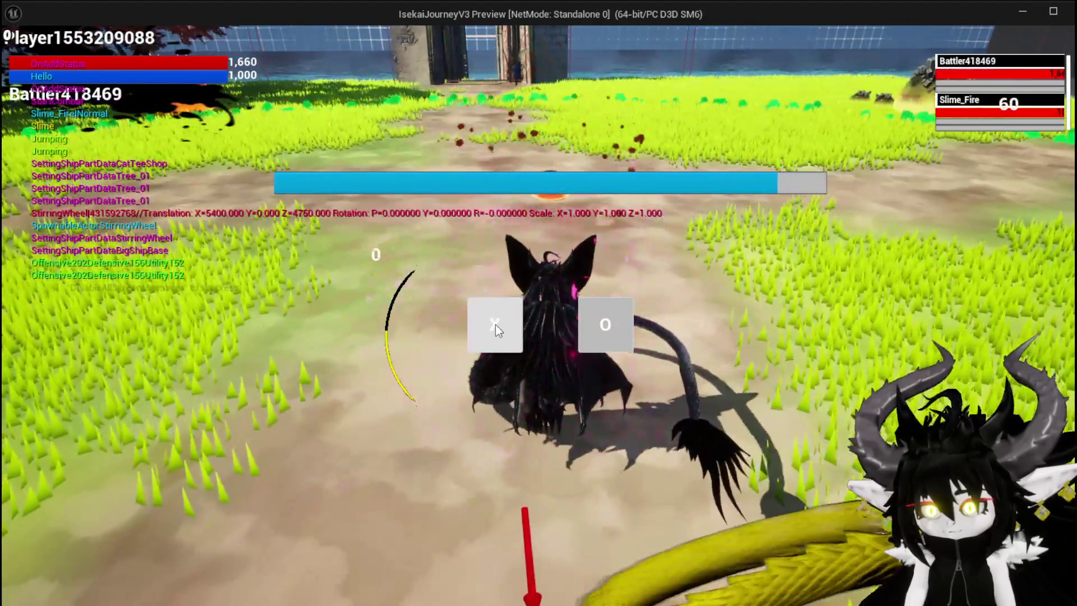
left_click(496, 324)
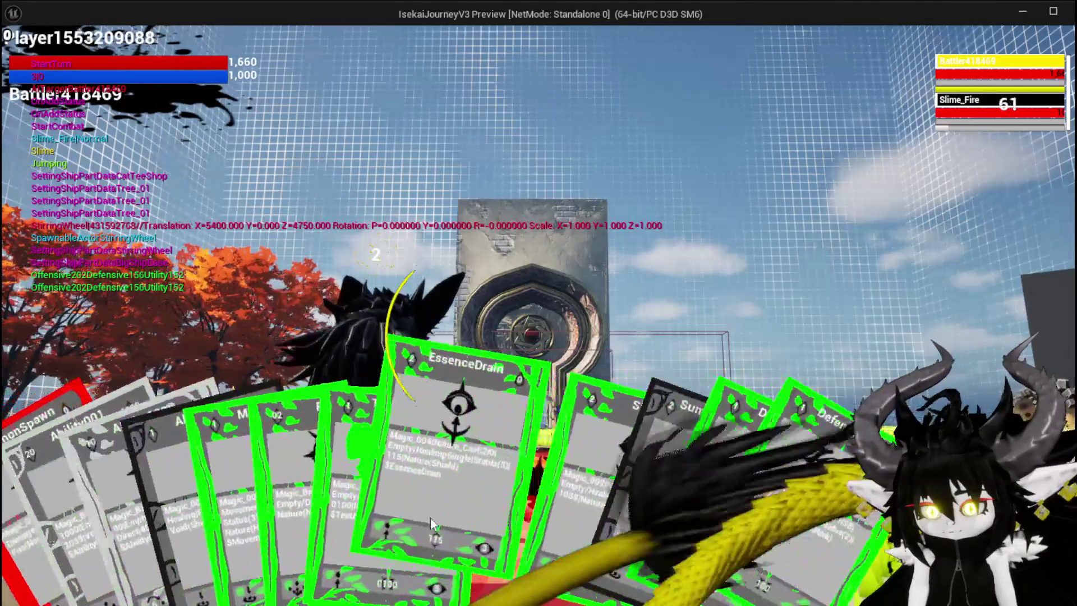
left_click(365, 485)
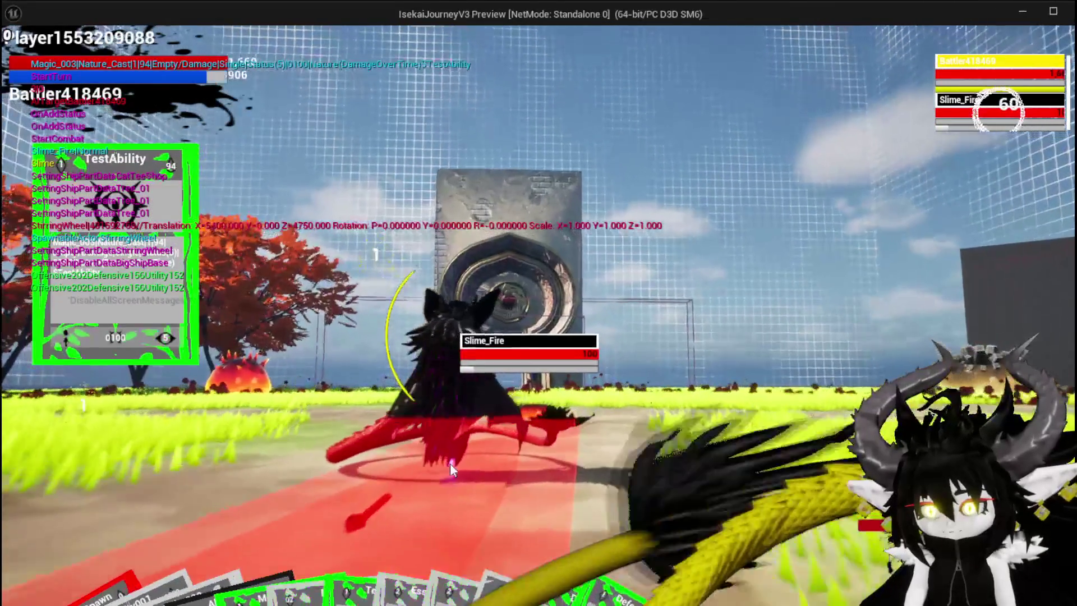
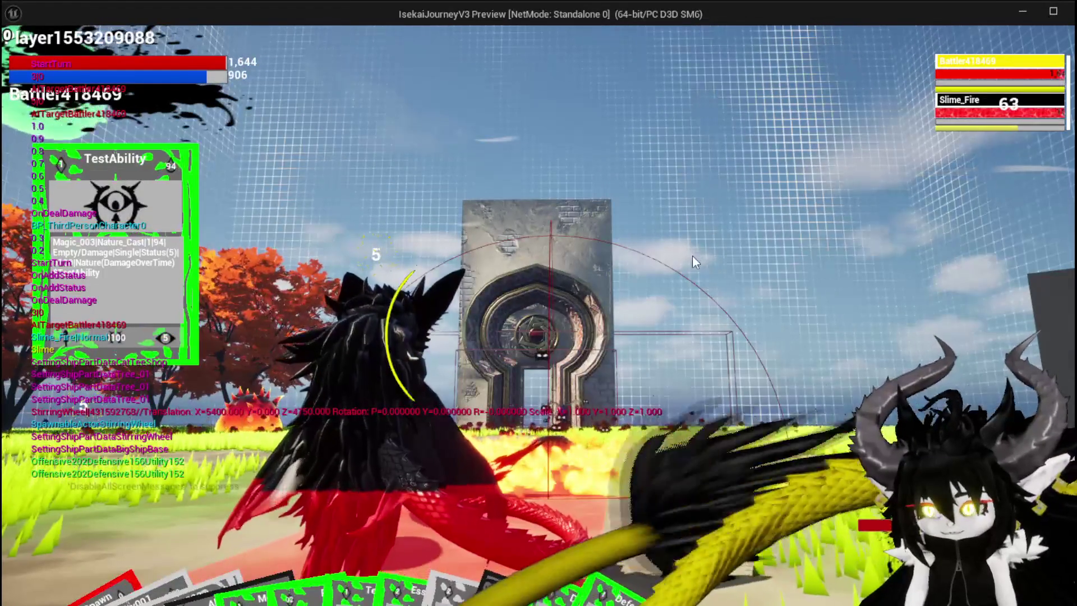
- Stop the preview, save the level, and put a breakpoint on Combat_Manager's Resolve Status Burn node
key("Escape")
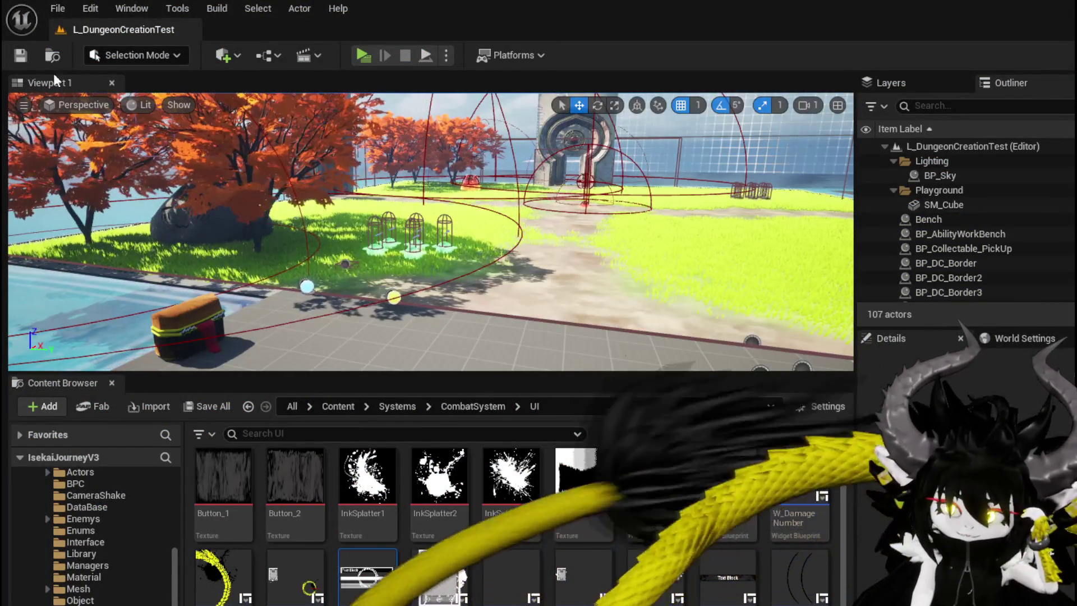
left_click(24, 56)
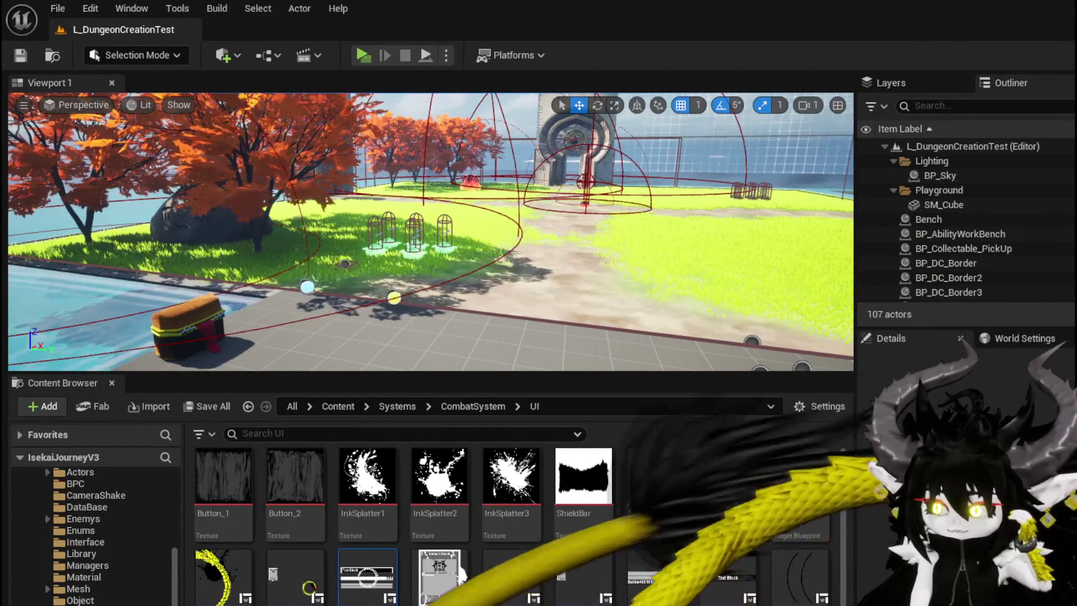
key("alt+Tab")
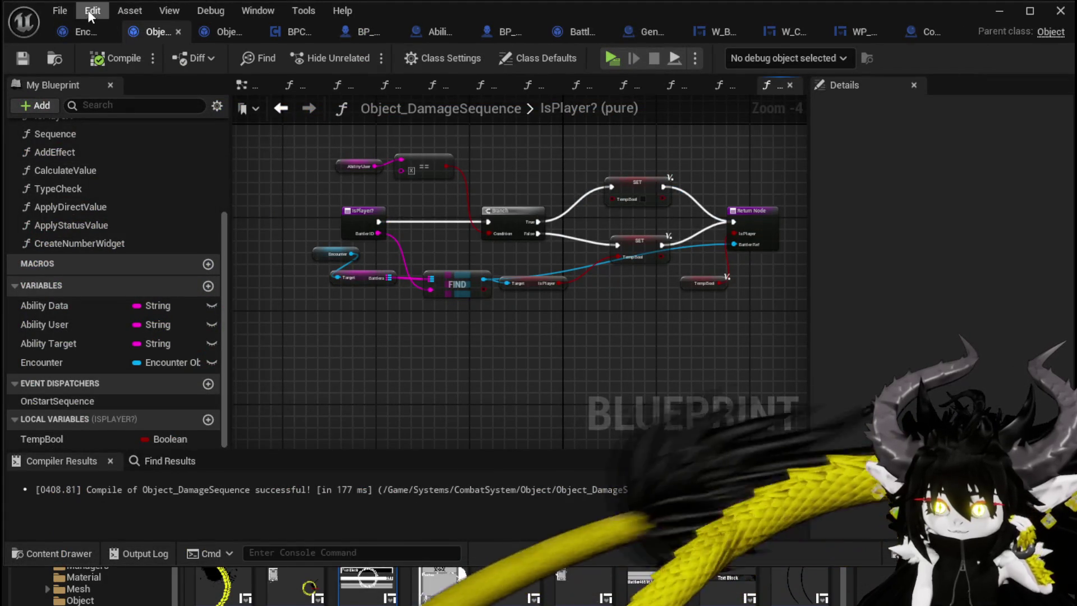
left_click(913, 35)
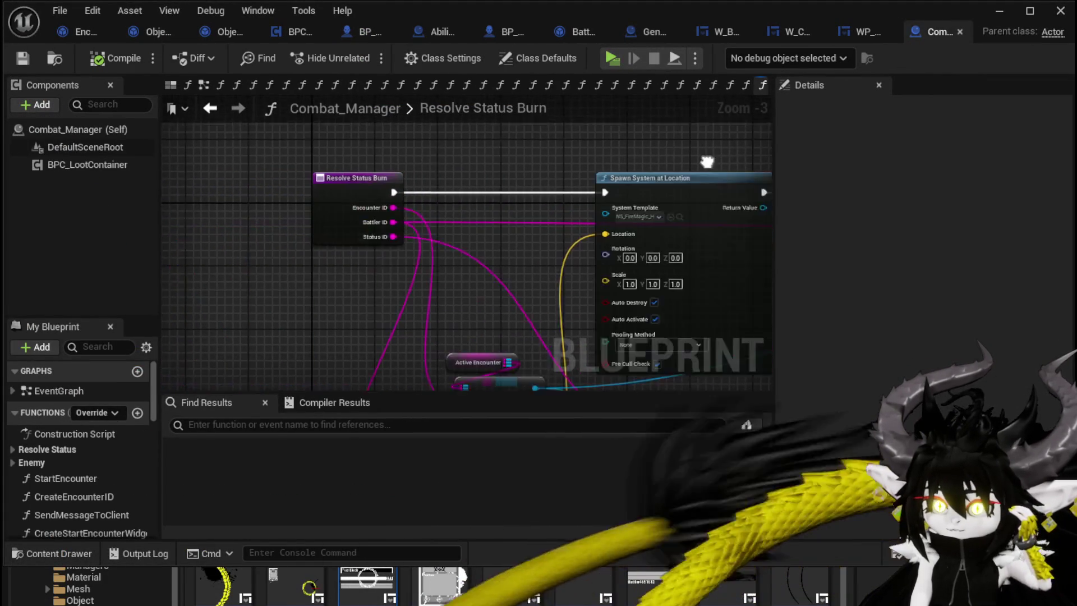
left_click(407, 191)
right_click(401, 191)
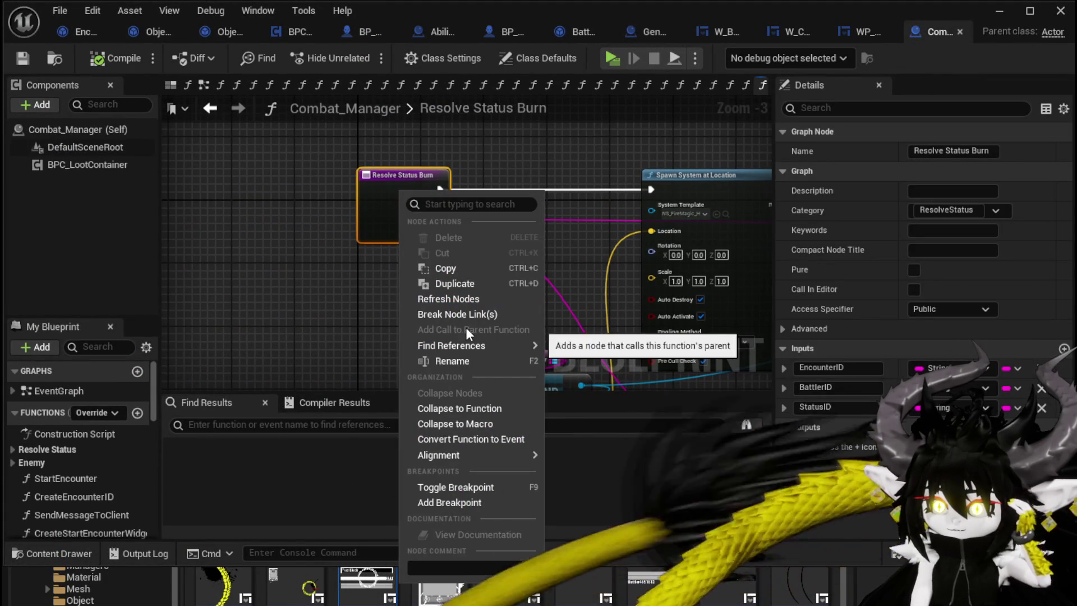
left_click(449, 502)
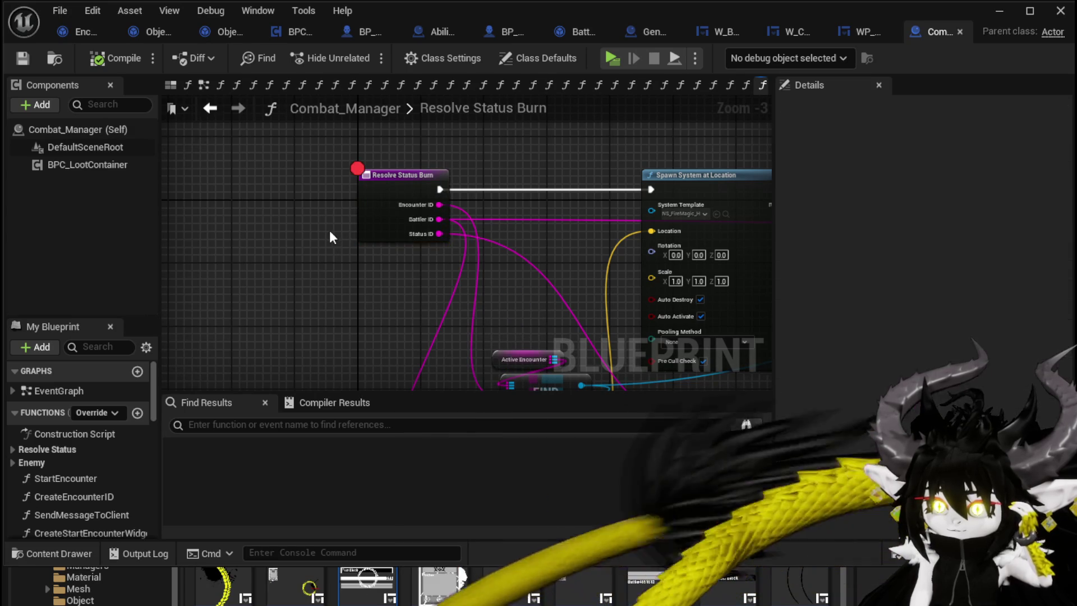
left_click(1008, 12)
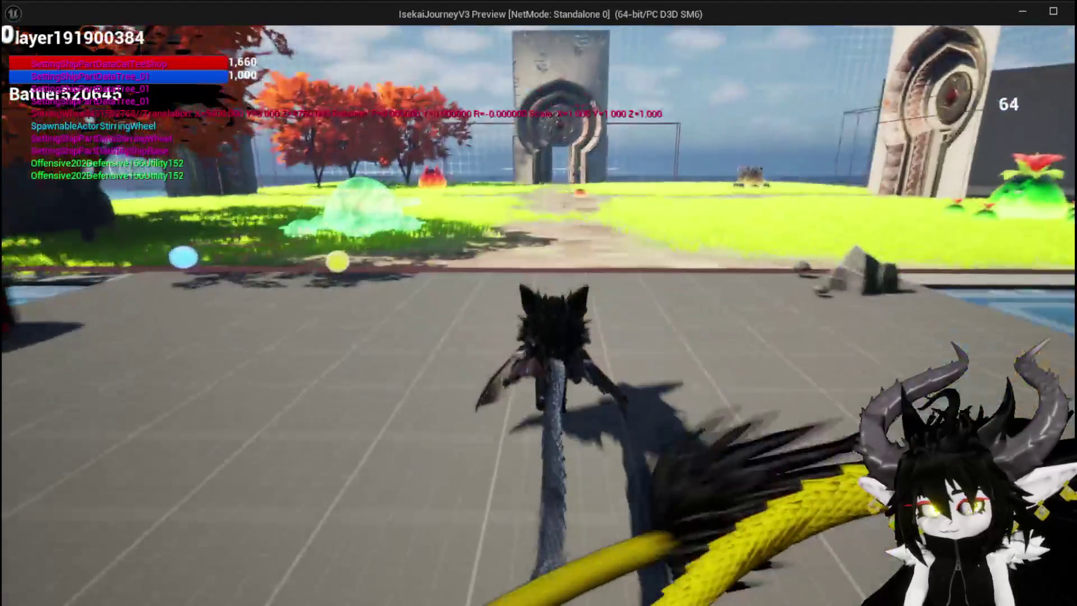
- Walk the character into the fire slime, accept the battle prompt, and play the TestAbility card
key("w")
key("space")
key("w")
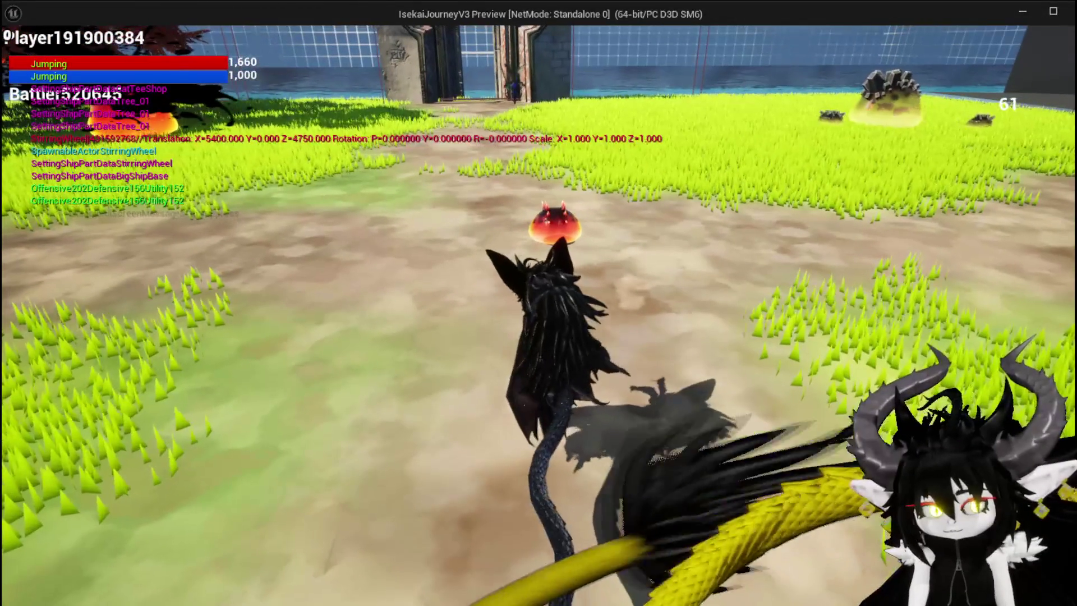
key("w")
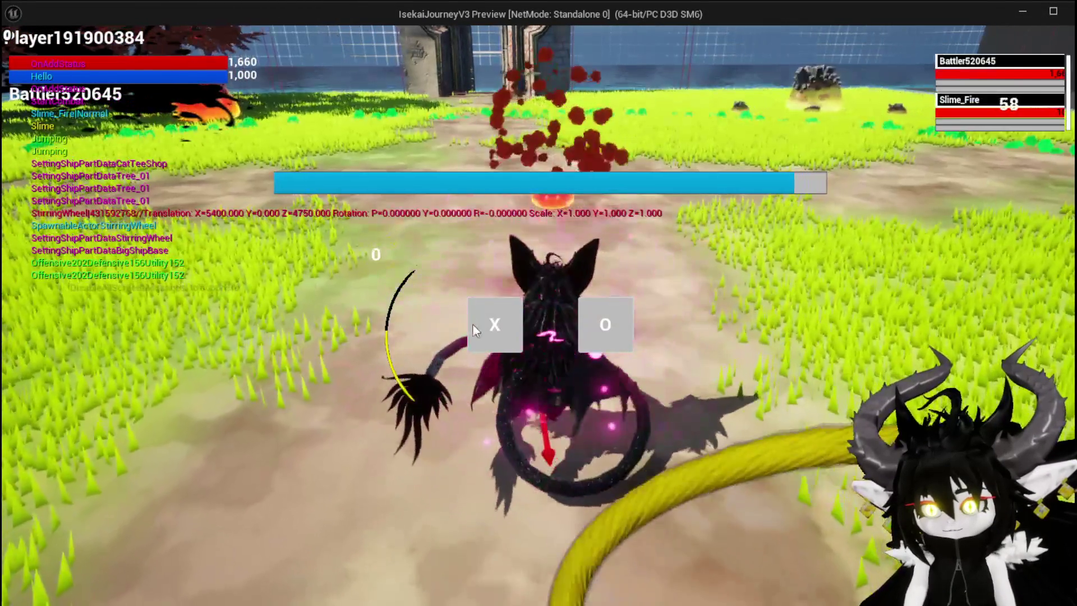
left_click(474, 324)
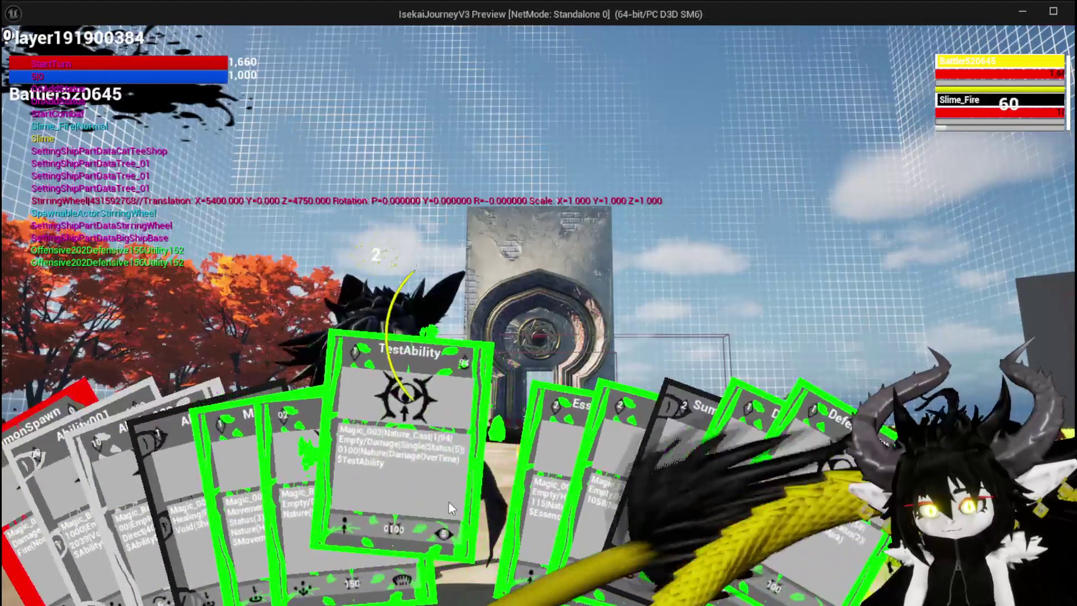
left_click(455, 500)
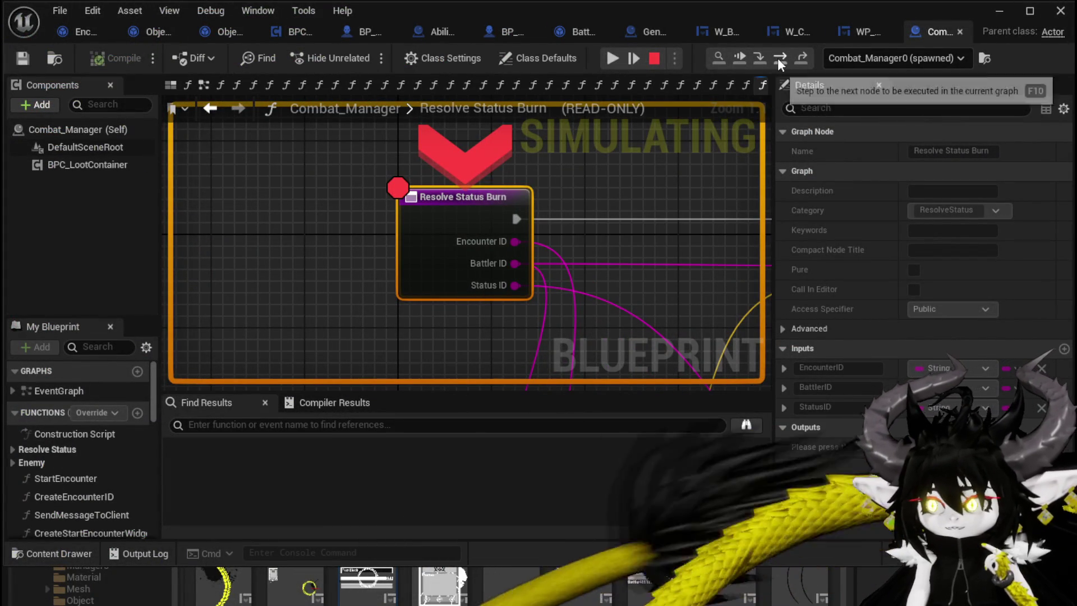
- Step from Resolve Status Burn into DamageBattler, through its Branch and Set Data to Perk Check
left_click(778, 58)
left_click(778, 59)
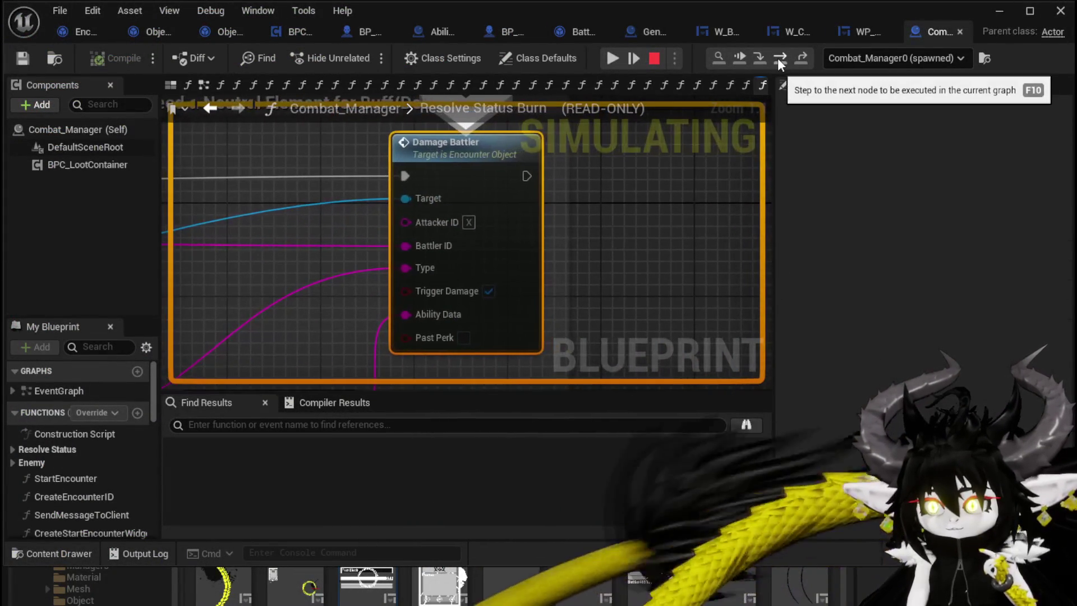
left_click(760, 58)
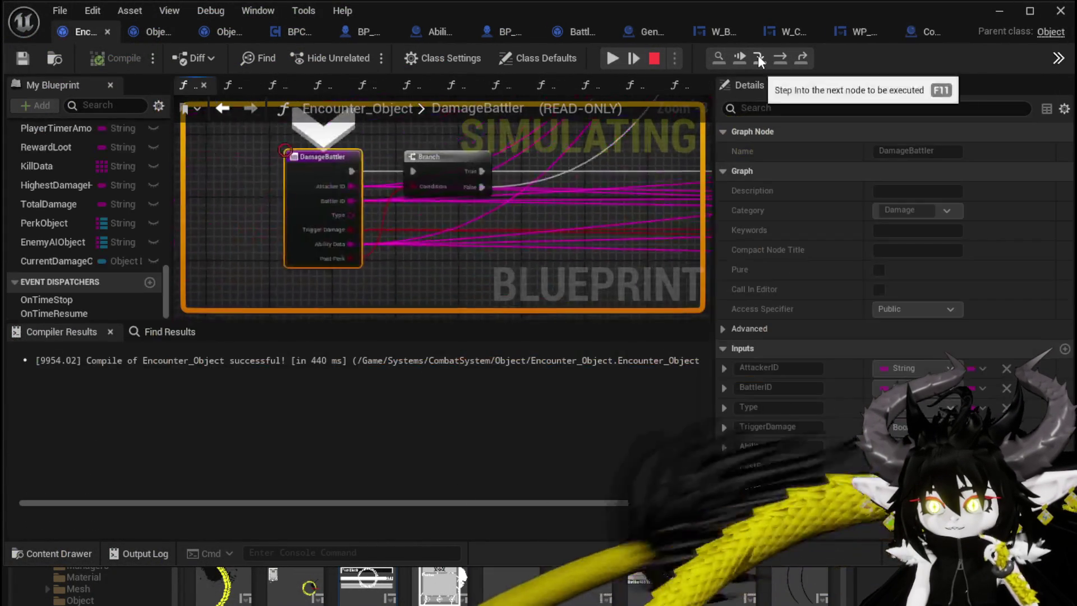
left_click(779, 59)
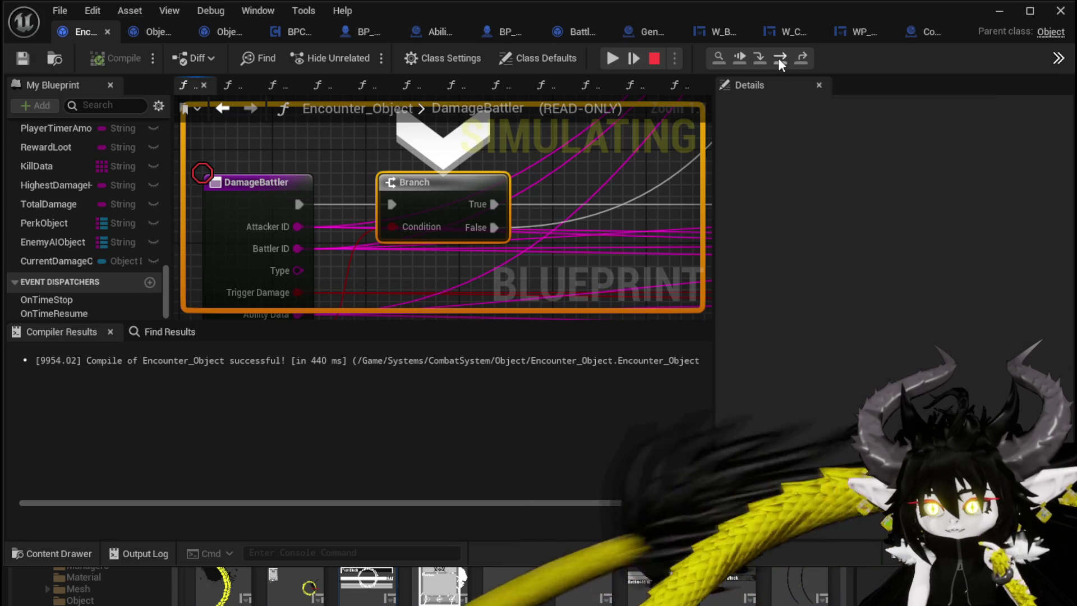
left_click(778, 58)
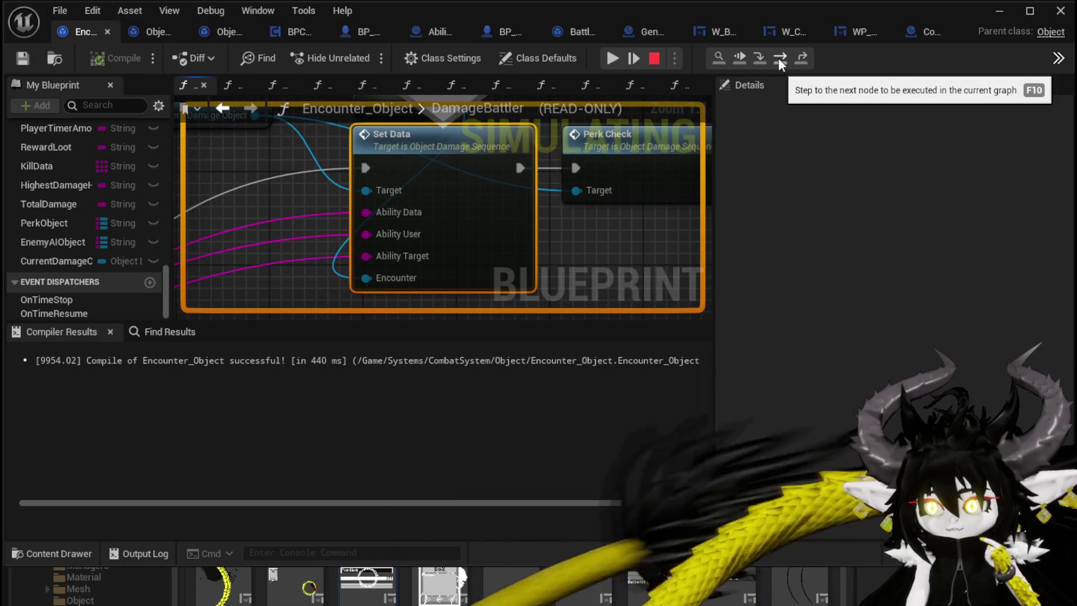
left_click(779, 58)
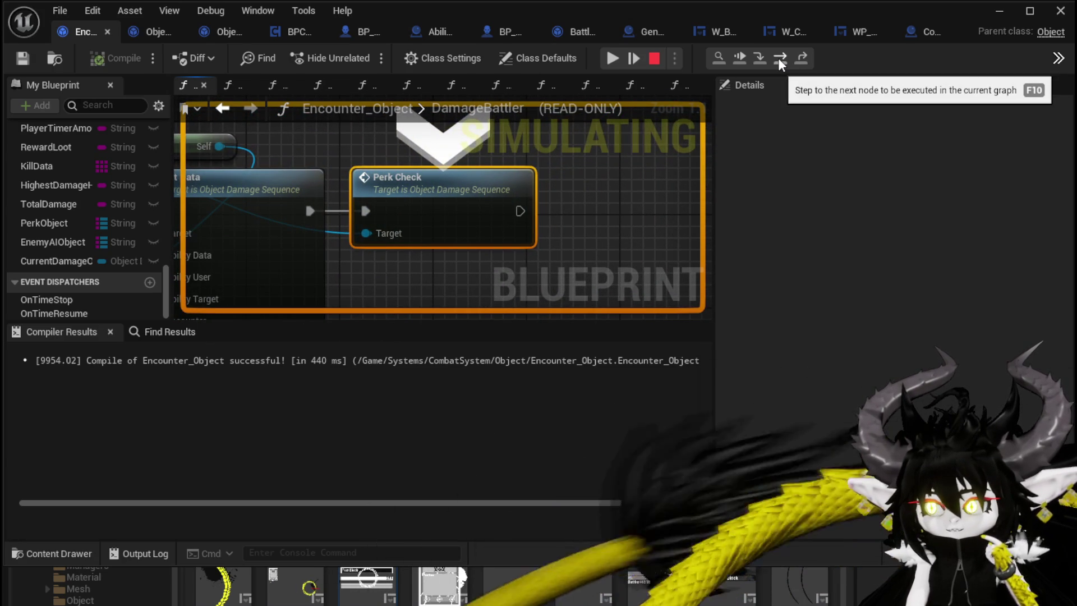
- Step into PerkCheck through its Sequence and Is Player? Branch to Resolve End Turn Status, then stop
left_click(778, 58)
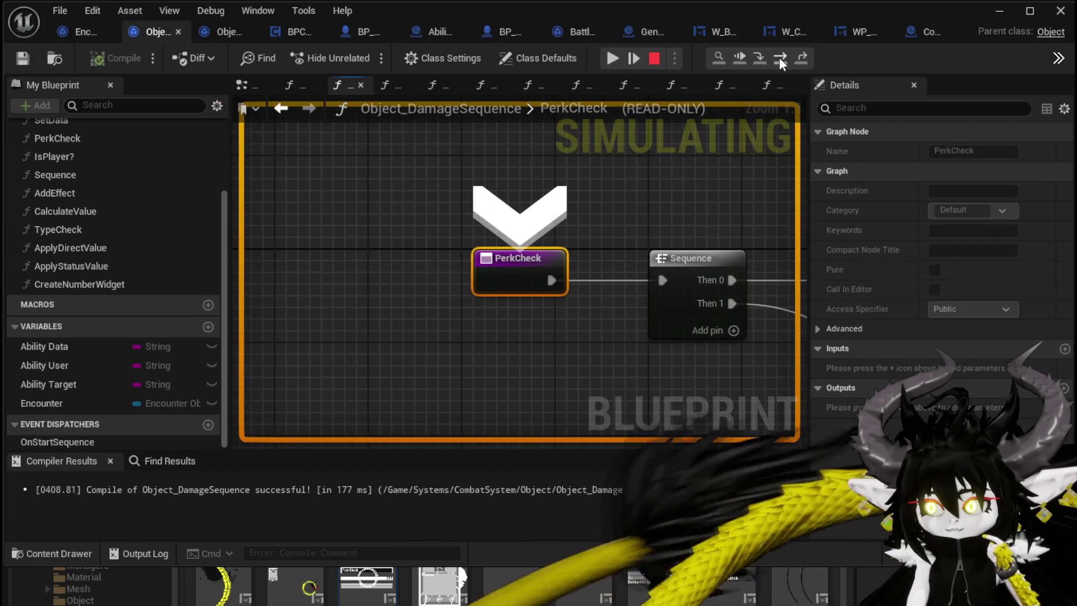
left_click(779, 57)
left_click(779, 57)
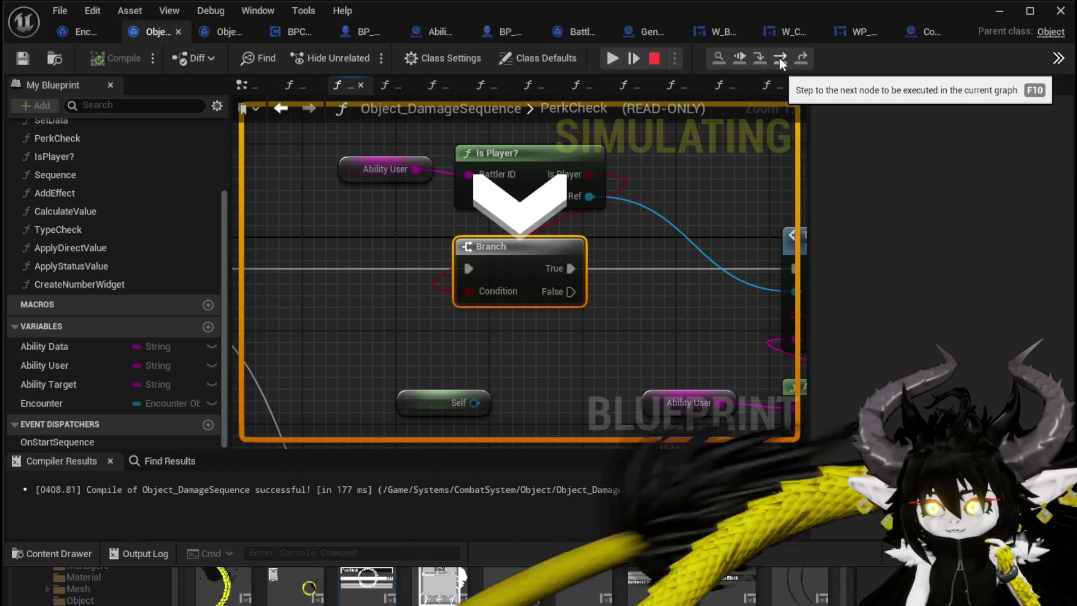
left_click(779, 57)
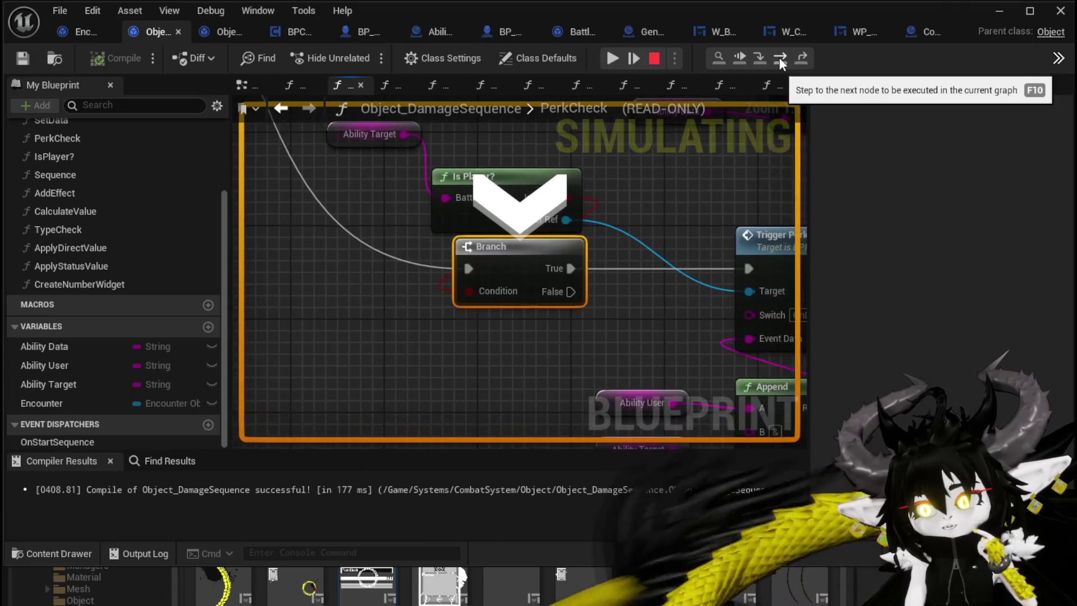
left_click(779, 57)
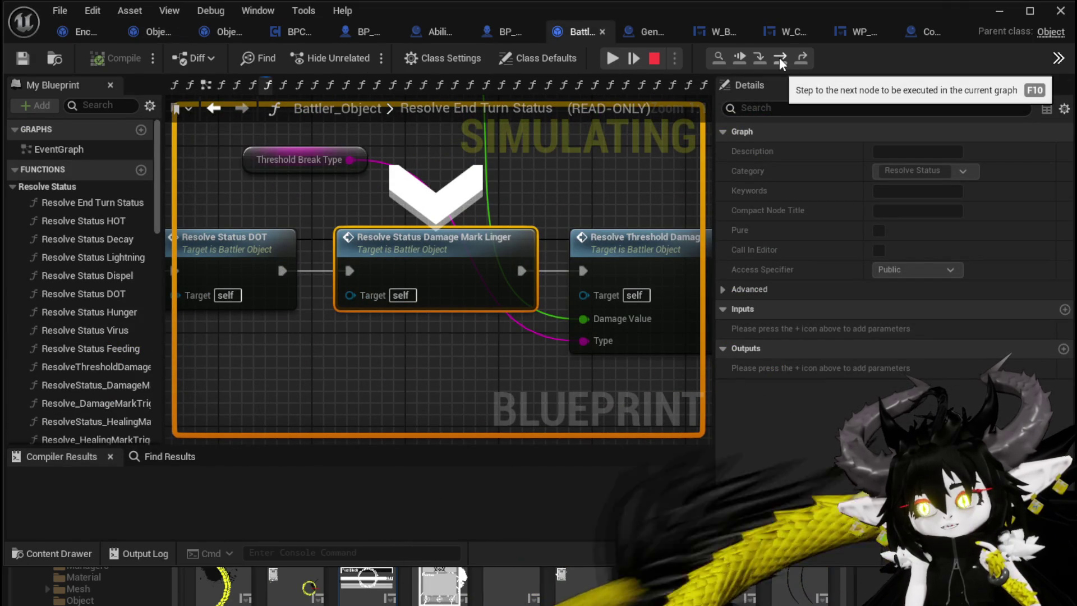
left_click(654, 58)
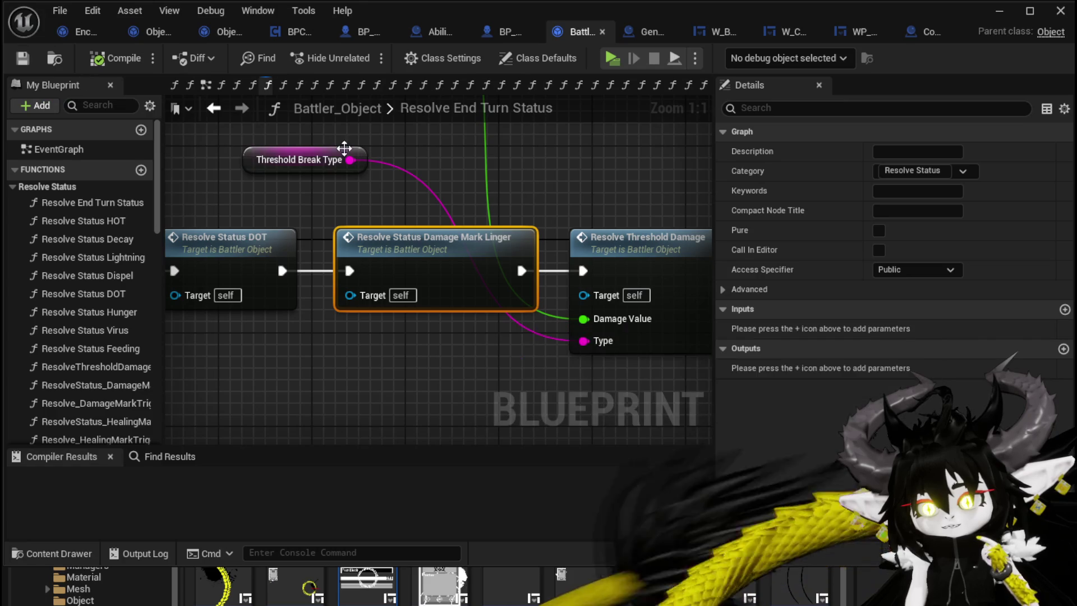
- Pan the Resolve End Turn Status graph and nudge the Threshold Break Type node right
scroll(432, 157, "down", 2)
left_click_drag(436, 161, 522, 178)
left_click_drag(457, 177, 529, 178)
scroll(616, 208, "down", 4)
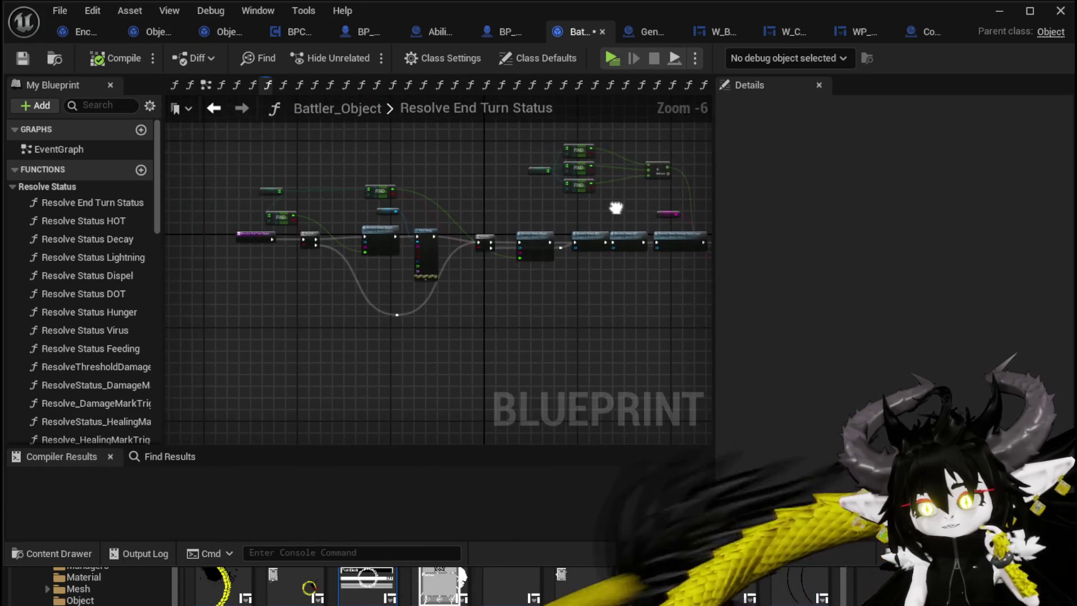
- Review the Set Data and Perk Check nodes in Encounter_Object's DamageBattler graph
left_click(76, 26)
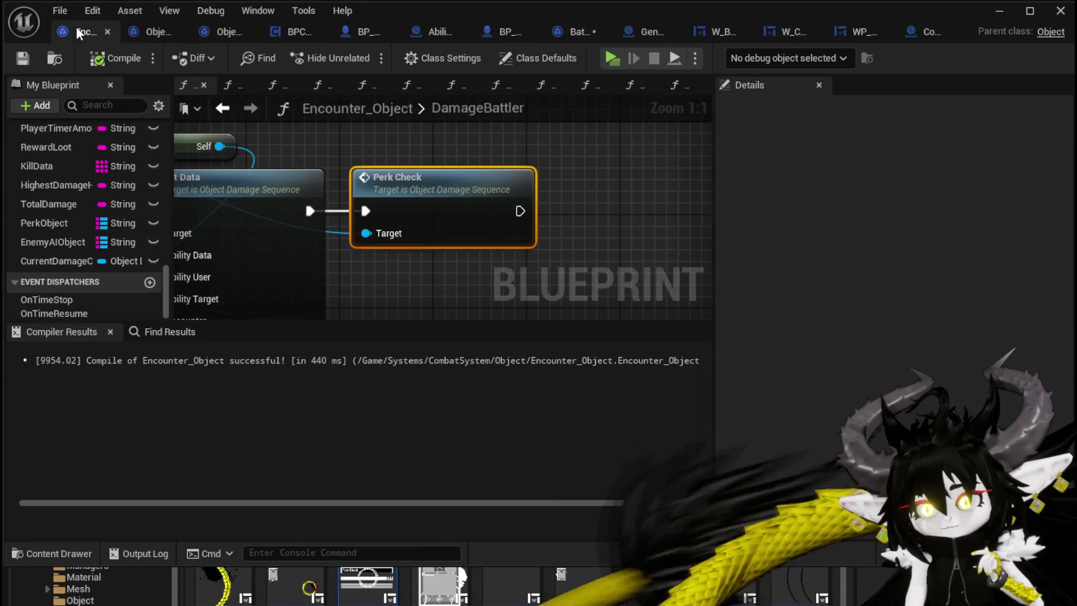
scroll(468, 211, "down", 2)
left_click_drag(367, 167, 570, 206)
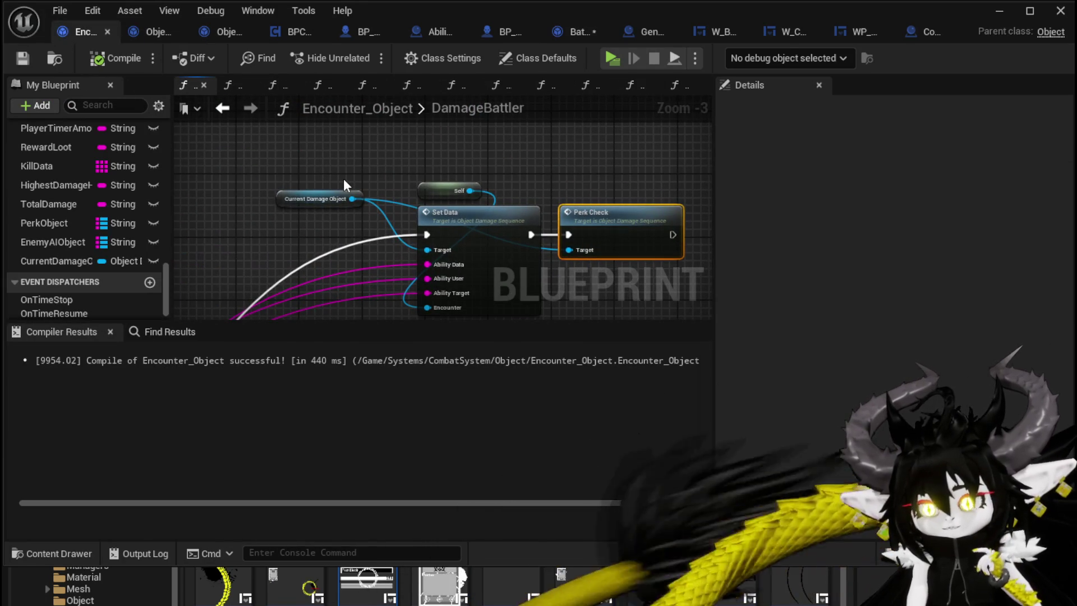
scroll(120, 194, "up", 10)
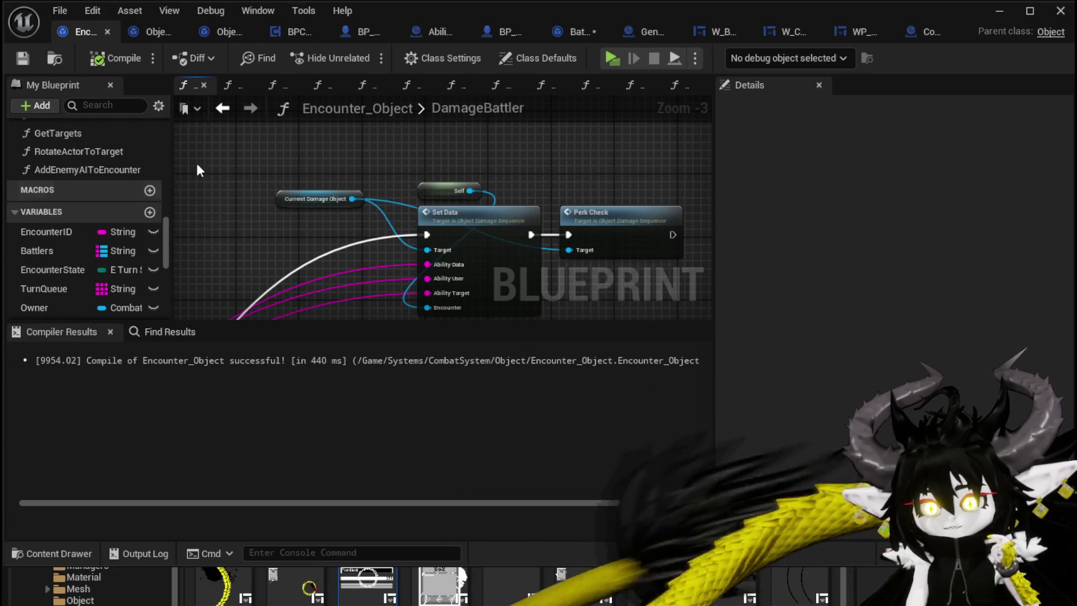
- Inspect PerkCheck's Sequence, Branch and Trigger Perk nodes, then open the ApplyStatusValue function
left_click(145, 31)
scroll(356, 271, "up", 2)
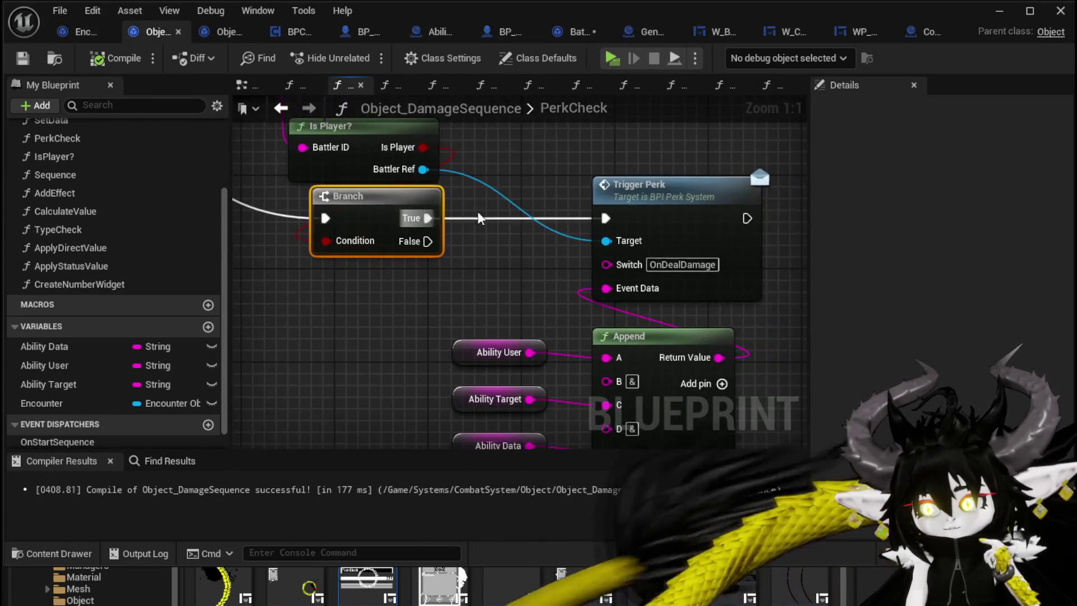
left_click_drag(439, 213, 531, 203)
mouse_move(422, 253)
left_mouse_down()
mouse_move(386, 277)
mouse_move(455, 157)
mouse_move(479, 293)
mouse_move(437, 213)
mouse_move(351, 139)
mouse_move(295, 128)
left_mouse_up()
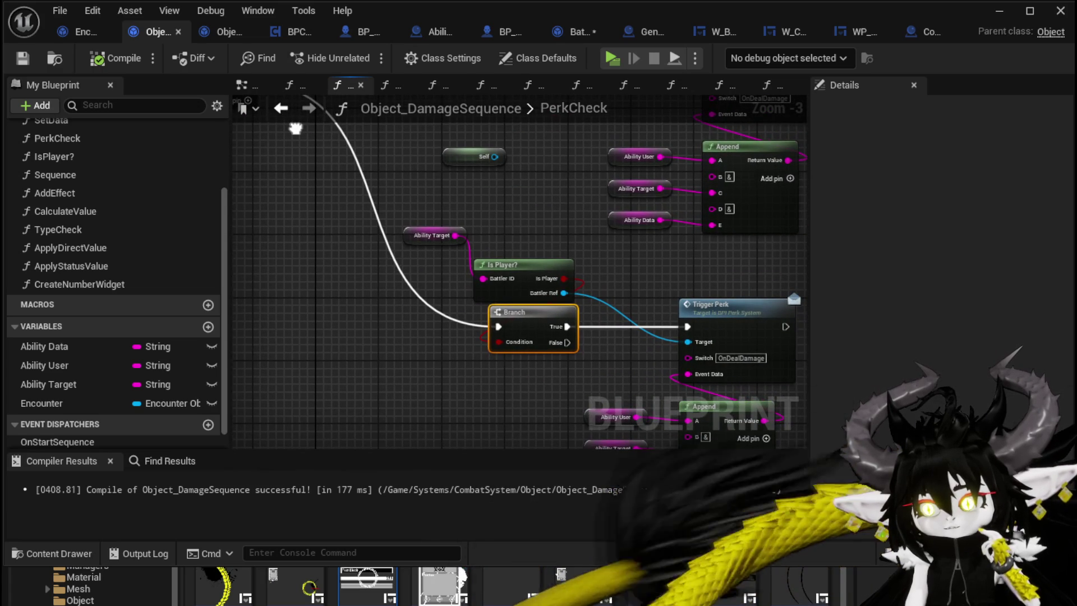
mouse_move(295, 128)
left_mouse_down()
mouse_move(301, 243)
mouse_move(330, 217)
left_mouse_up()
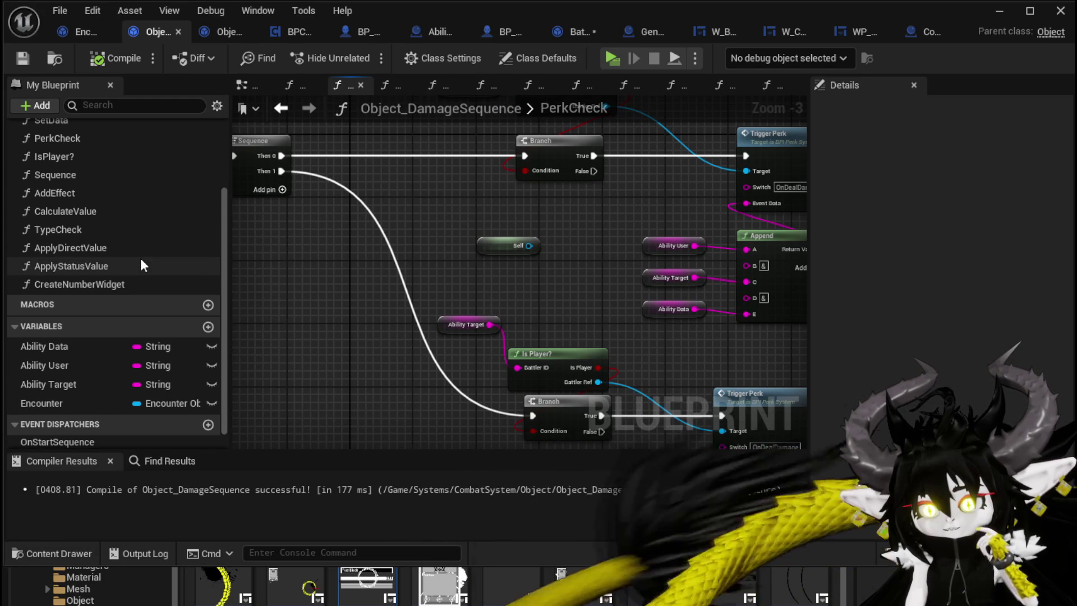
double_click(128, 266)
scroll(571, 219, "up", 3)
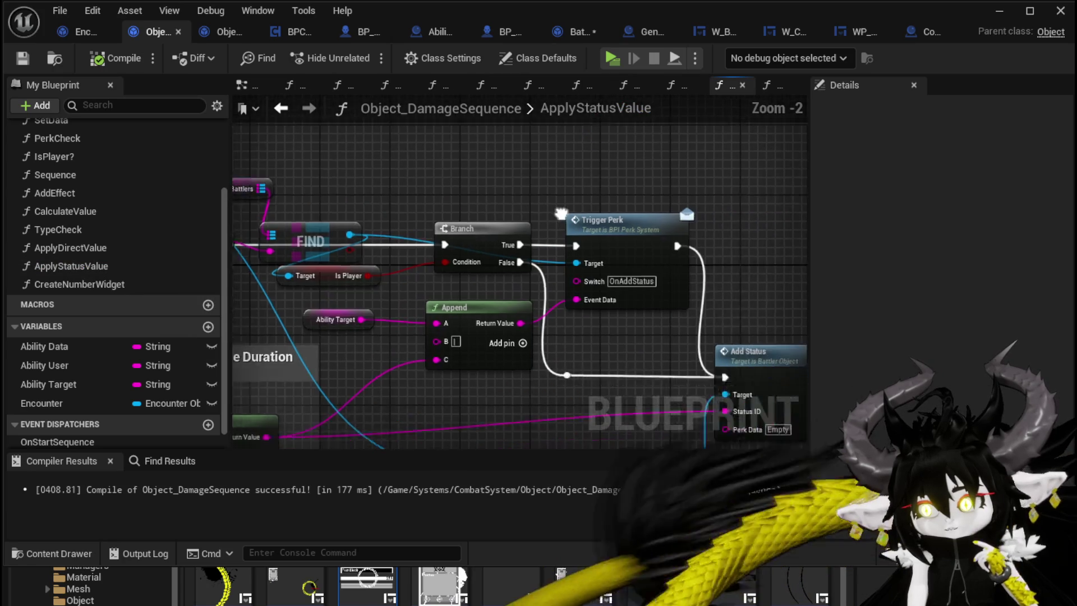
- Check the Trigger Perk wiring in ApplyStatusValue, save Object_DamageSequence, and go back to DamageBattler
left_click(492, 198)
left_click_drag(522, 306, 624, 294)
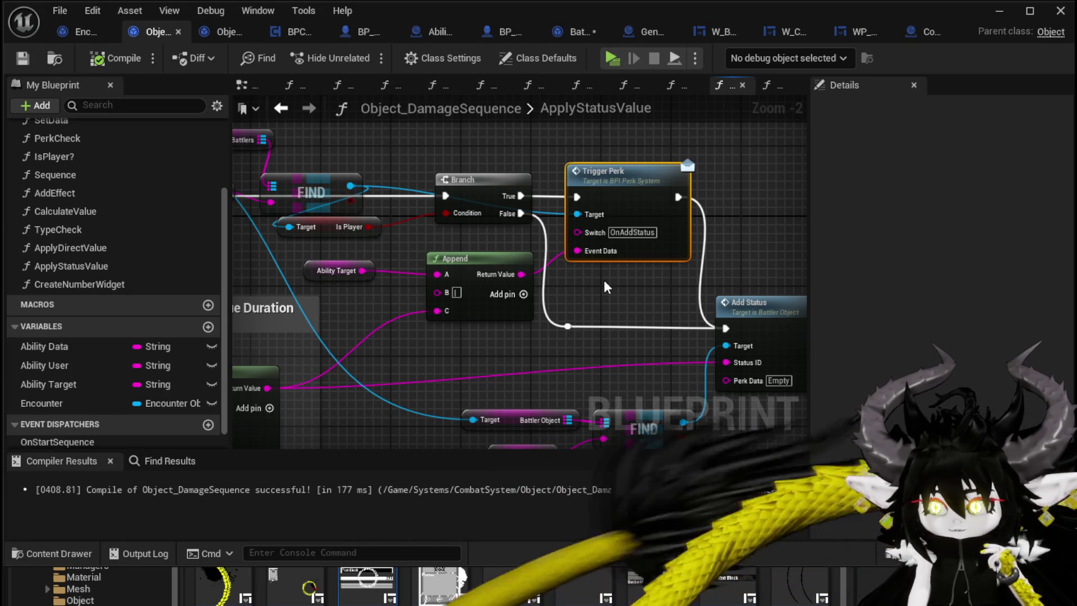
left_click(605, 283)
left_click(22, 59)
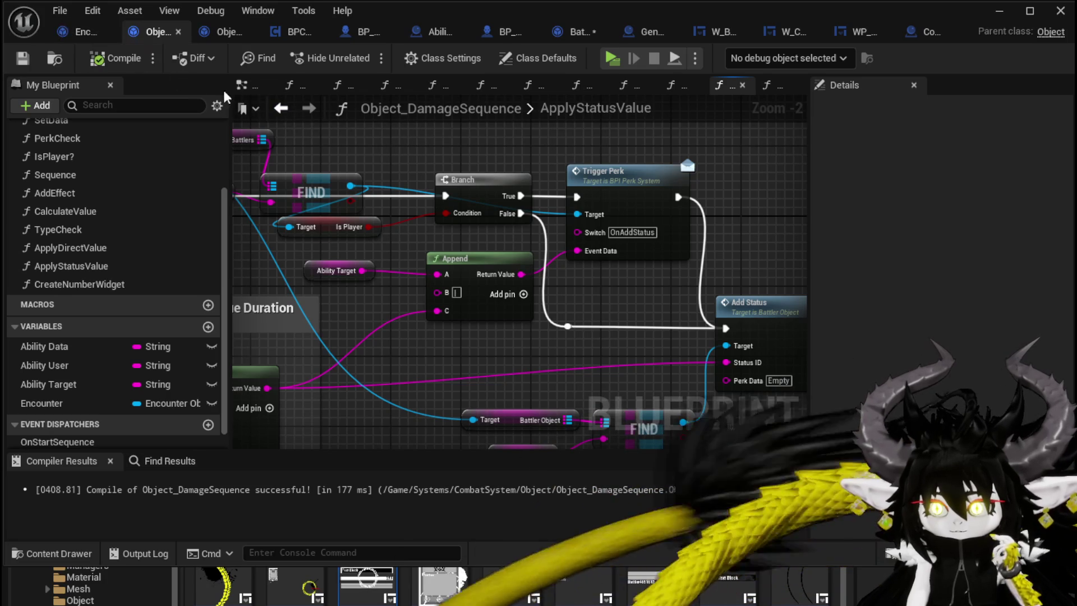
left_click(77, 33)
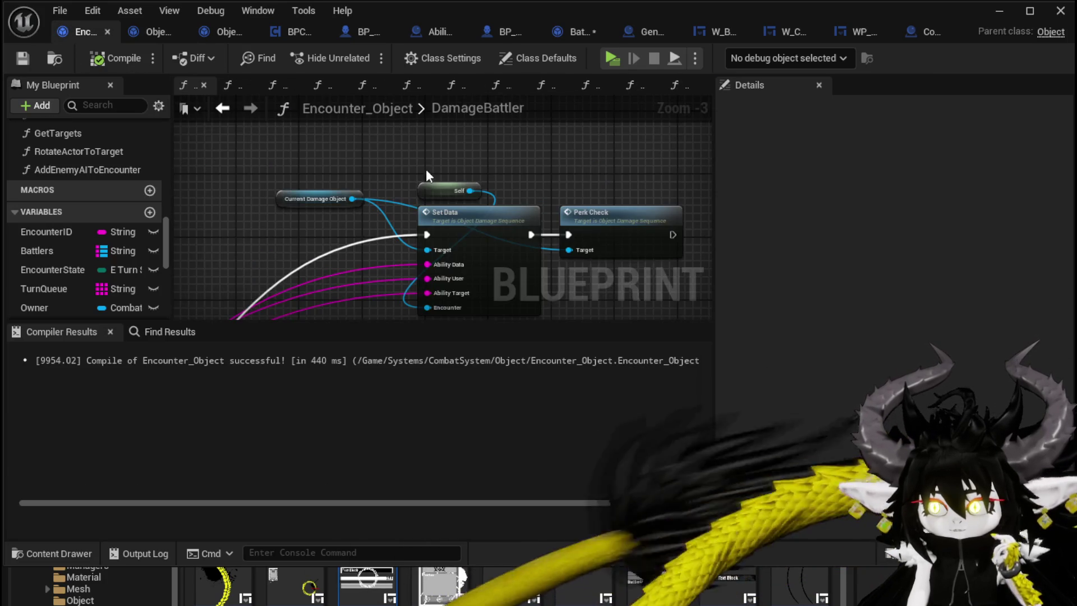
- Select the Set Data and Perk Check nodes and reposition the DamageBattler view around the Branch
scroll(391, 258, "down", 4)
left_click_drag(511, 123, 510, 124)
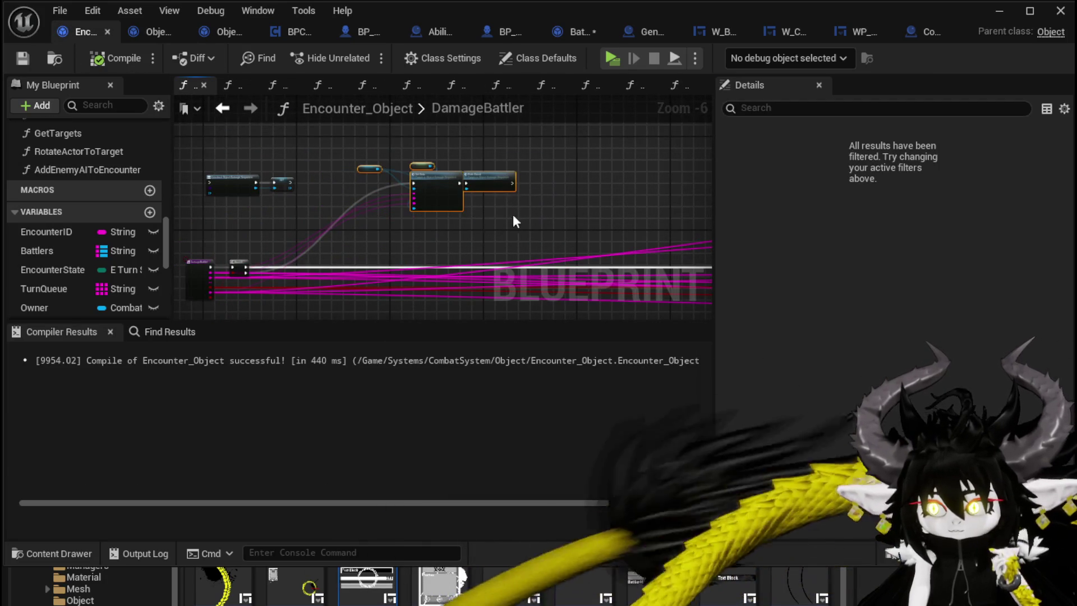
scroll(523, 200, "up", 2)
left_click(470, 150)
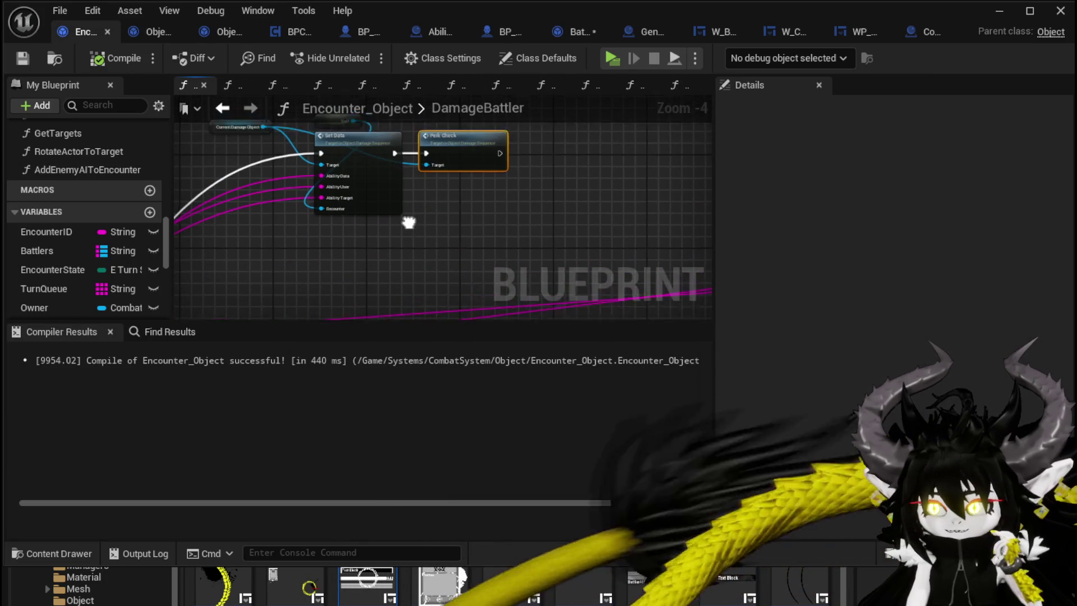
mouse_move(505, 163)
left_mouse_down()
mouse_move(707, 109)
mouse_move(483, 205)
mouse_move(544, 164)
mouse_move(487, 138)
mouse_move(412, 132)
left_mouse_up()
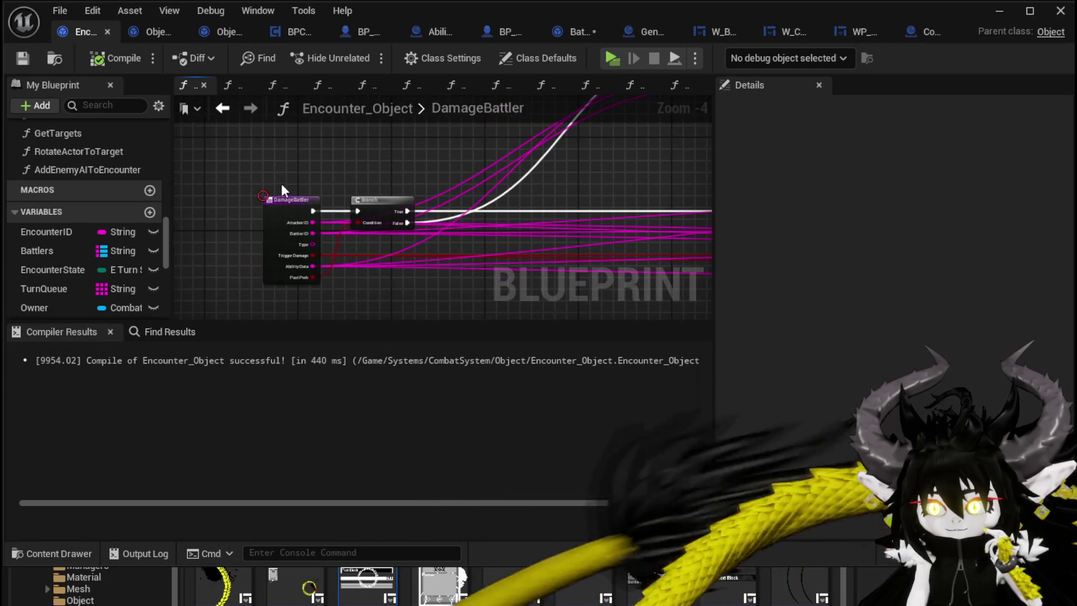
left_click(196, 200)
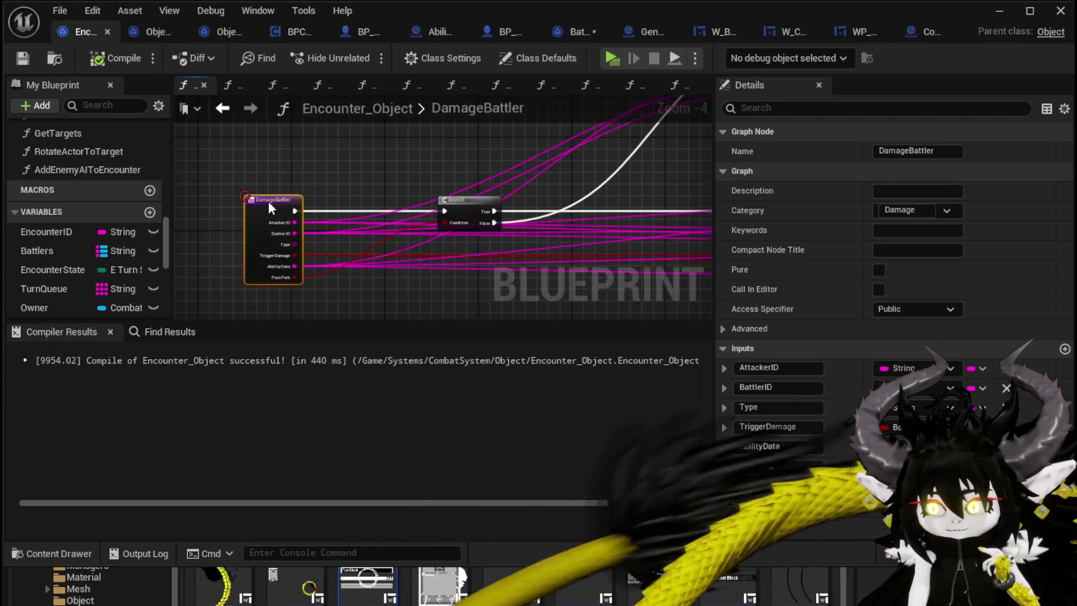
scroll(303, 194, "up", 3)
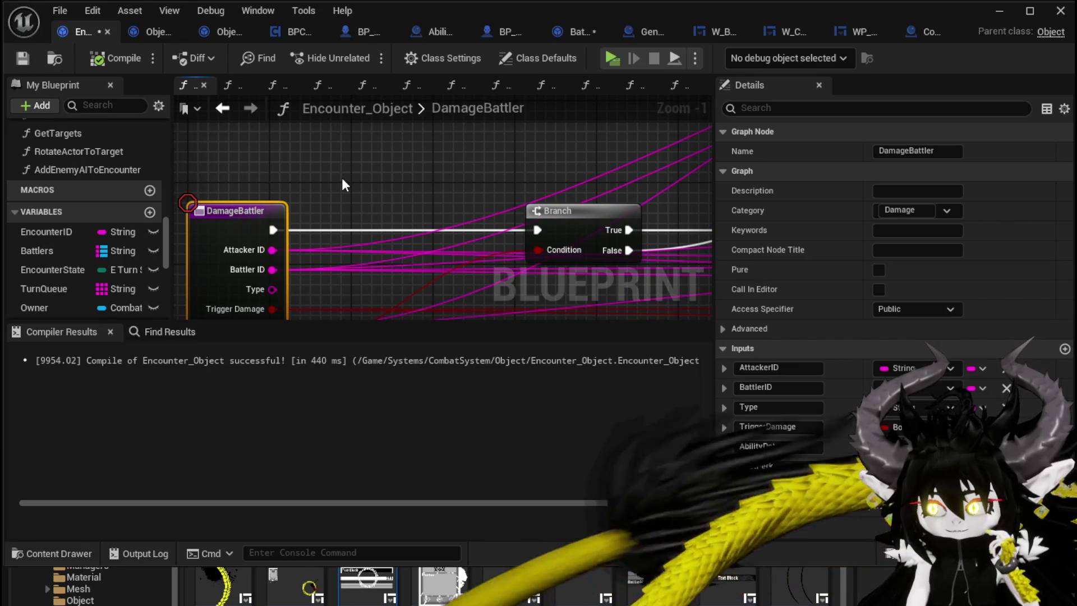
scroll(342, 180, "down", 2)
mouse_move(342, 181)
left_mouse_down()
mouse_move(223, 252)
mouse_move(315, 192)
mouse_move(393, 196)
left_mouse_up()
scroll(223, 252, "down", 2)
scroll(299, 226, "up", 2)
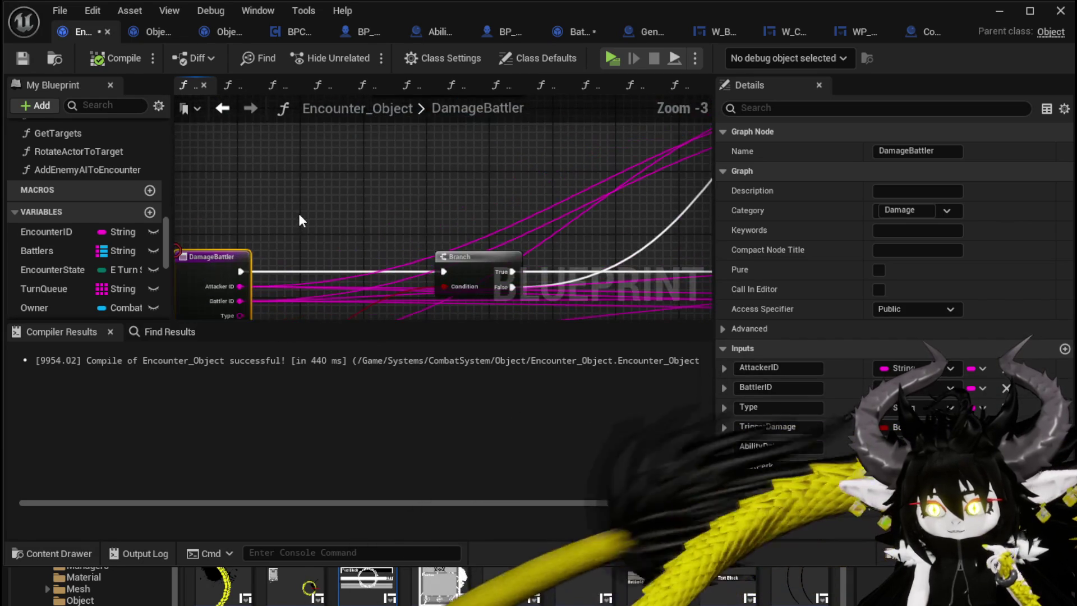
- Add an Equal (String) node on Attacker ID with B set to 1
mouse_move(215, 266)
left_mouse_down()
mouse_move(460, 149)
mouse_move(406, 168)
left_mouse_up()
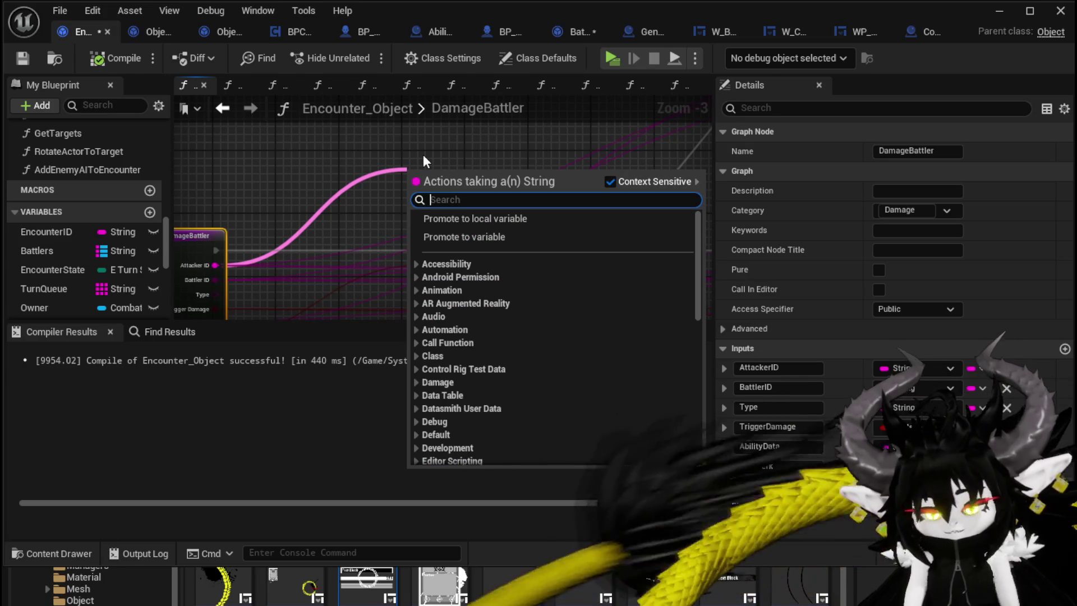
type("==")
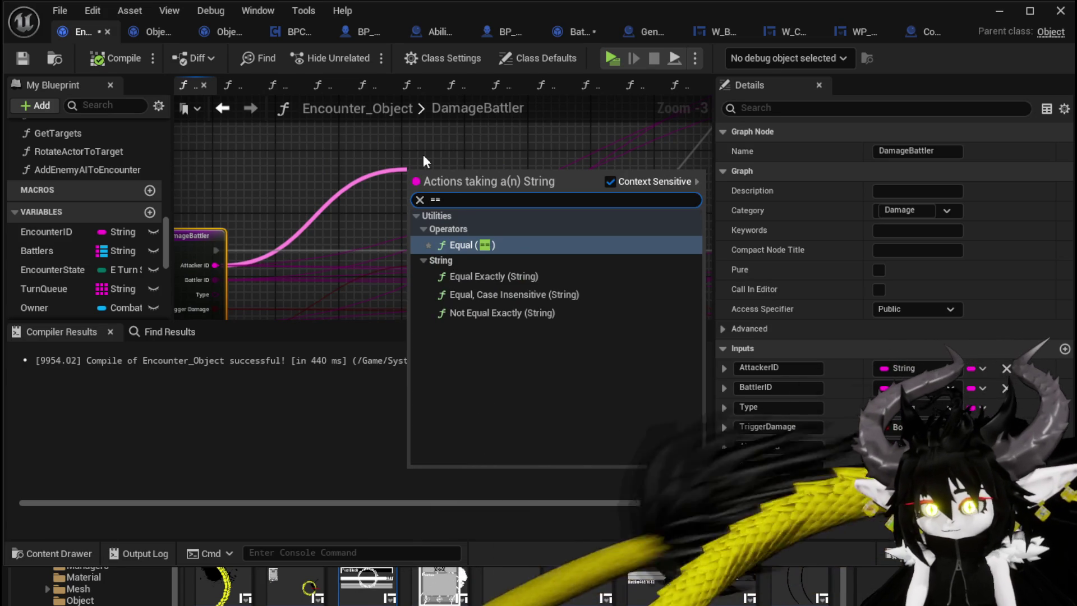
left_click(502, 294)
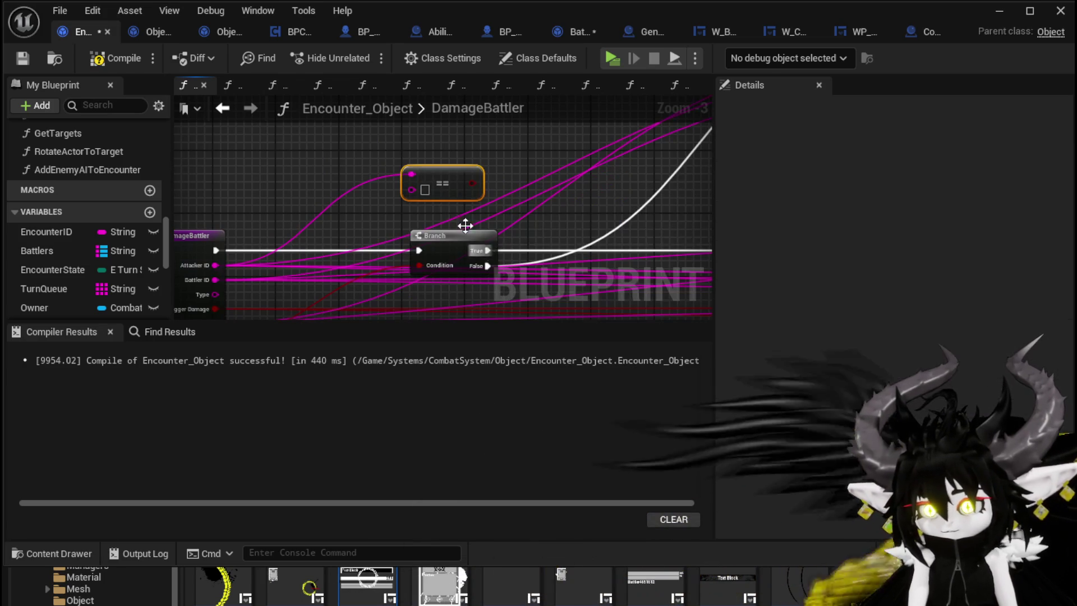
left_click(424, 189)
type("1")
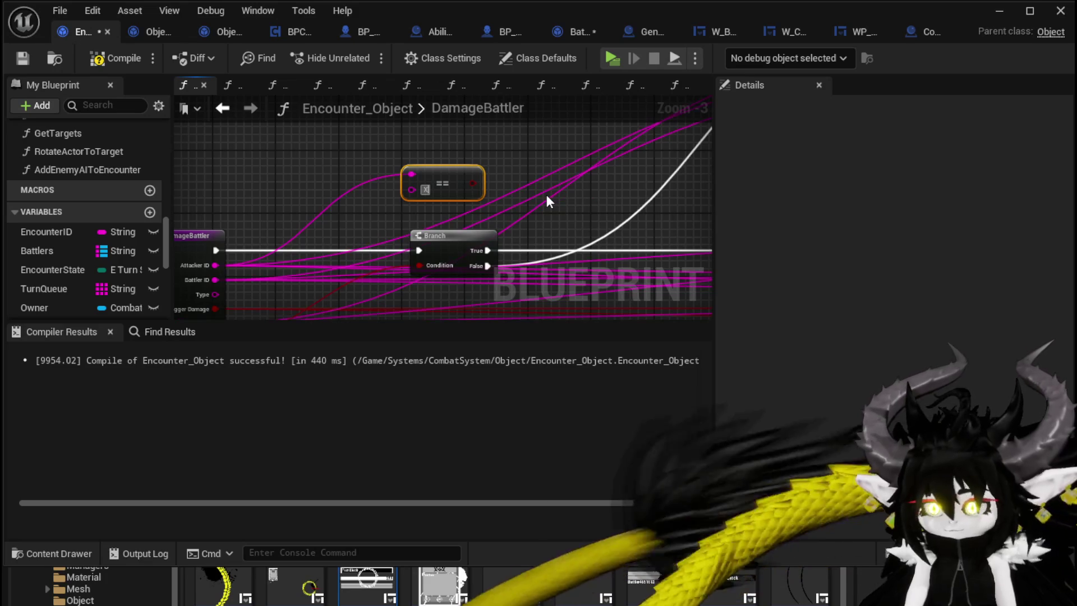
- Drive a new Branch with the comparison, wire the entry into it, and route False to the old Branch
mouse_move(473, 183)
left_mouse_down()
mouse_move(560, 172)
mouse_move(360, 245)
left_mouse_up()
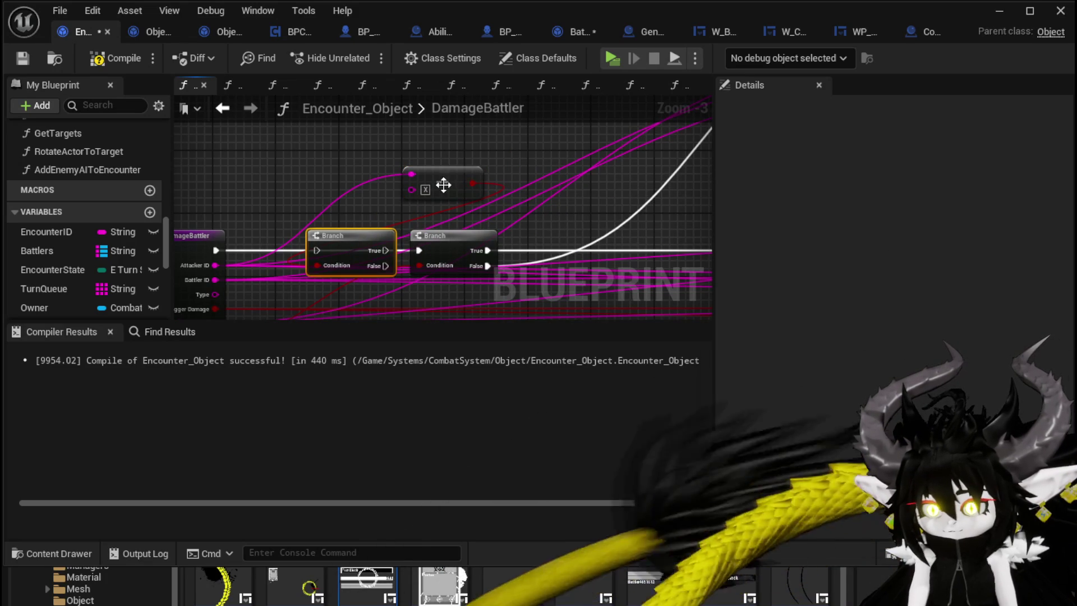
left_click_drag(435, 187, 306, 185)
left_click_drag(216, 251, 317, 250)
left_click_drag(385, 264, 421, 251)
scroll(420, 251, "down", 1)
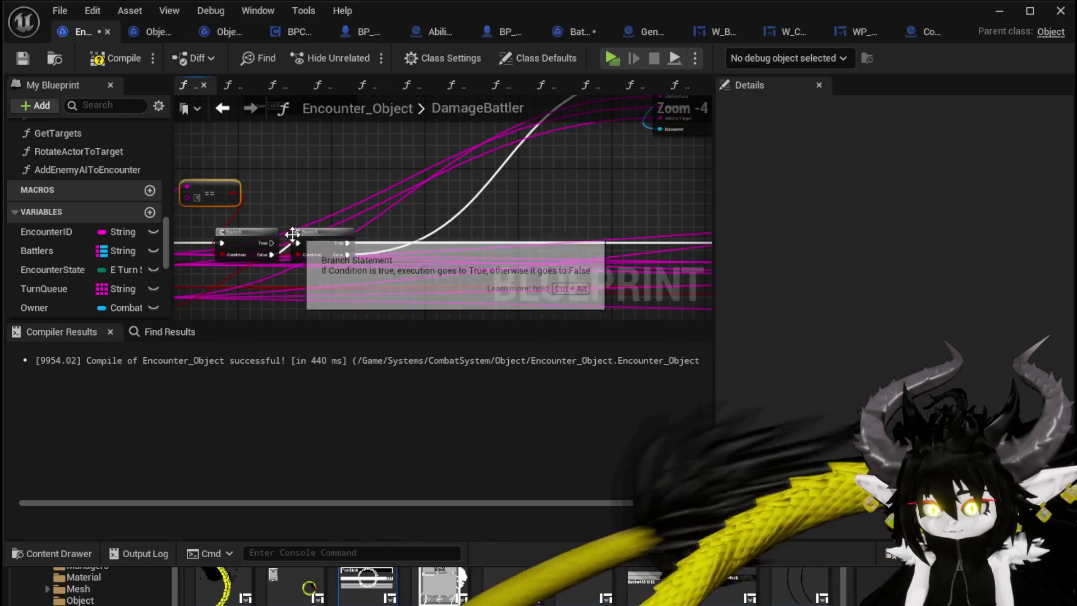
scroll(373, 252, "up", 2)
- Pull a wire from the new Branch's True output and save Encounter_Object
mouse_move(339, 235)
left_mouse_down()
mouse_move(422, 247)
mouse_move(337, 238)
mouse_move(958, 259)
mouse_move(477, 244)
left_mouse_up()
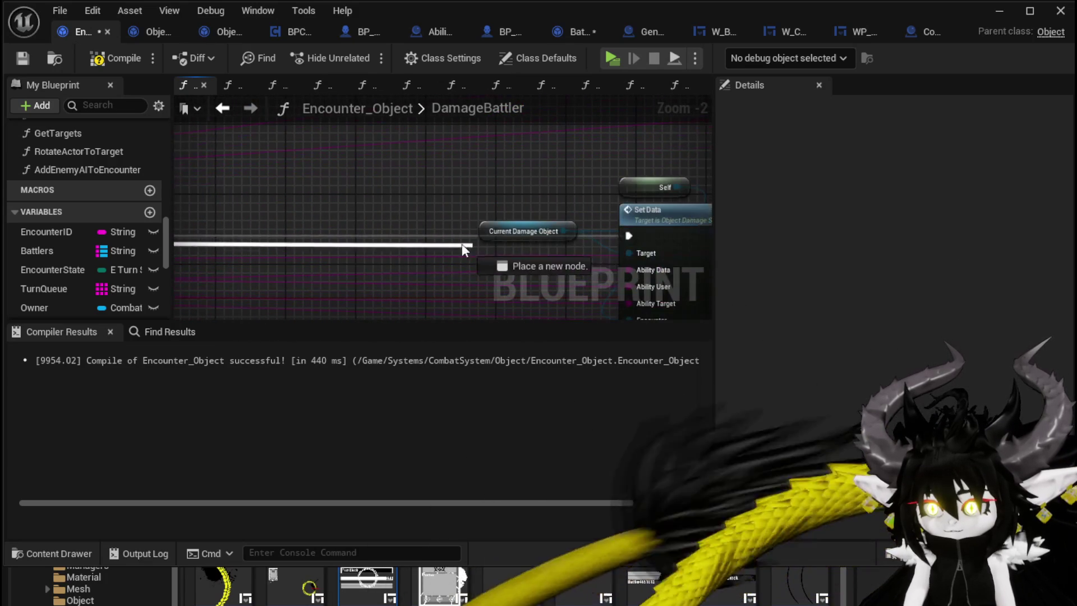
scroll(594, 215, "down", 3)
left_click_drag(594, 215, 355, 180)
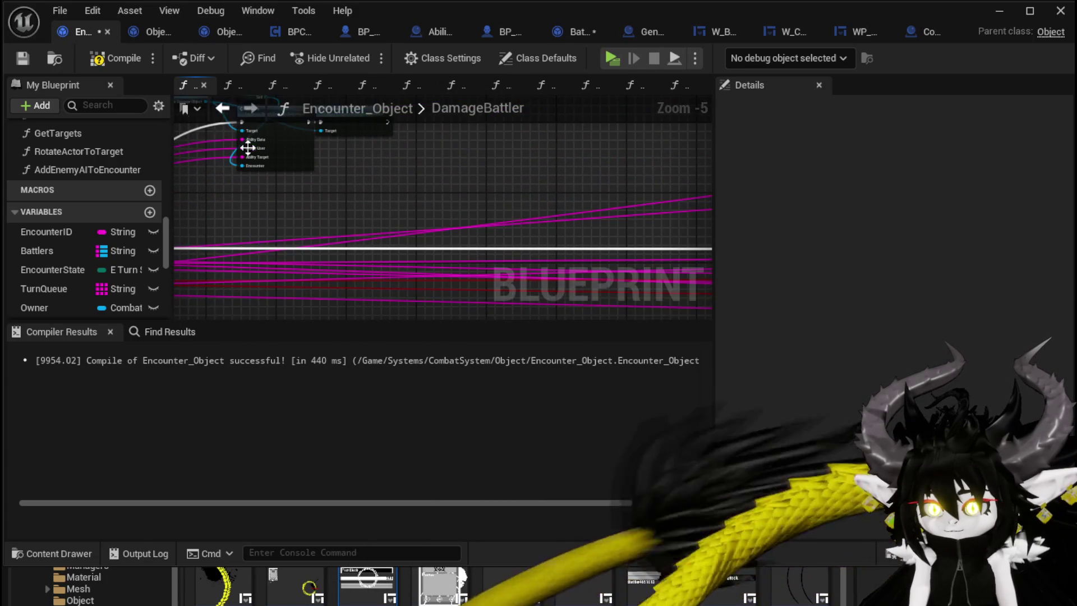
left_click(23, 58)
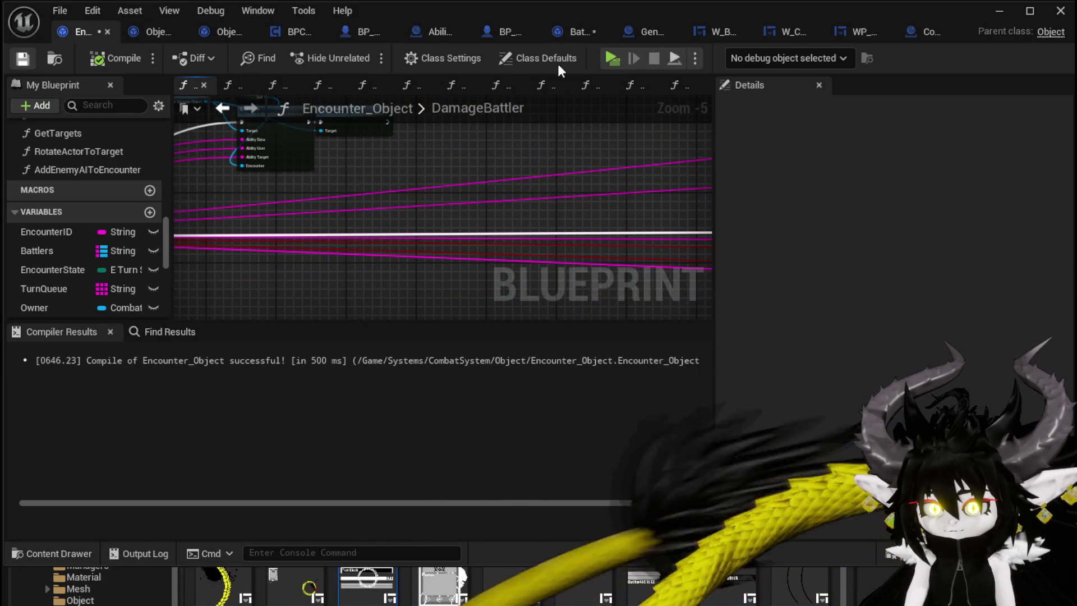
- Start Play in Editor and cast the Movement and TestAbility cards against the fire slime
key("alt+p")
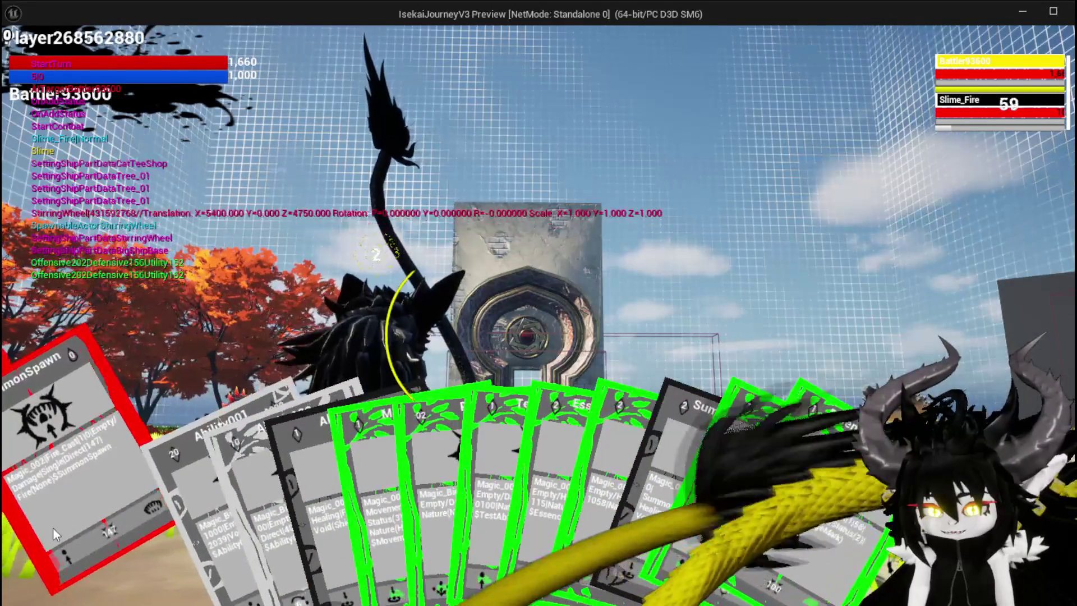
mouse_move(392, 493)
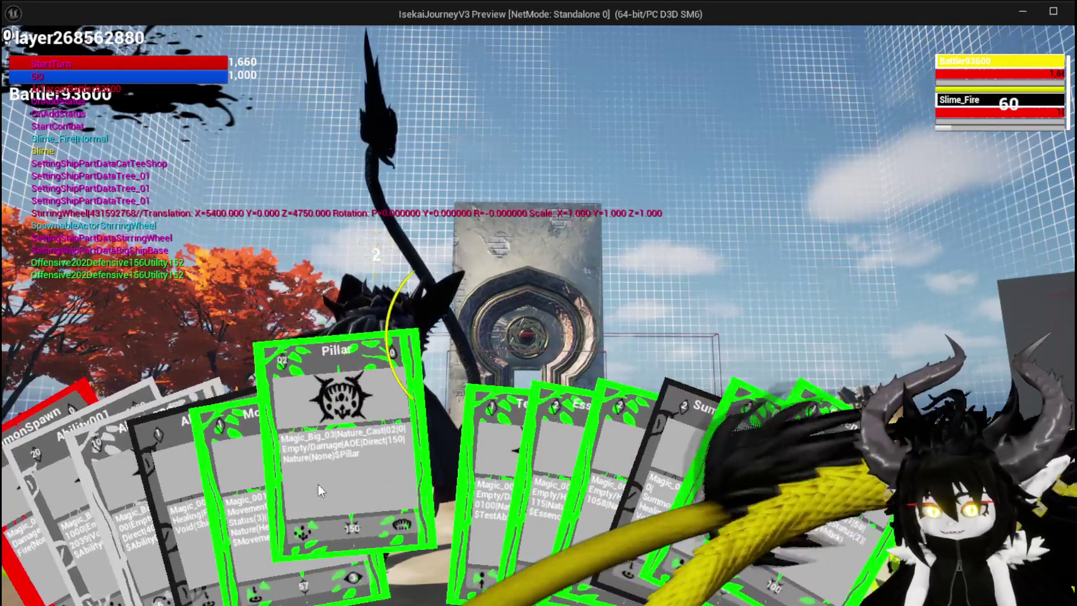
mouse_move(292, 500)
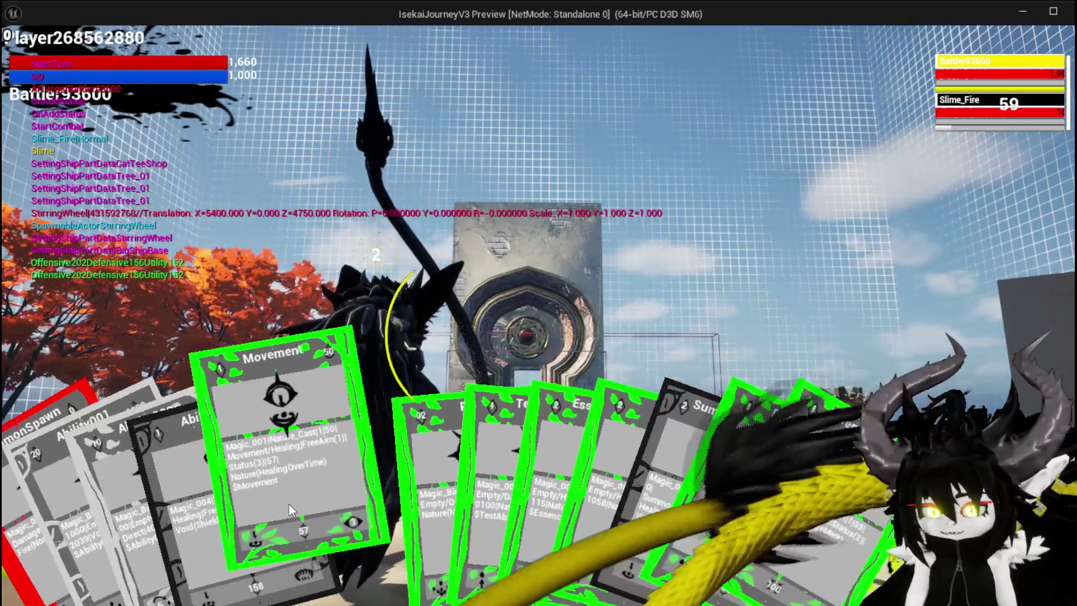
left_click(288, 504)
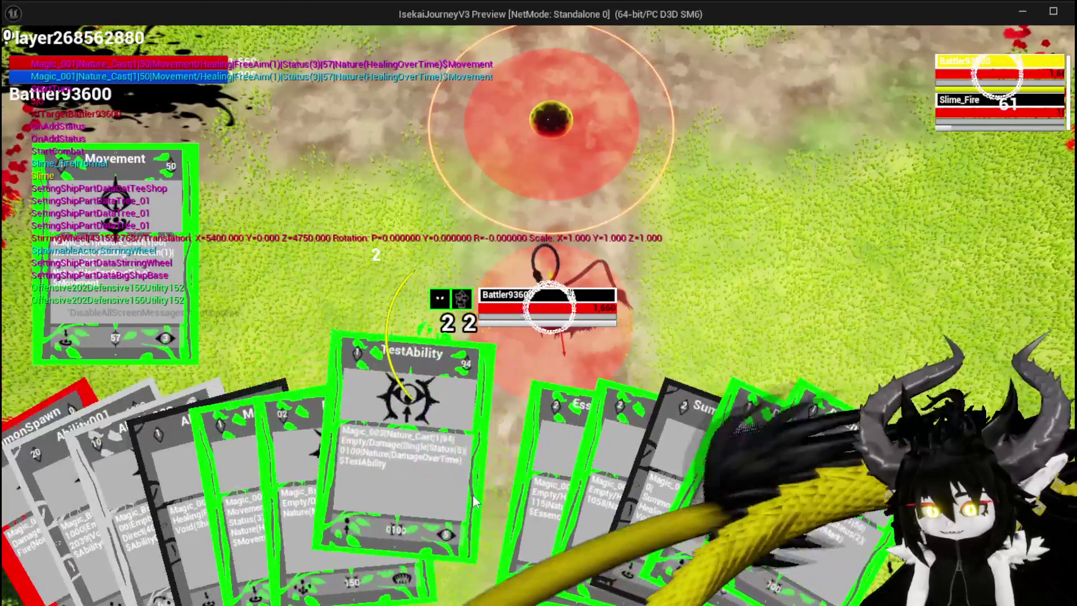
left_click(444, 490)
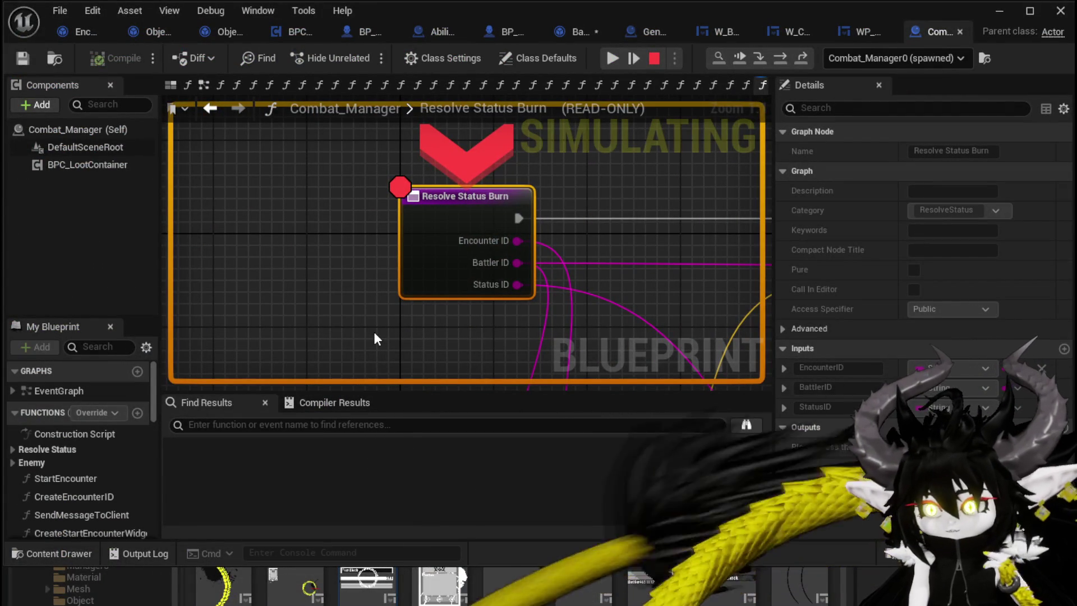
- Step from Resolve Status Burn into DamageBattler through the new Branch to Set Data, resume, and exit
left_click(779, 58)
left_click(780, 59)
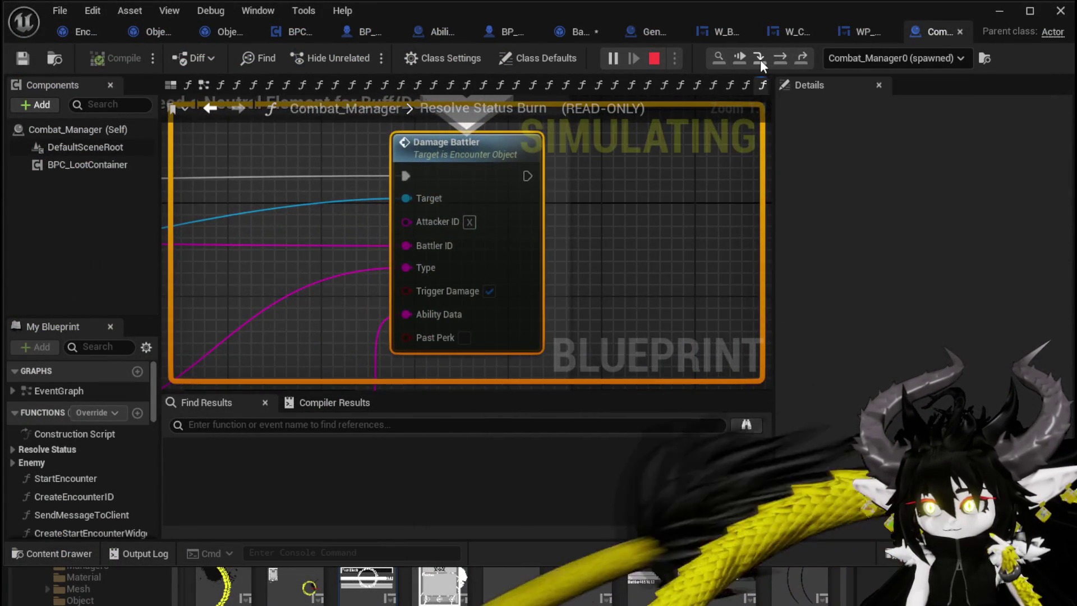
left_click(760, 58)
left_click(778, 58)
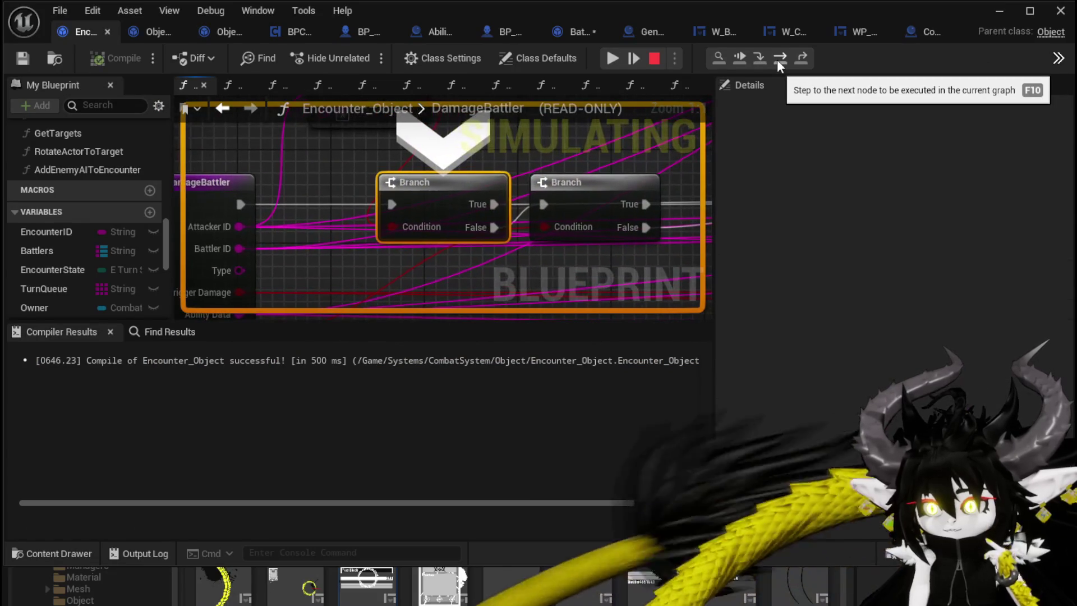
left_click(779, 58)
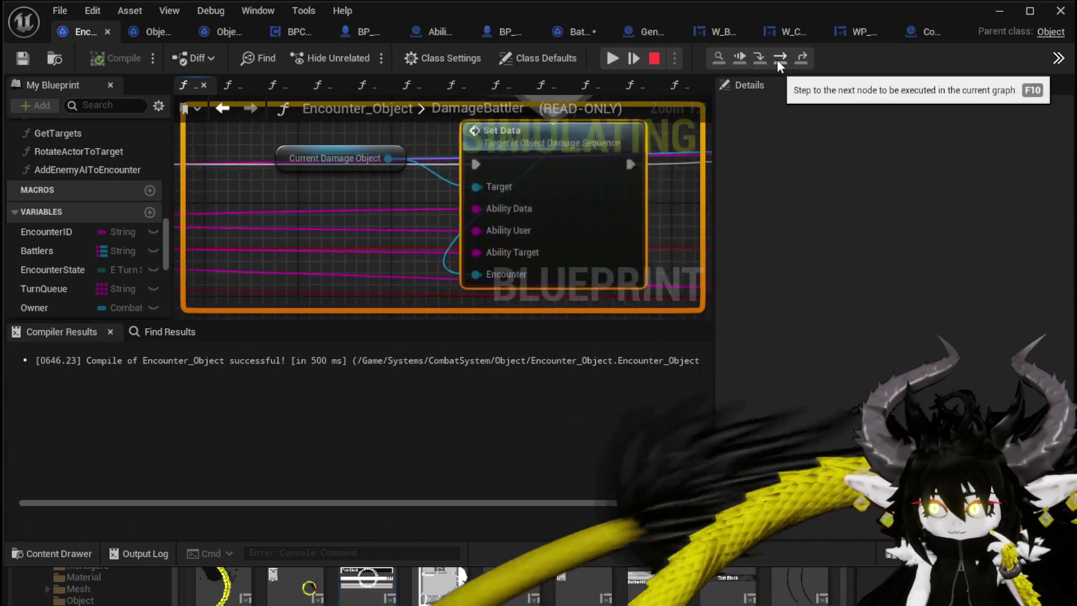
scroll(393, 134, "down", 4)
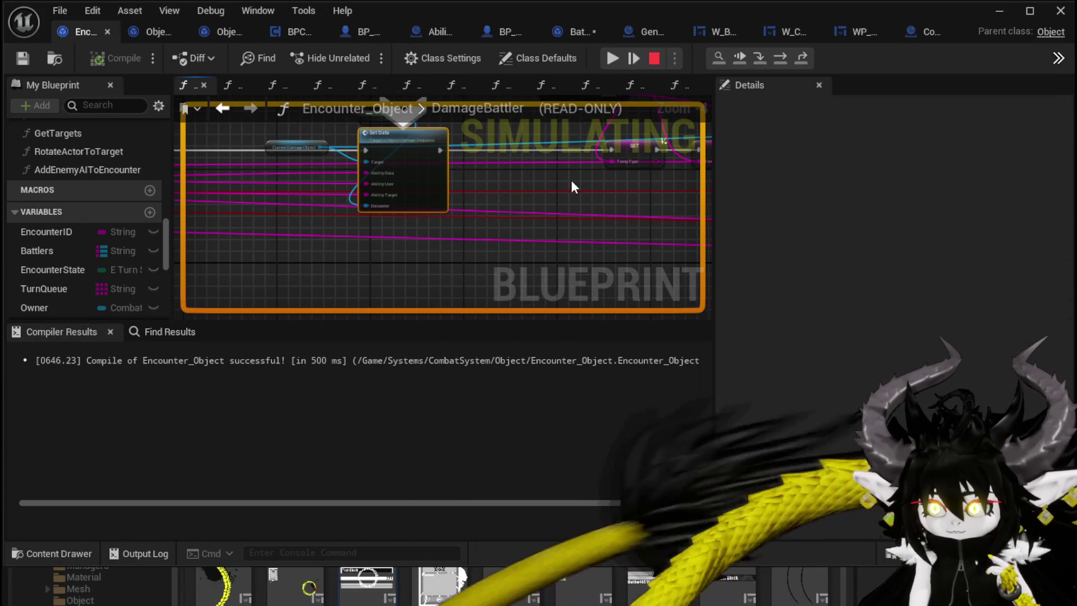
left_click(612, 58)
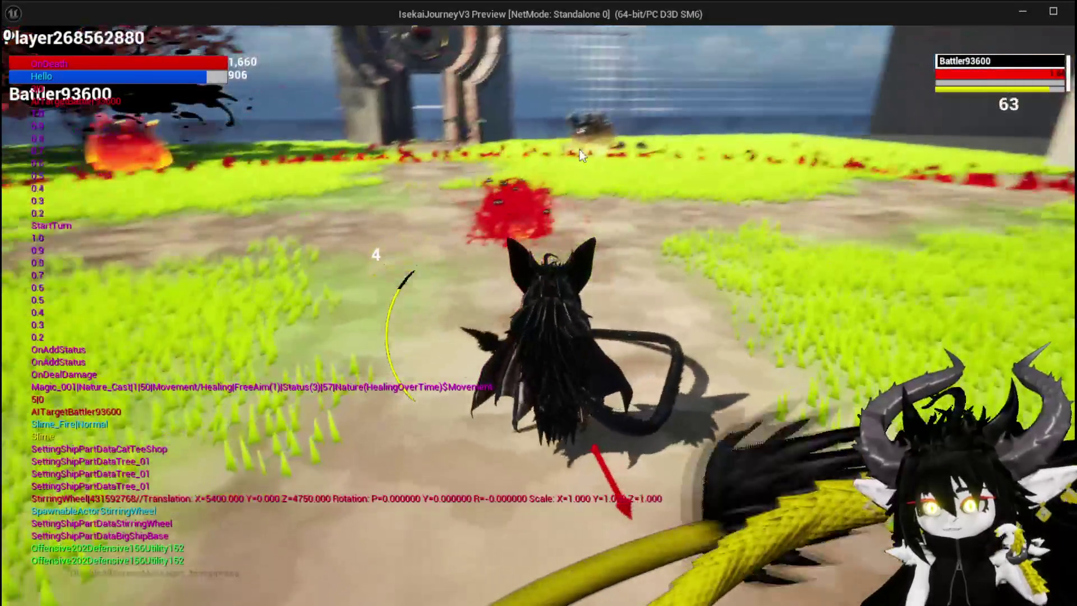
key("Escape")
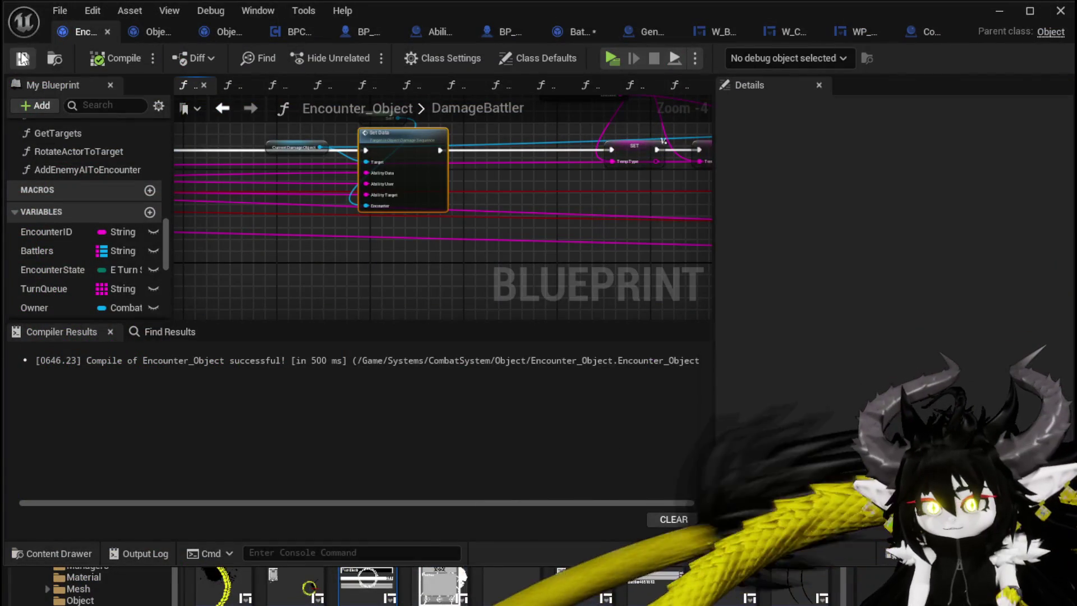
- Return to the DamageBattler graph and spread out its two Branch nodes, moving the second right
left_click(156, 31)
left_click(85, 32)
scroll(378, 193, "down", 4)
scroll(378, 194, "up", 7)
mouse_move(428, 182)
left_mouse_down()
mouse_move(300, 252)
mouse_move(294, 234)
left_mouse_up()
scroll(297, 234, "down", 1)
scroll(387, 179, "down", 1)
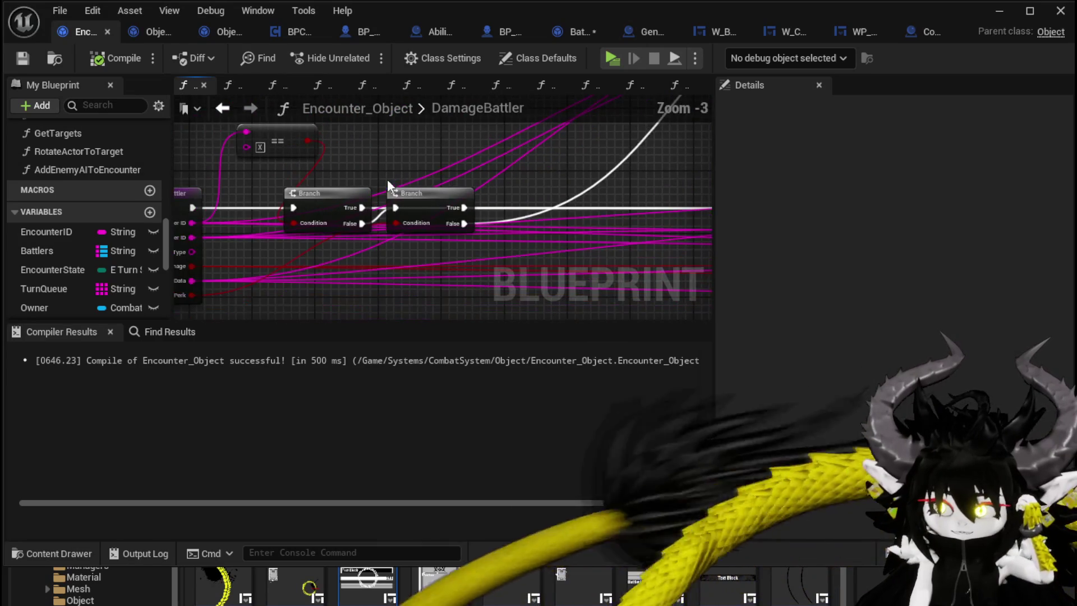
mouse_move(387, 179)
left_mouse_down()
mouse_move(492, 170)
mouse_move(504, 216)
mouse_move(502, 163)
left_mouse_up()
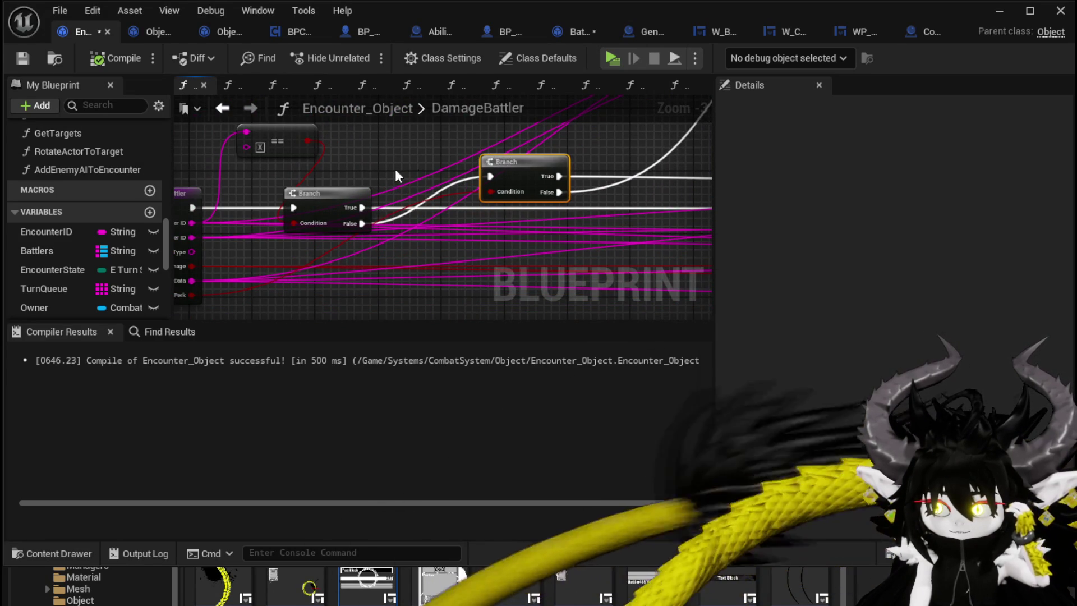
mouse_move(359, 160)
left_mouse_down()
mouse_move(419, 164)
mouse_move(400, 160)
left_mouse_up()
- OR the == result with Past Perk into the Branch condition, rewire execution, and compile and save
left_click_drag(223, 295, 368, 281)
type("o")
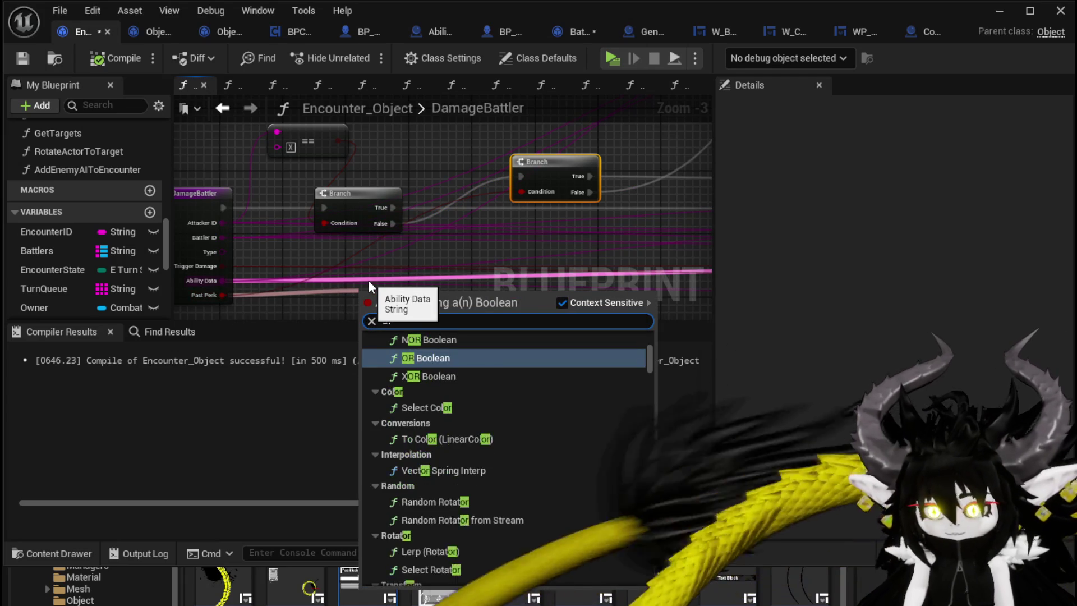
type("r")
key("Return")
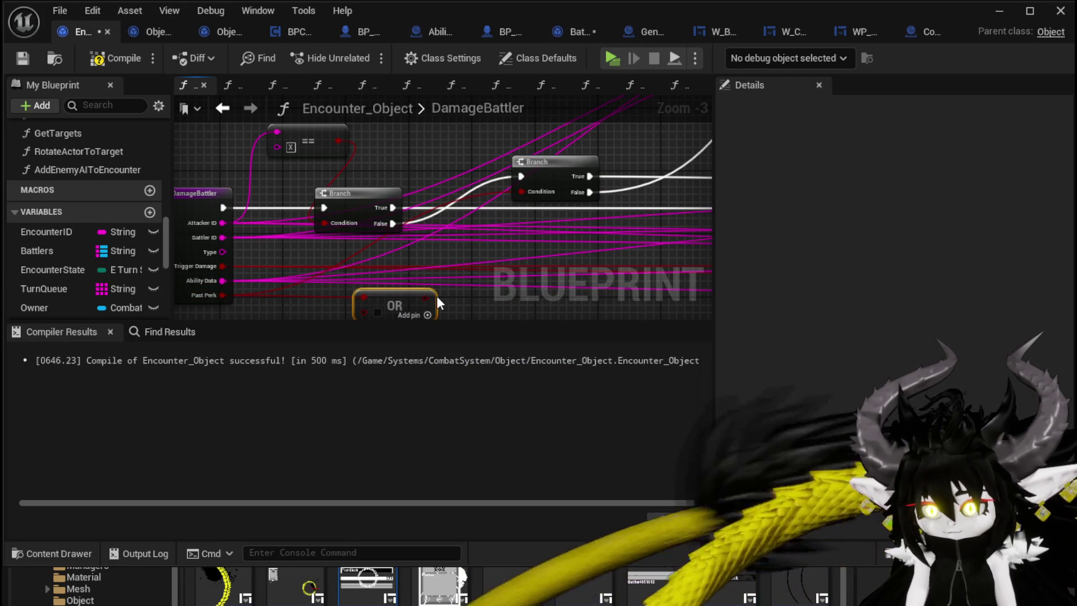
left_click_drag(426, 298, 521, 191)
mouse_move(336, 142)
left_mouse_down()
mouse_move(371, 298)
mouse_move(365, 227)
left_mouse_up()
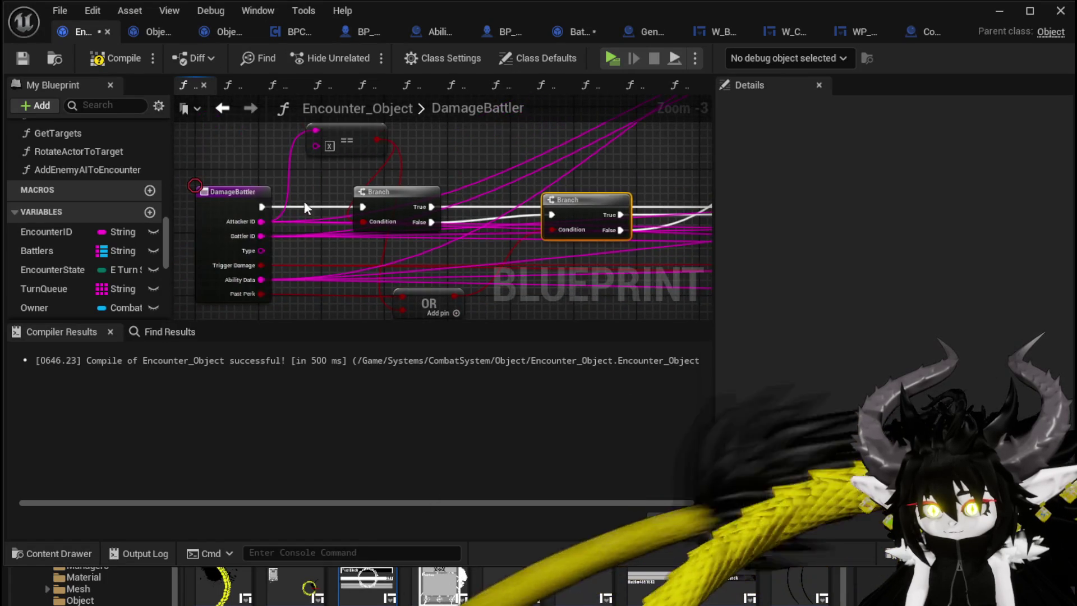
left_click_drag(557, 213, 553, 214)
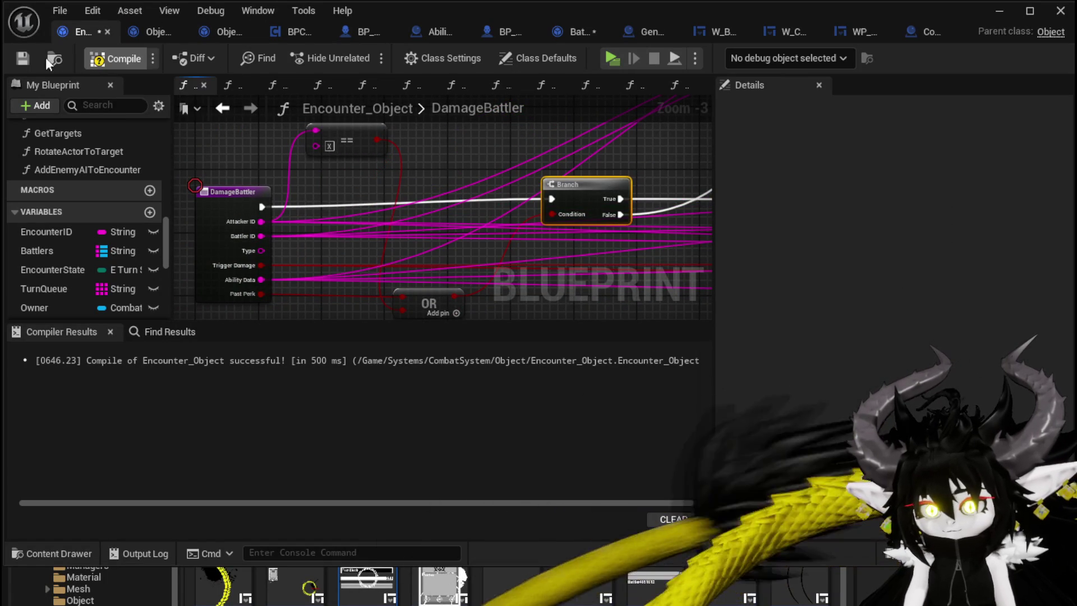
left_click(23, 58)
- Remove the breakpoint from Combat_Manager's Resolve Status Burn node
left_click(919, 32)
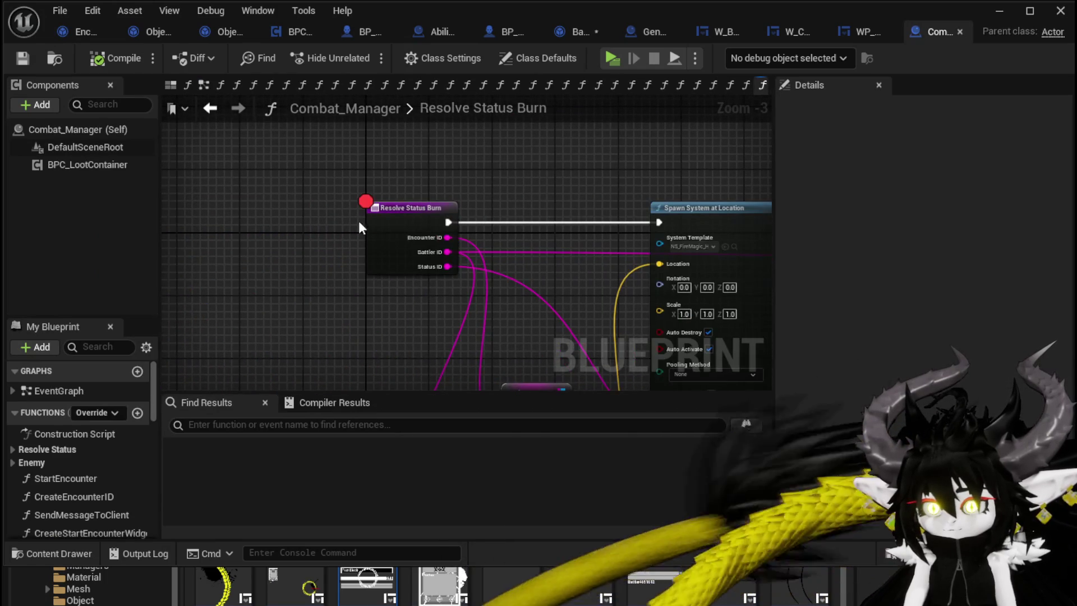
right_click(366, 223)
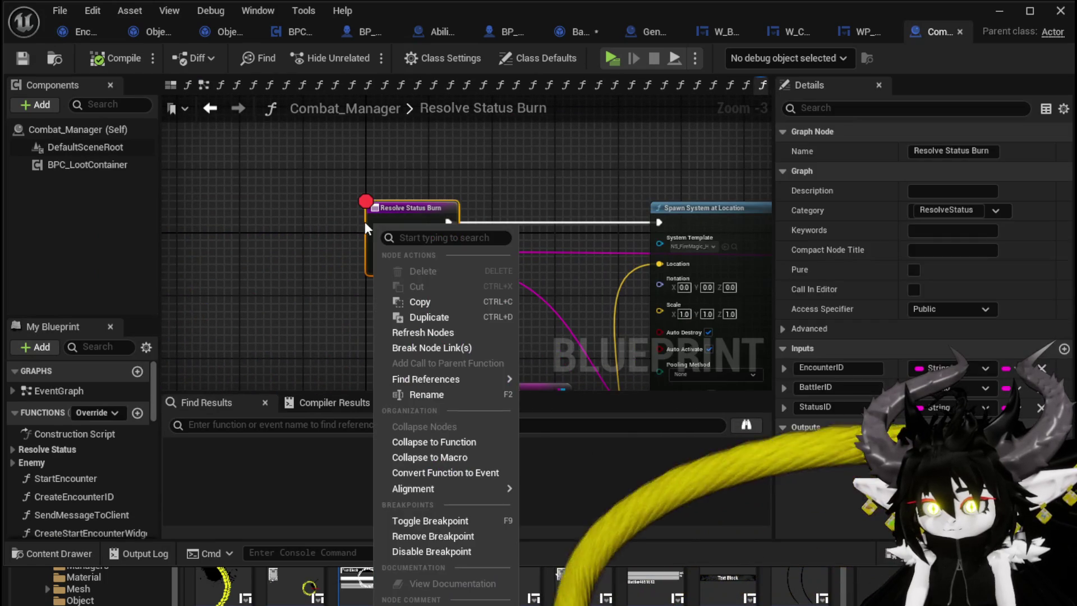
left_click(416, 538)
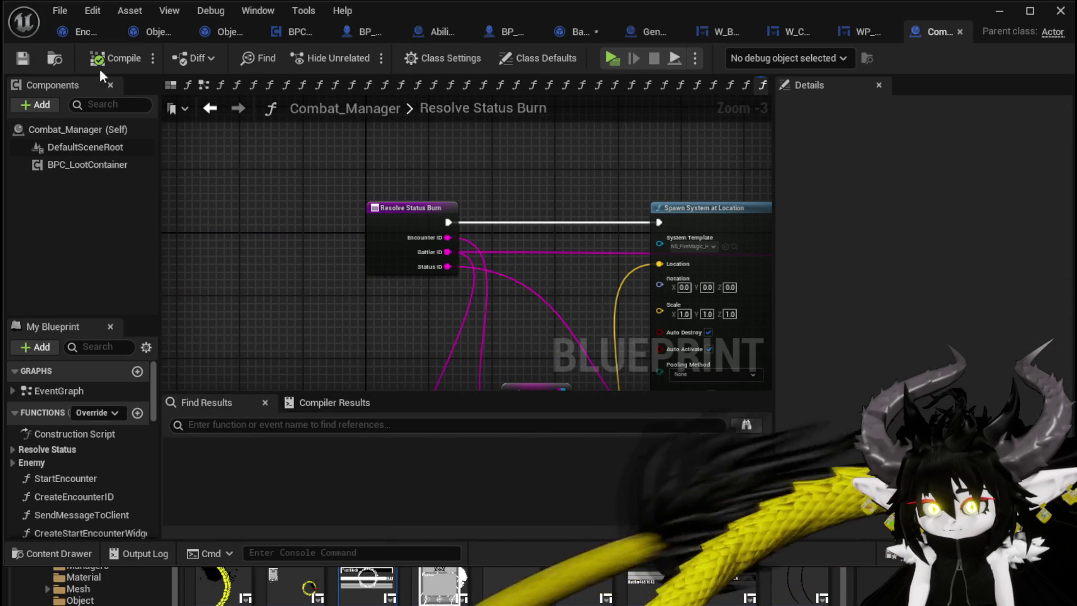
left_click(1001, 12)
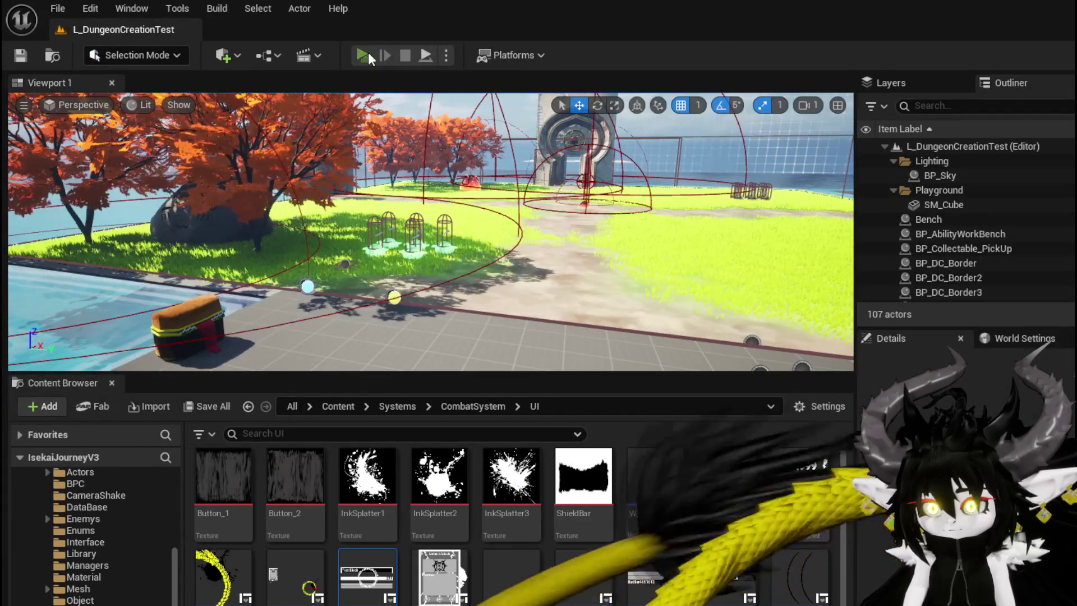
- Play the level, walk into the fire slime, defeat it with the TestAbility card, and stop
left_click(365, 55)
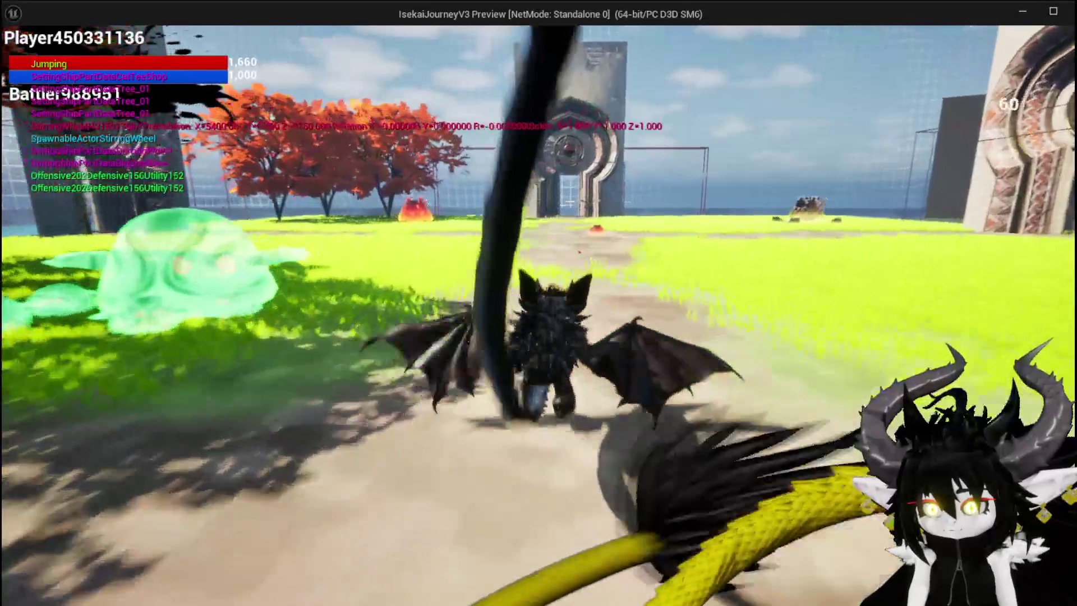
key("w")
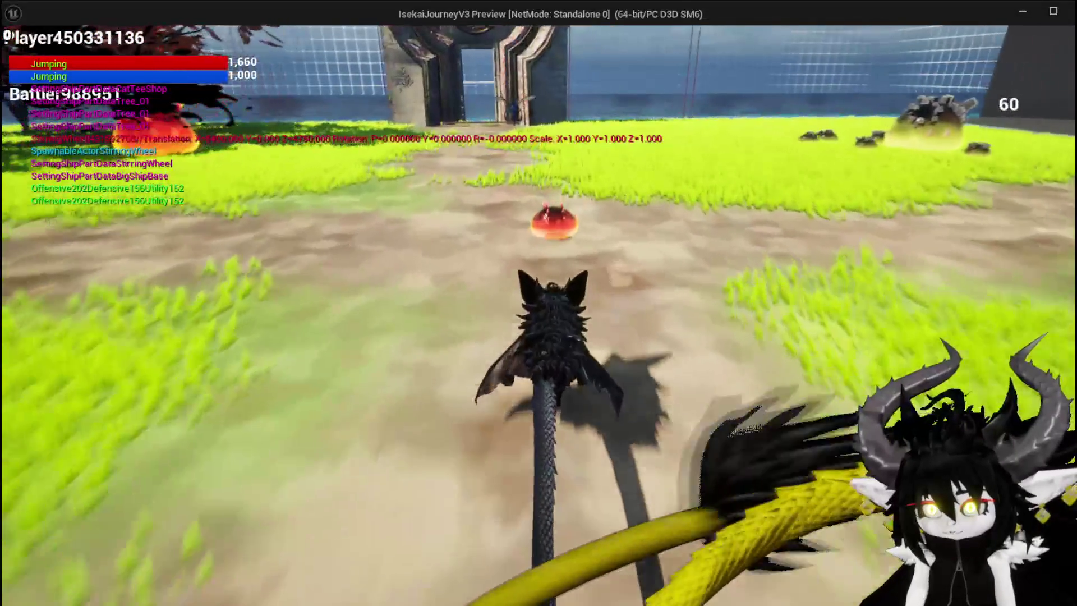
key("1")
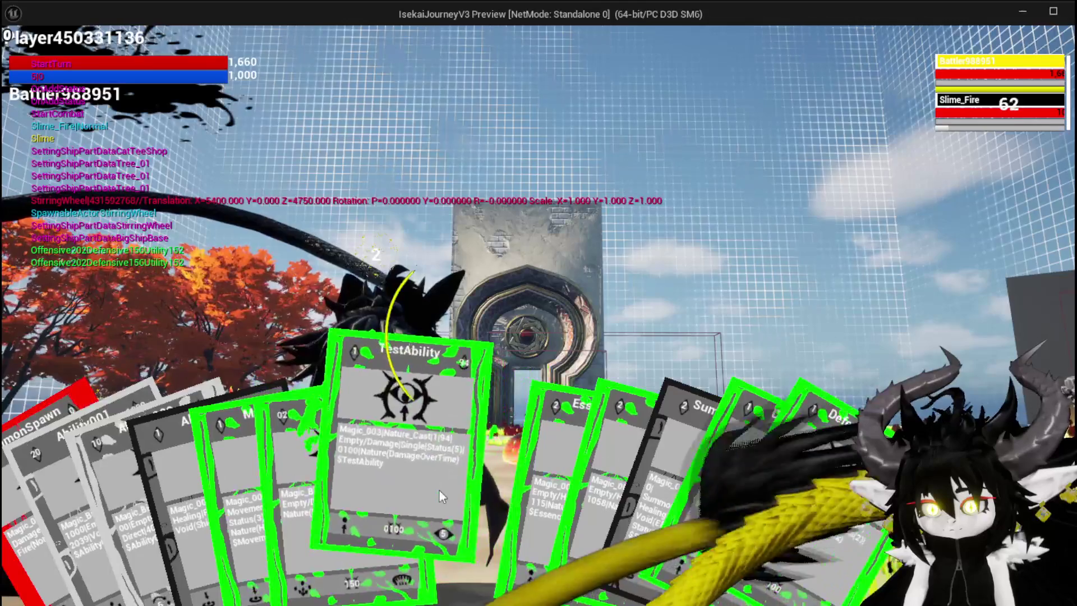
left_click(439, 490)
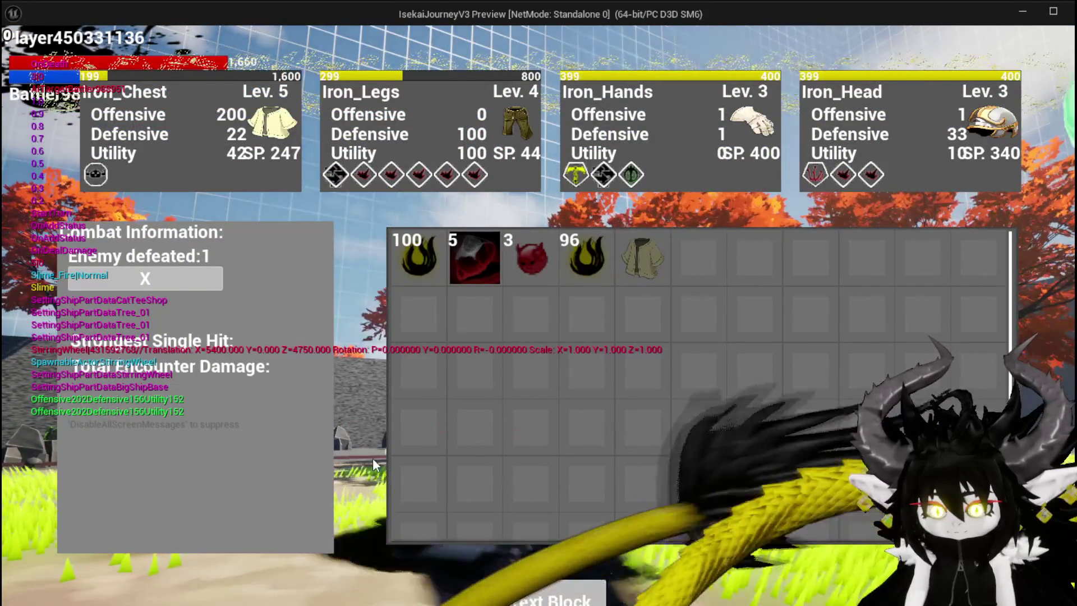
key("Escape")
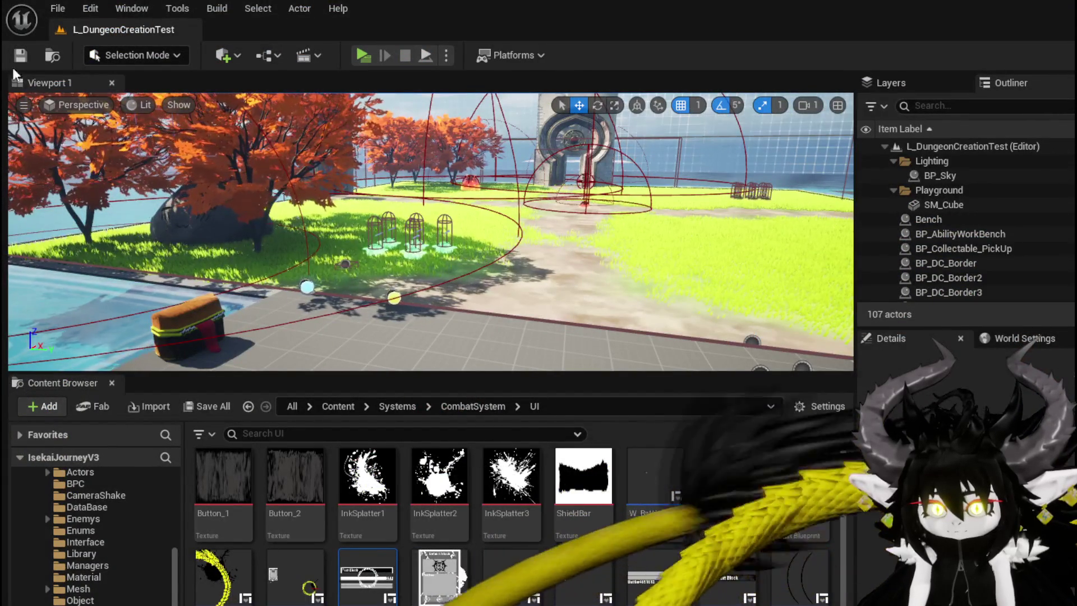
- Save the modified Battler_Object asset and return to Encounter_Object's DamageBattler graph
key("ctrl+s")
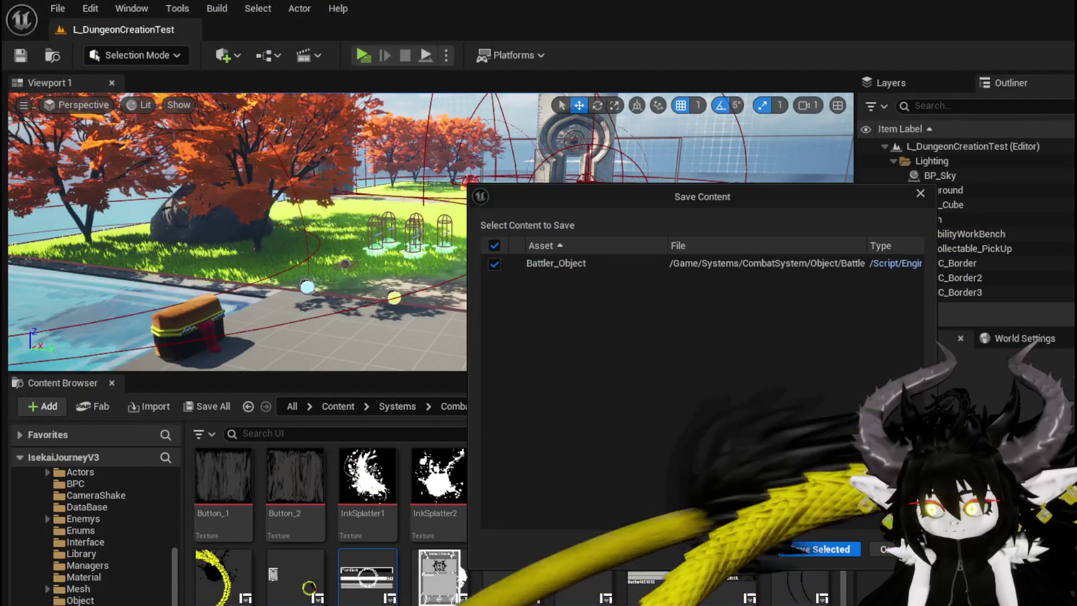
left_click(838, 549)
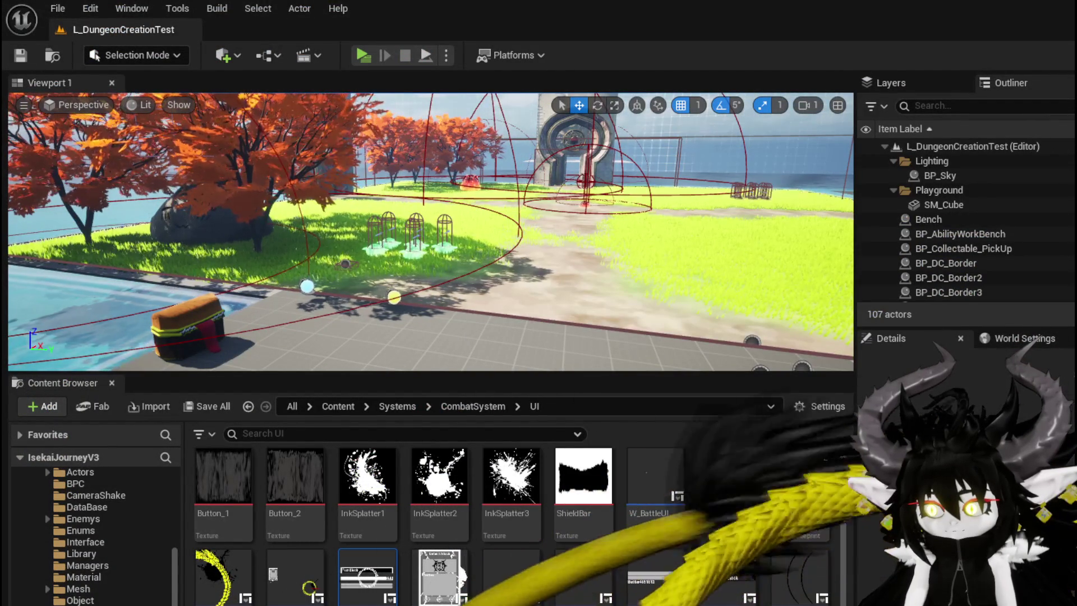
key("alt+Tab")
scroll(525, 295, "down", 2)
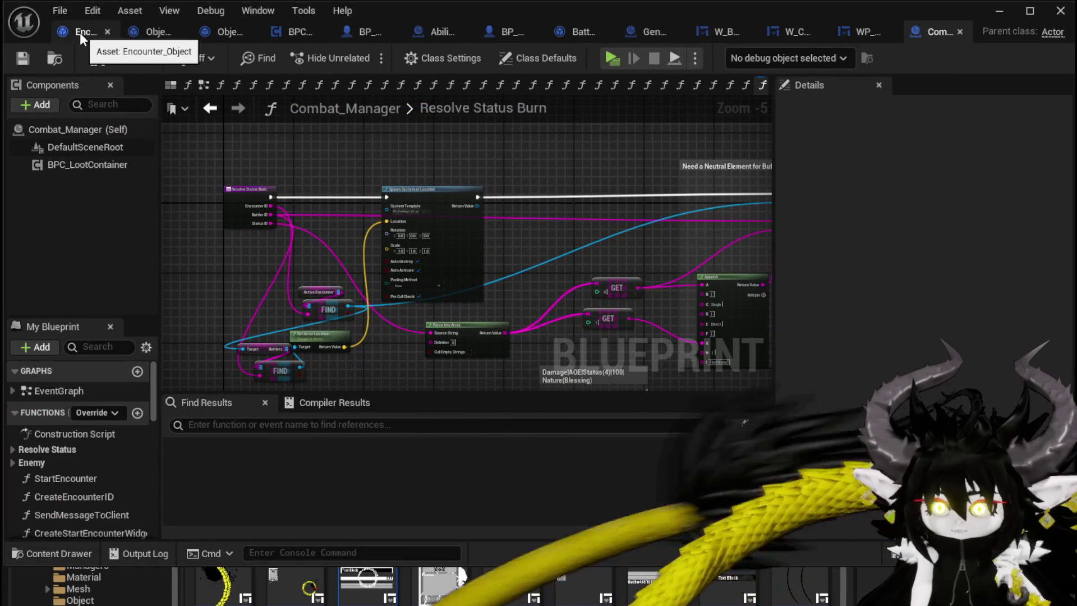
left_click(80, 32)
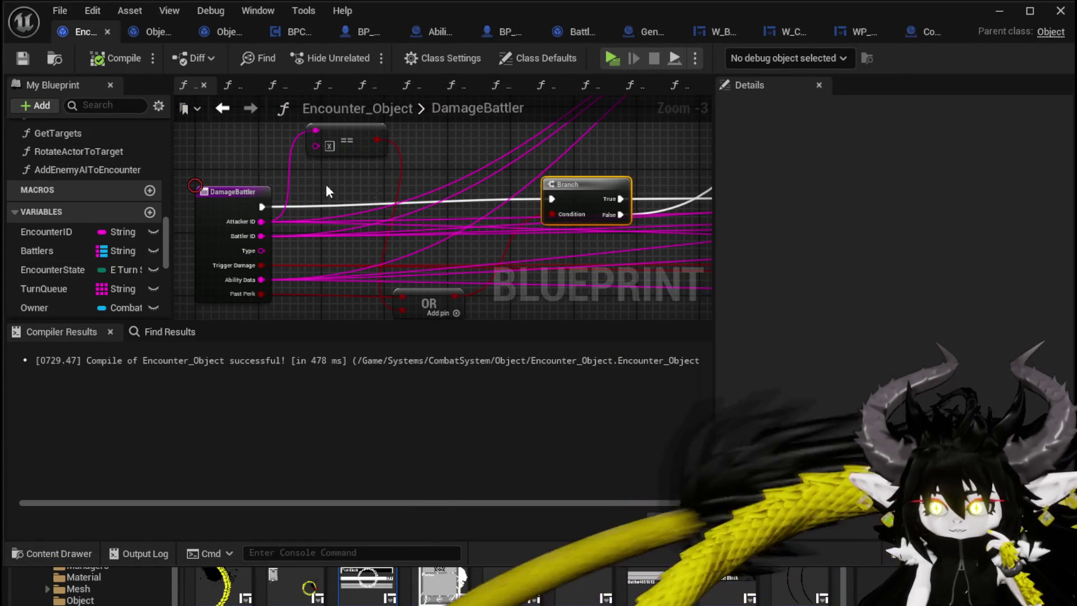
- Follow the DamageBattler wiring past the Branch and OR nodes to Set Data and Perk Check
scroll(434, 167, "down", 1)
mouse_move(434, 167)
left_mouse_down()
mouse_move(288, 173)
mouse_move(312, 183)
left_mouse_up()
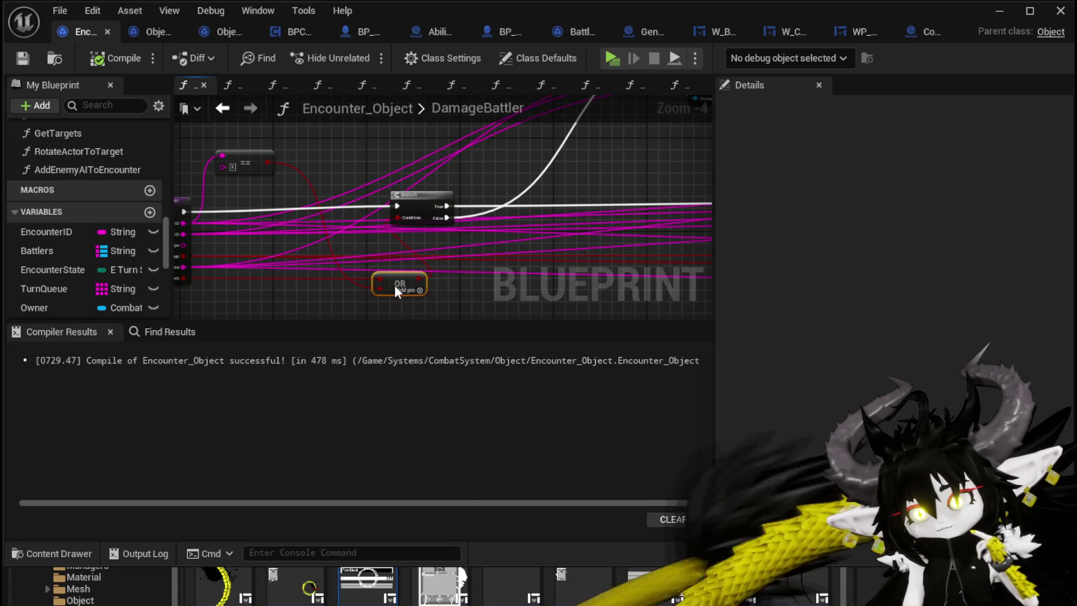
mouse_move(223, 156)
left_mouse_down()
mouse_move(283, 166)
mouse_move(236, 208)
mouse_move(204, 259)
left_mouse_up()
left_click(265, 159)
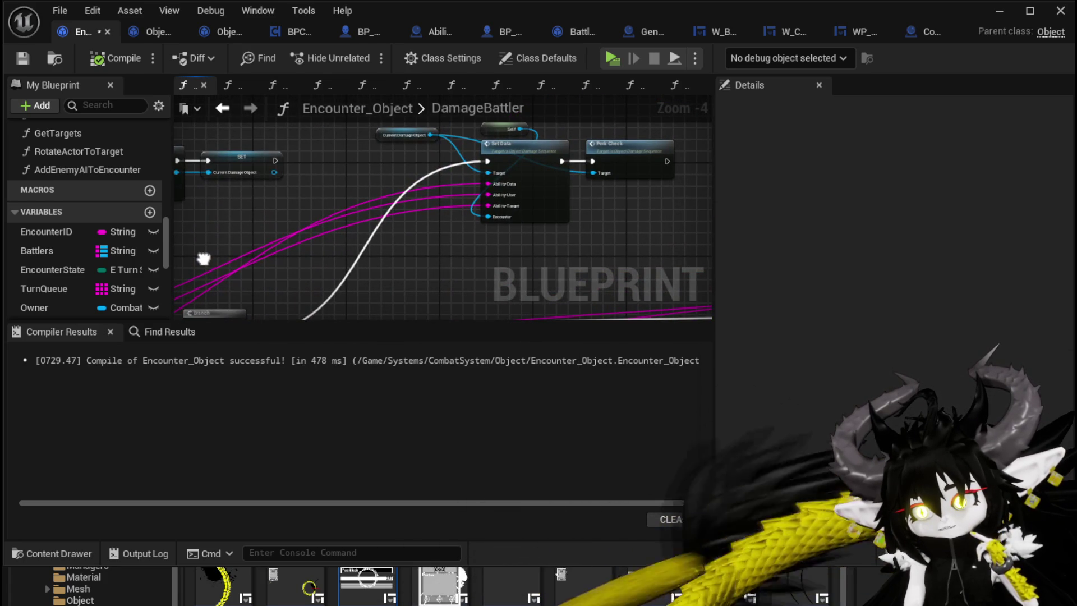
left_click(648, 155)
mouse_move(617, 227)
left_mouse_down()
mouse_move(471, 226)
mouse_move(382, 251)
mouse_move(329, 208)
left_mouse_up()
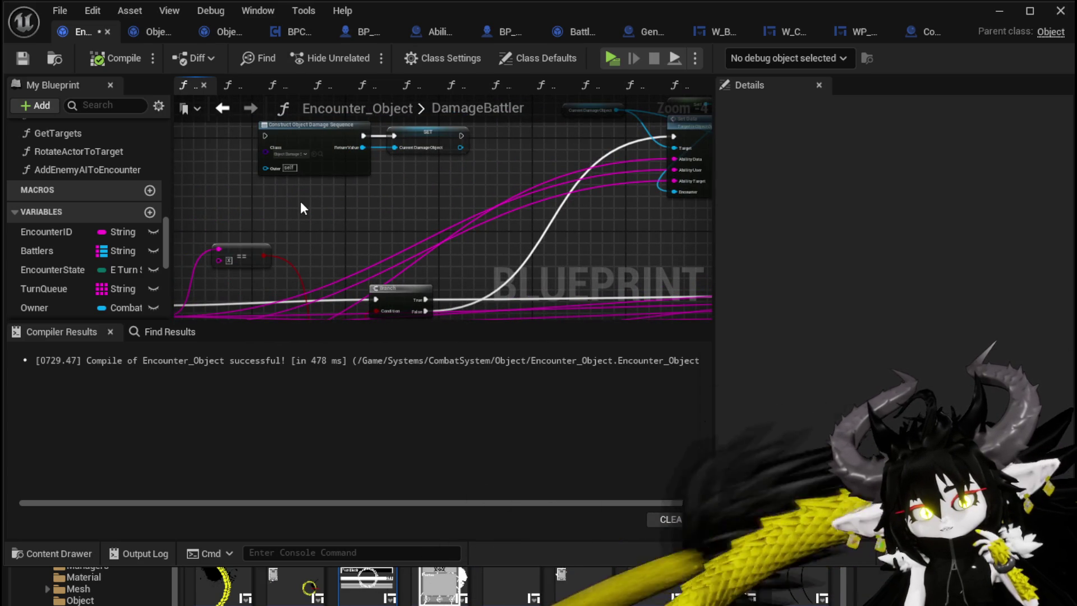
left_click_drag(336, 198, 211, 202)
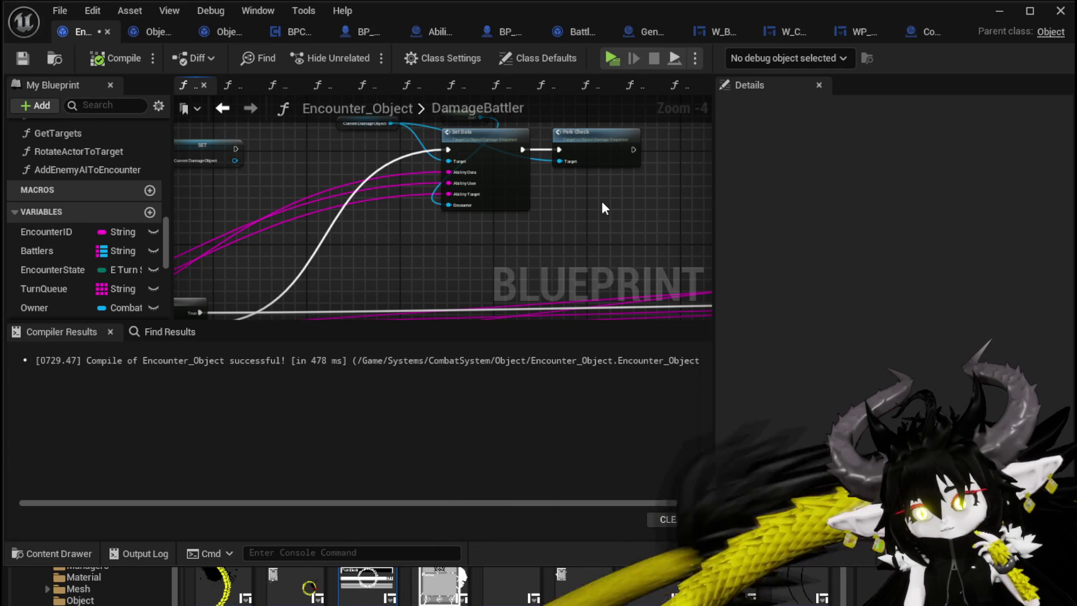
left_click_drag(606, 214, 487, 235)
double_click(481, 162)
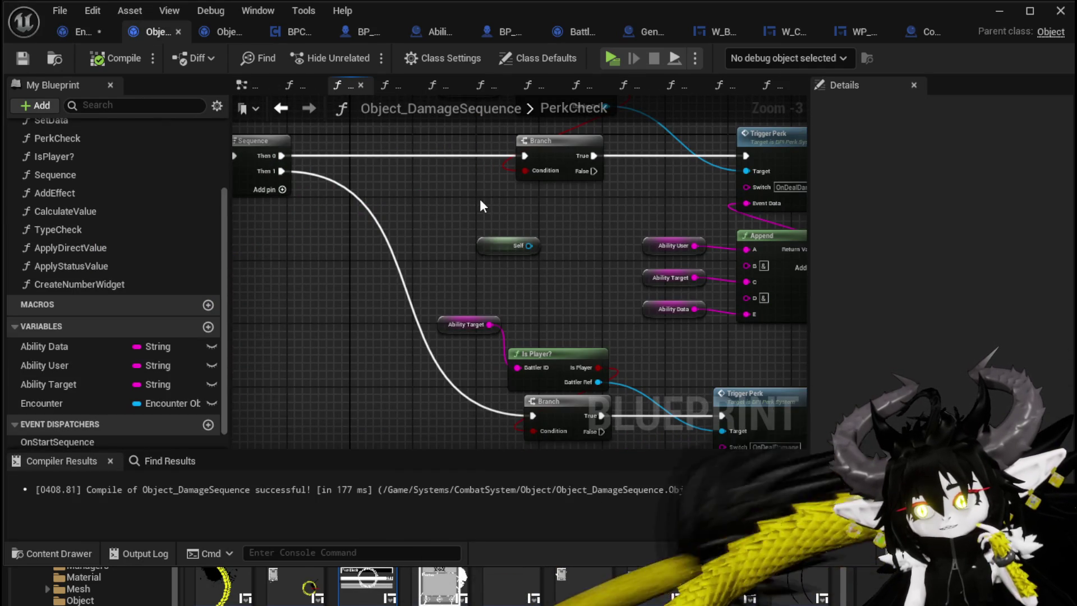
scroll(480, 203, "down", 2)
scroll(538, 208, "up", 1)
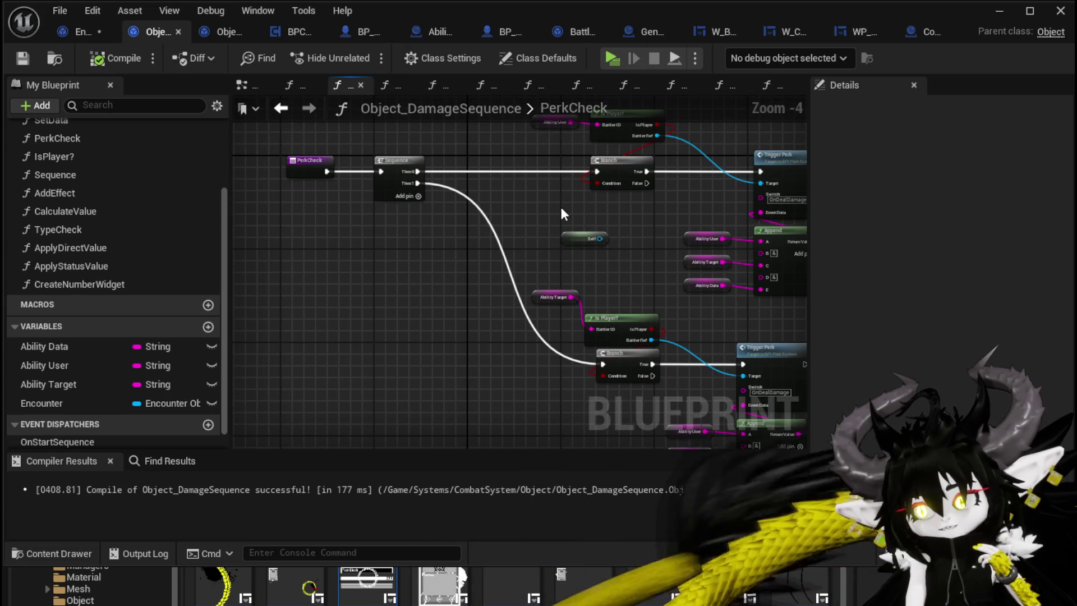
left_click_drag(315, 170, 273, 170)
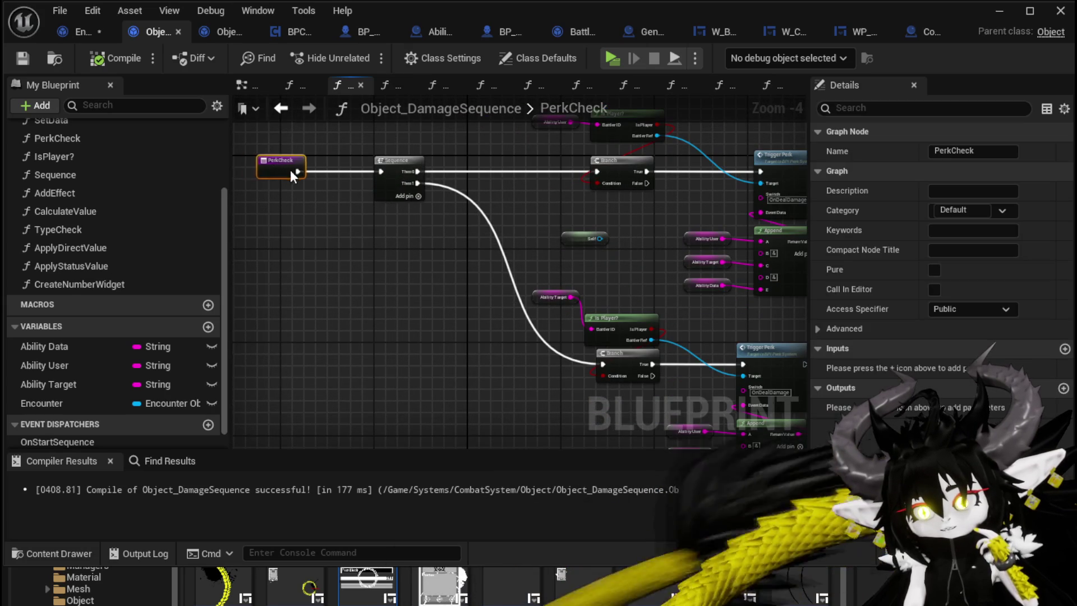
left_click_drag(587, 199, 464, 202)
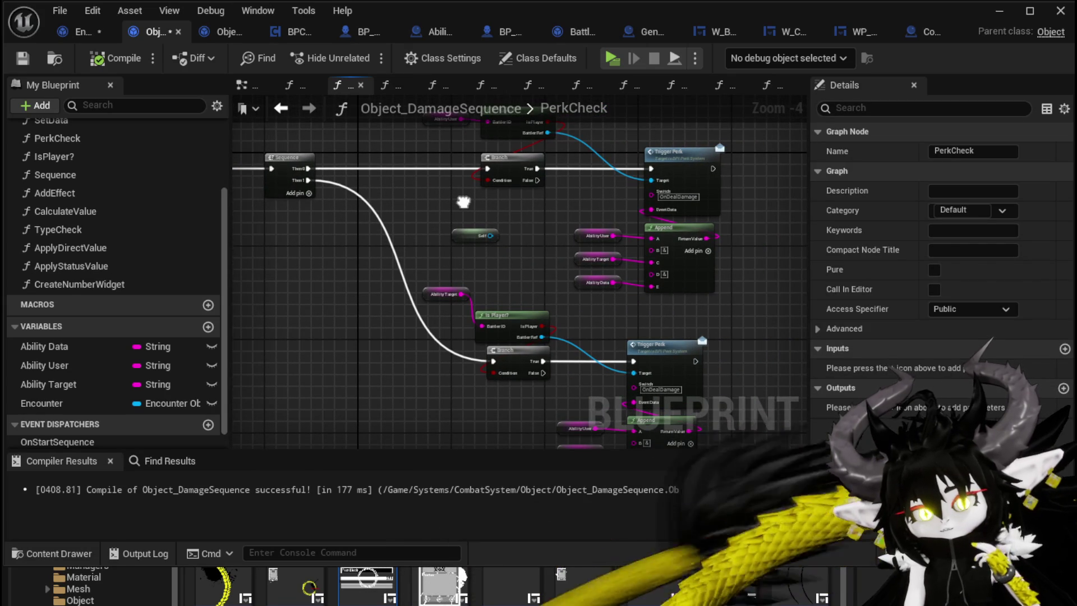
left_click_drag(463, 201, 549, 201)
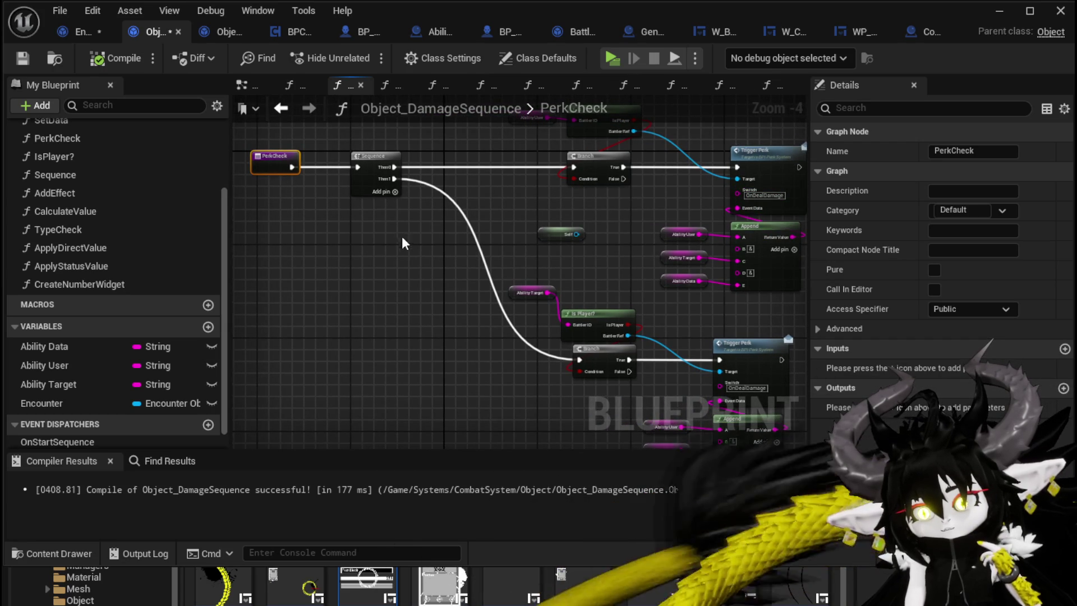
scroll(526, 215, "up", 2)
left_click_drag(527, 214, 309, 259)
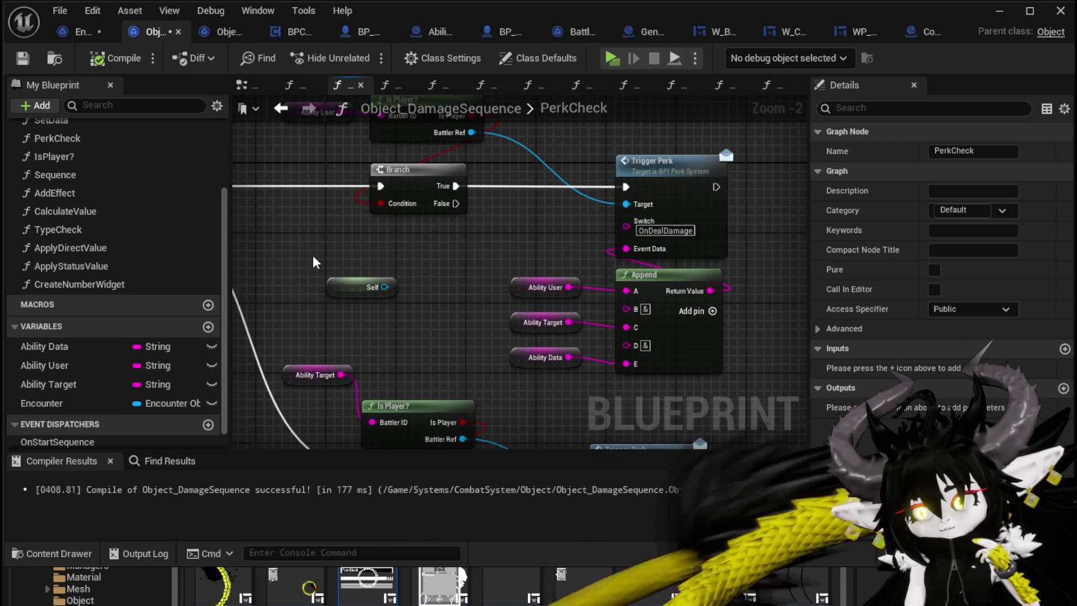
scroll(310, 264, "down", 2)
left_click_drag(437, 219, 584, 219)
left_click(346, 185)
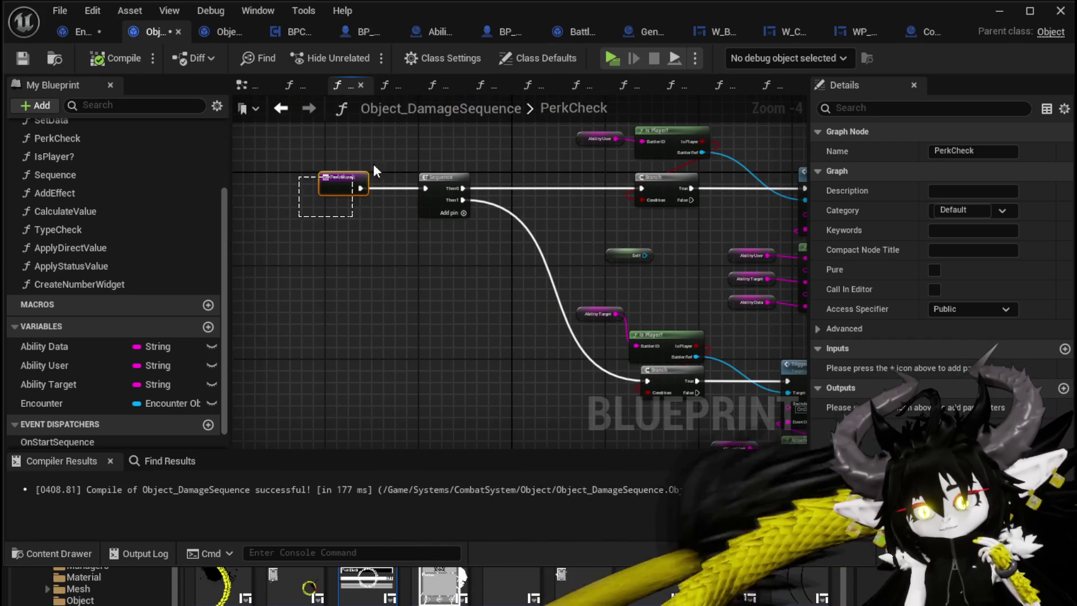
mouse_move(381, 208)
left_mouse_down()
mouse_move(253, 178)
mouse_move(351, 207)
mouse_move(320, 241)
mouse_move(308, 200)
mouse_move(264, 151)
mouse_move(352, 219)
left_mouse_up()
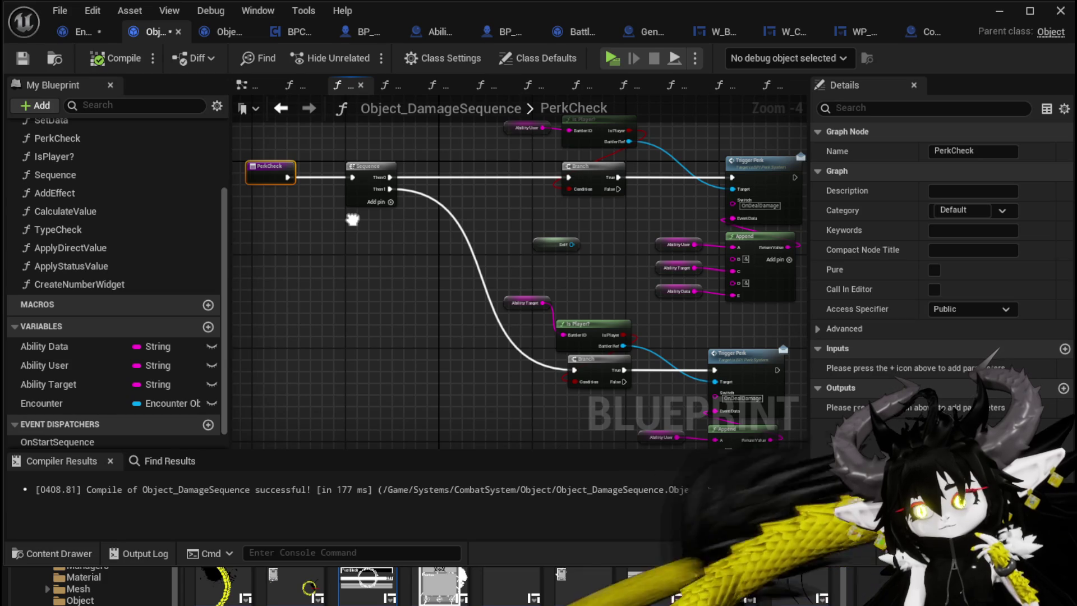
mouse_move(352, 224)
left_mouse_down()
mouse_move(387, 241)
mouse_move(305, 157)
mouse_move(416, 263)
mouse_move(425, 243)
mouse_move(341, 205)
left_mouse_up()
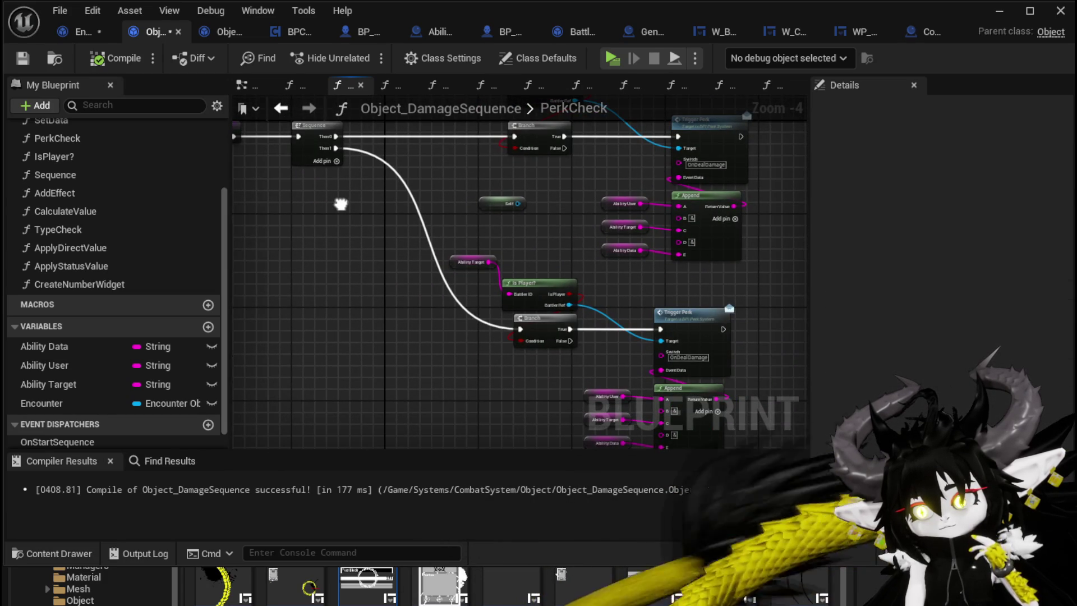
left_click_drag(341, 204, 355, 252)
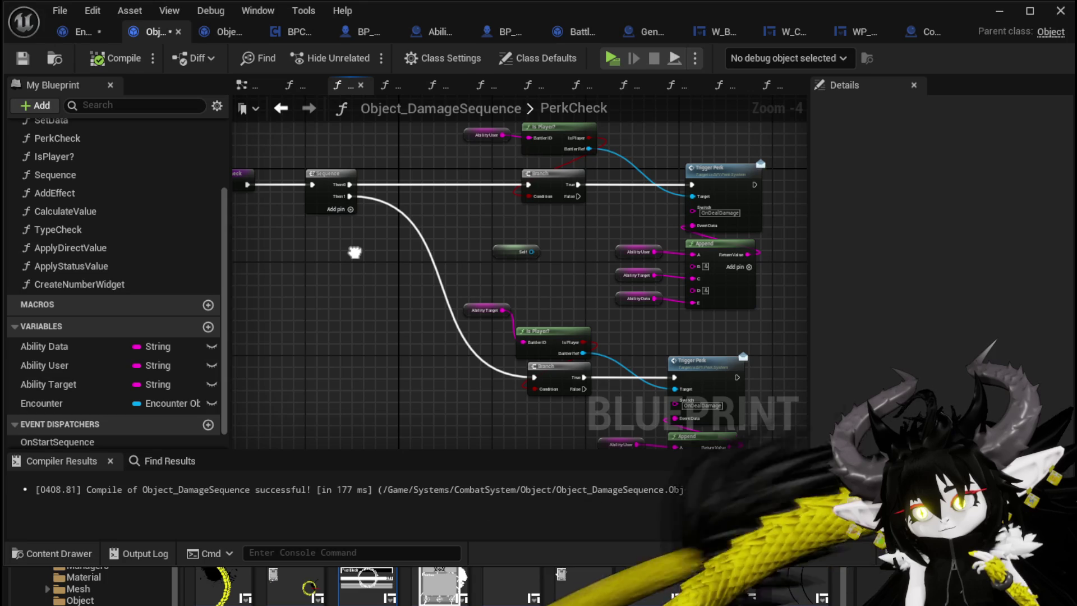
left_click_drag(503, 221, 589, 120)
left_click_drag(593, 402, 466, 301)
left_click(557, 293)
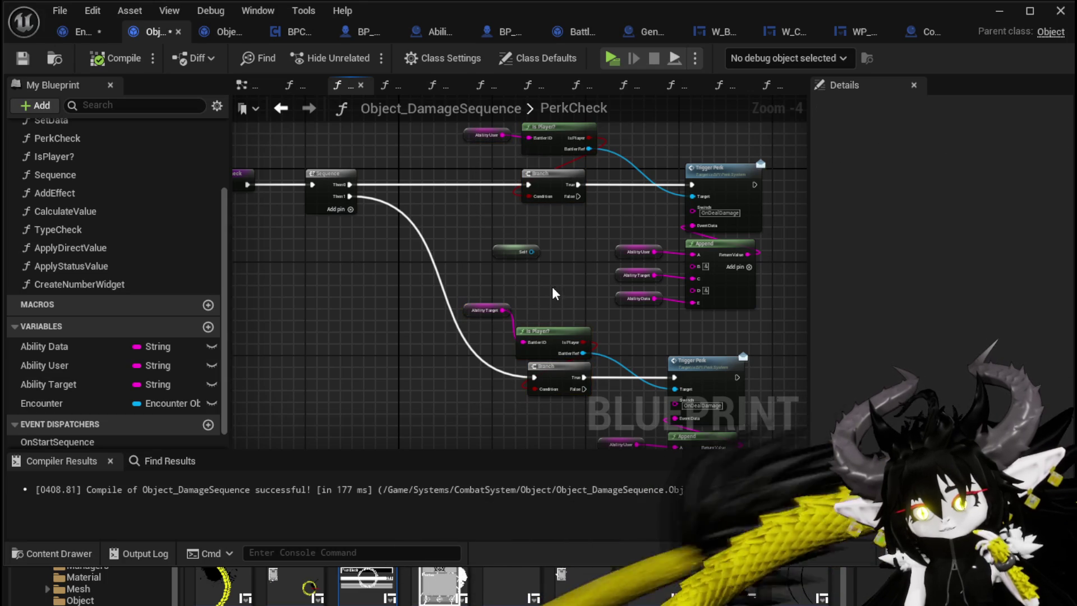
left_click(63, 34)
- Save Encounter_Object, review the DamageBattler branching nodes, recompile, and return to L_DungeonCreationTest
key("ctrl+s")
scroll(308, 180, "down", 3)
left_click_drag(200, 191, 260, 196)
left_click_drag(649, 272, 433, 209)
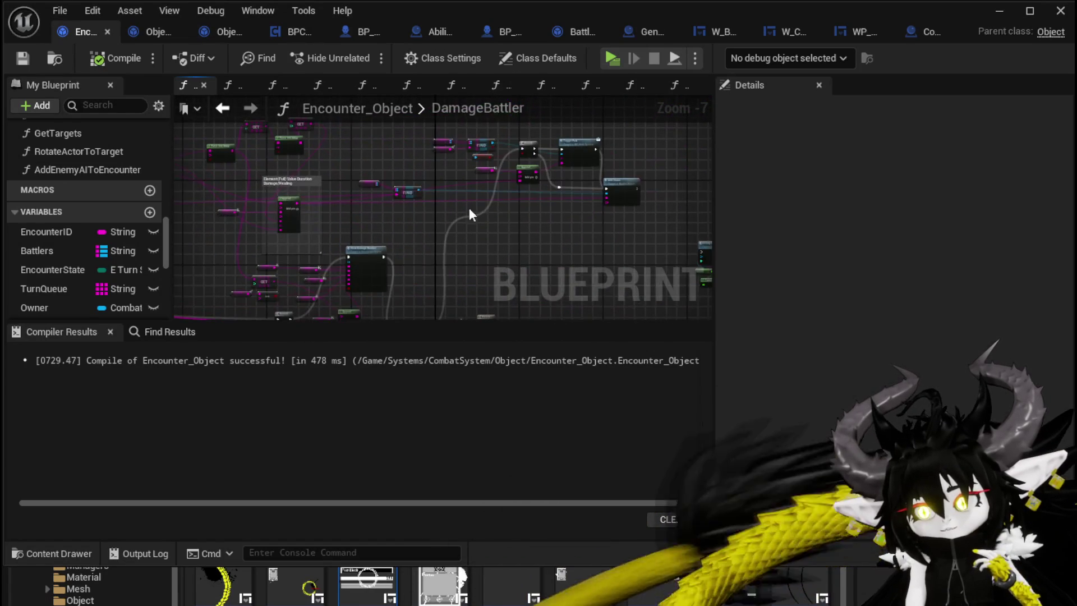
scroll(421, 164, "up", 2)
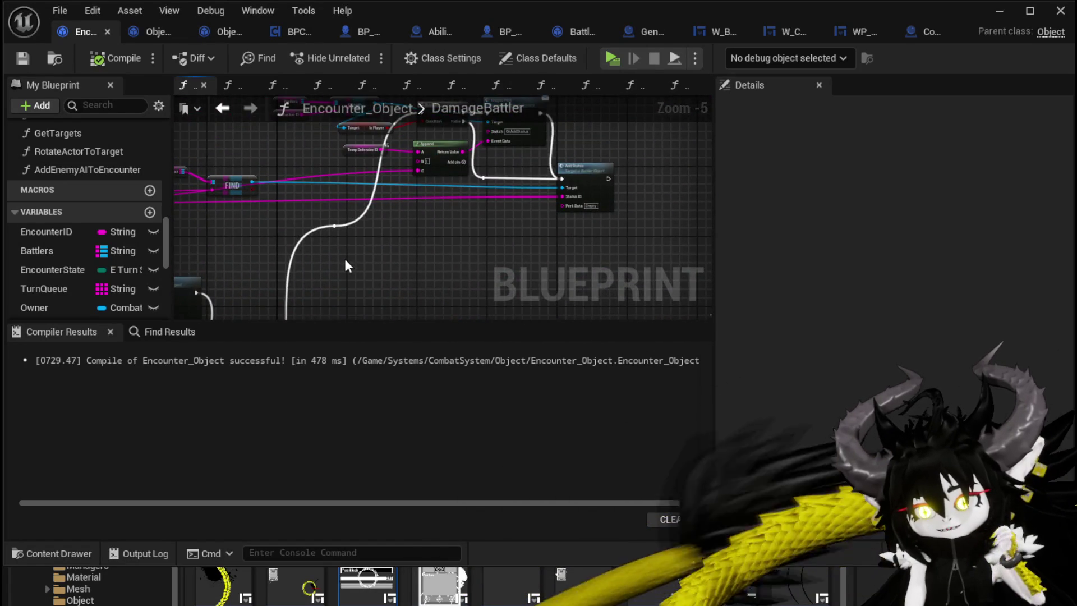
scroll(344, 259, "up", 3)
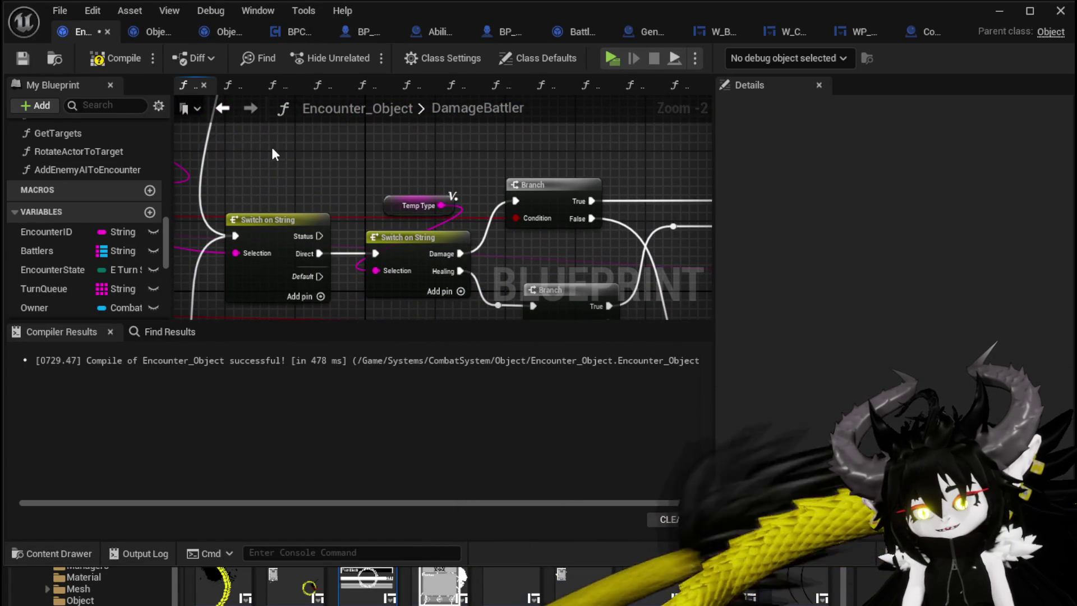
left_click(22, 58)
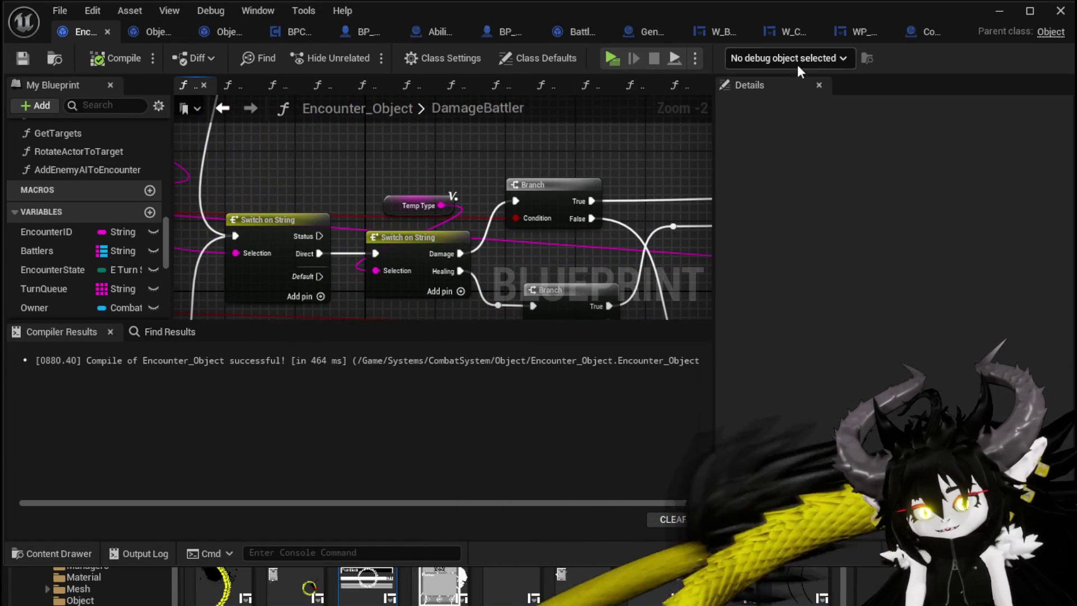
key("alt+Tab")
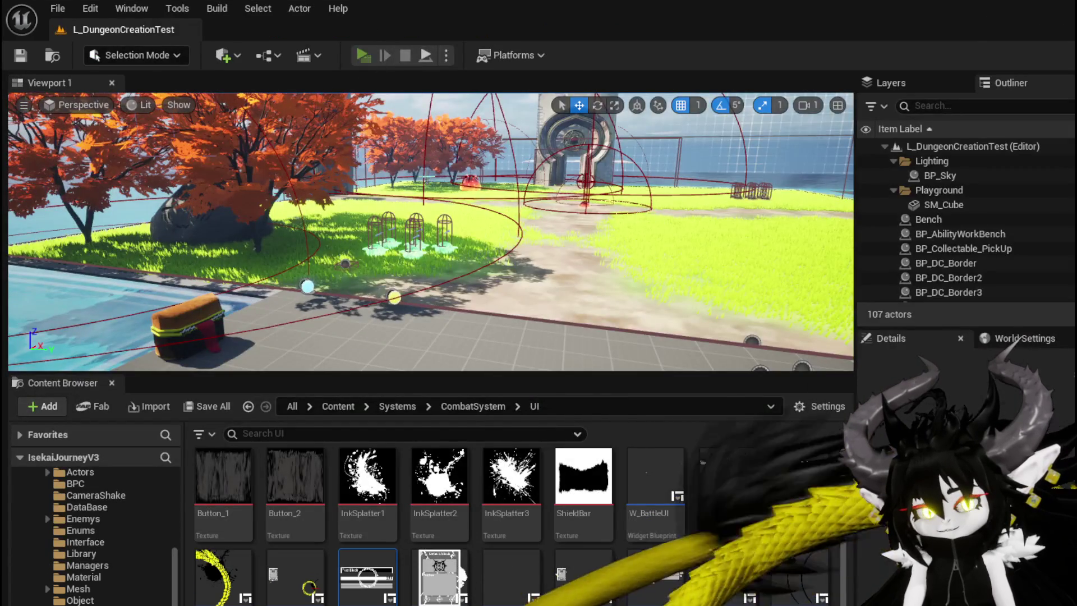
key("alt+p")
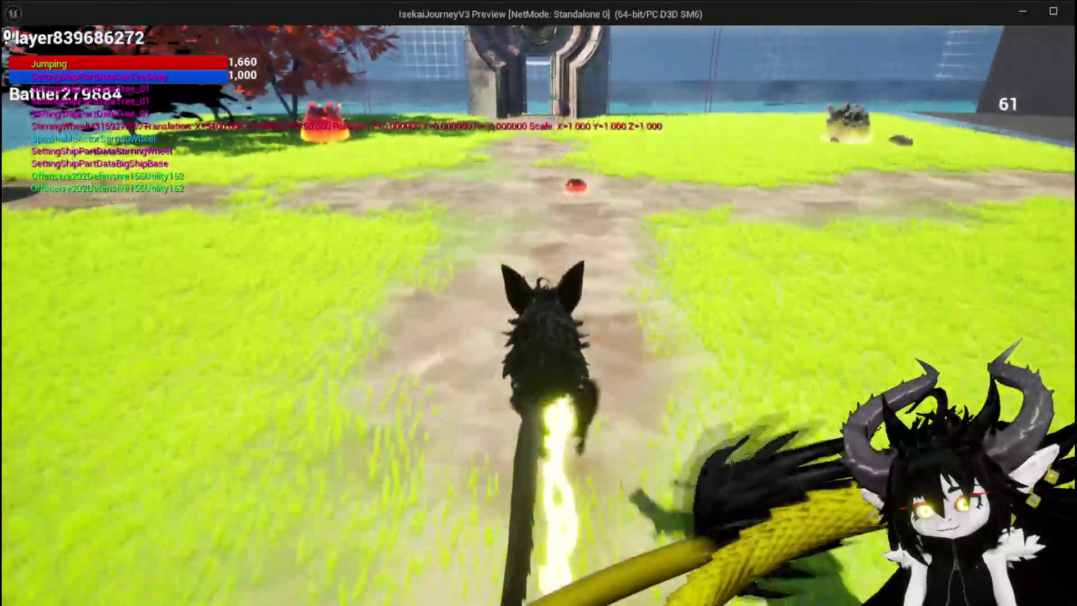
key("w")
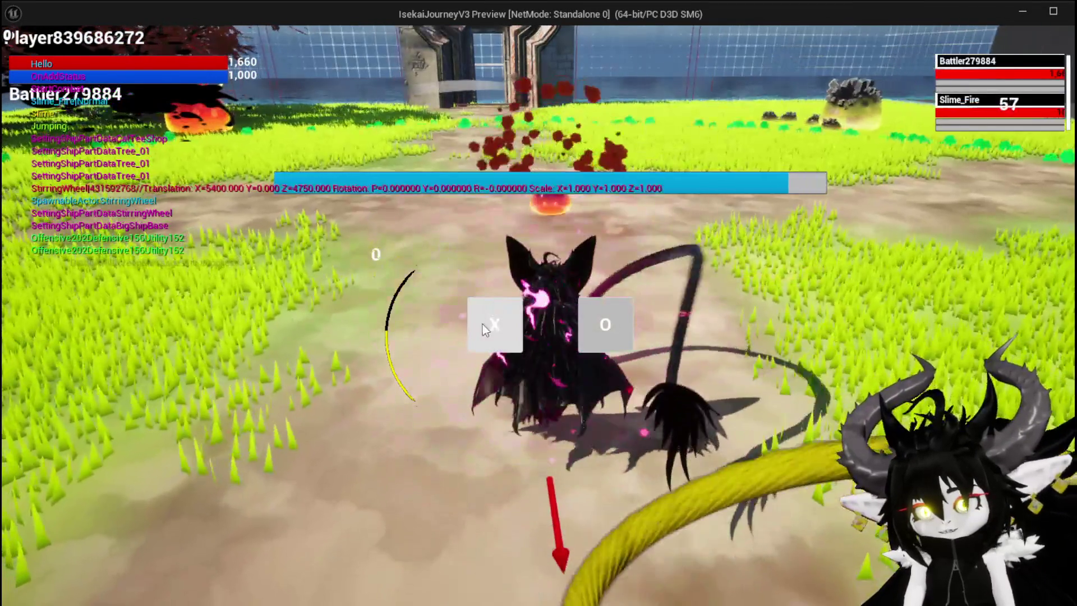
left_click(483, 324)
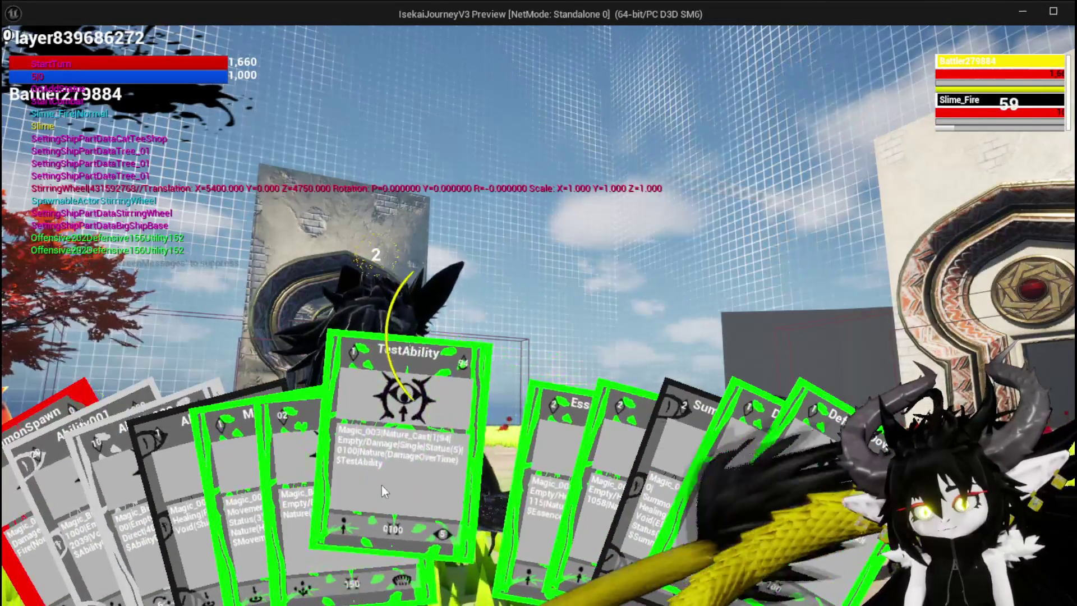
left_click(386, 486)
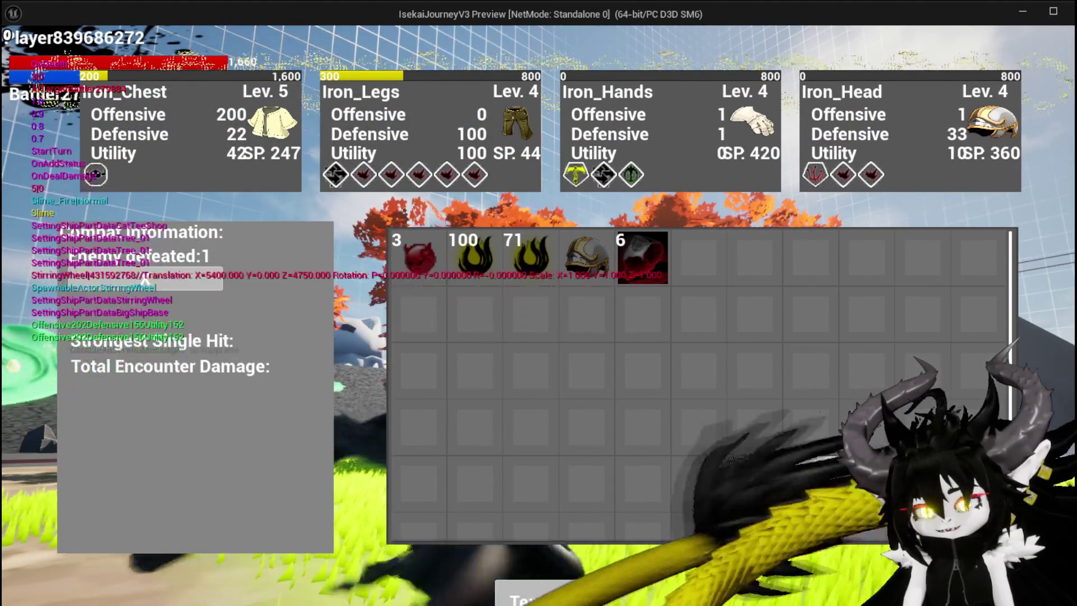
key("Escape")
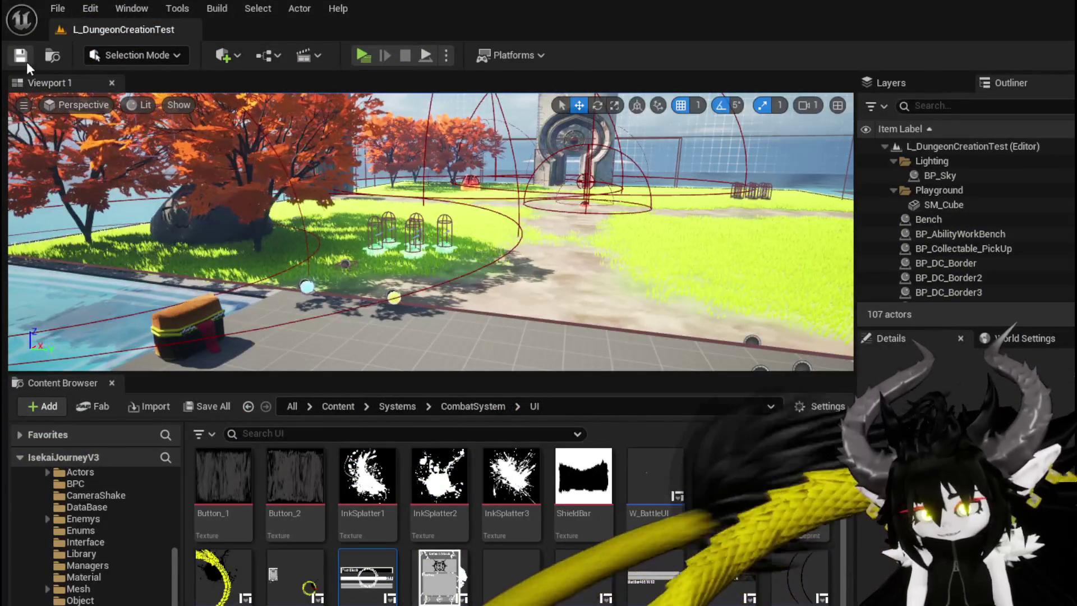
- Aim the viewport camera toward the portal and launch a new play session
mouse_move(488, 228)
left_mouse_down()
mouse_move(504, 213)
mouse_move(477, 244)
left_mouse_up()
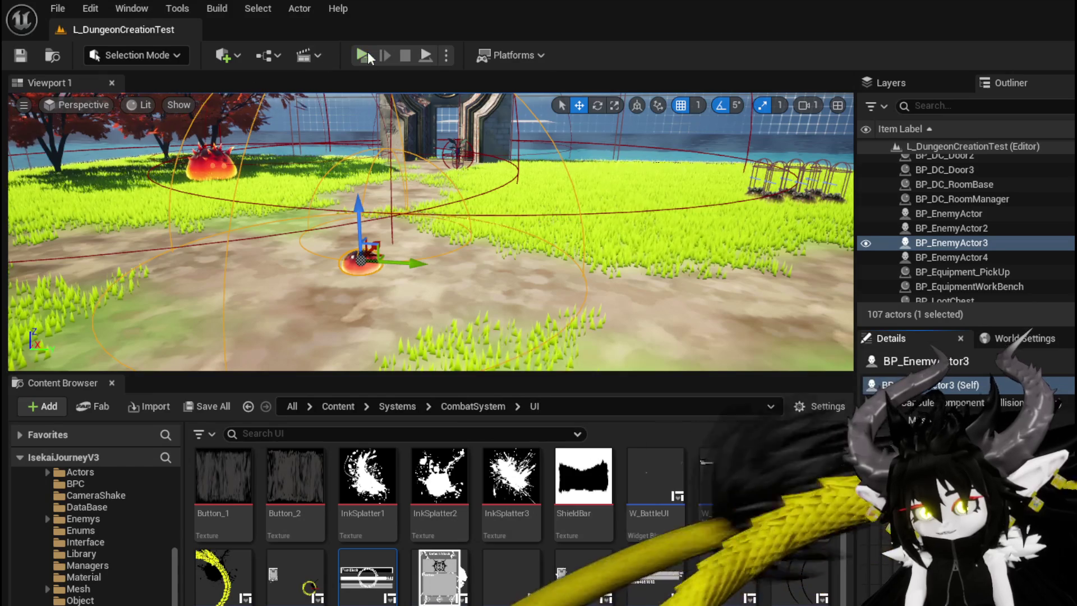
left_click(362, 55)
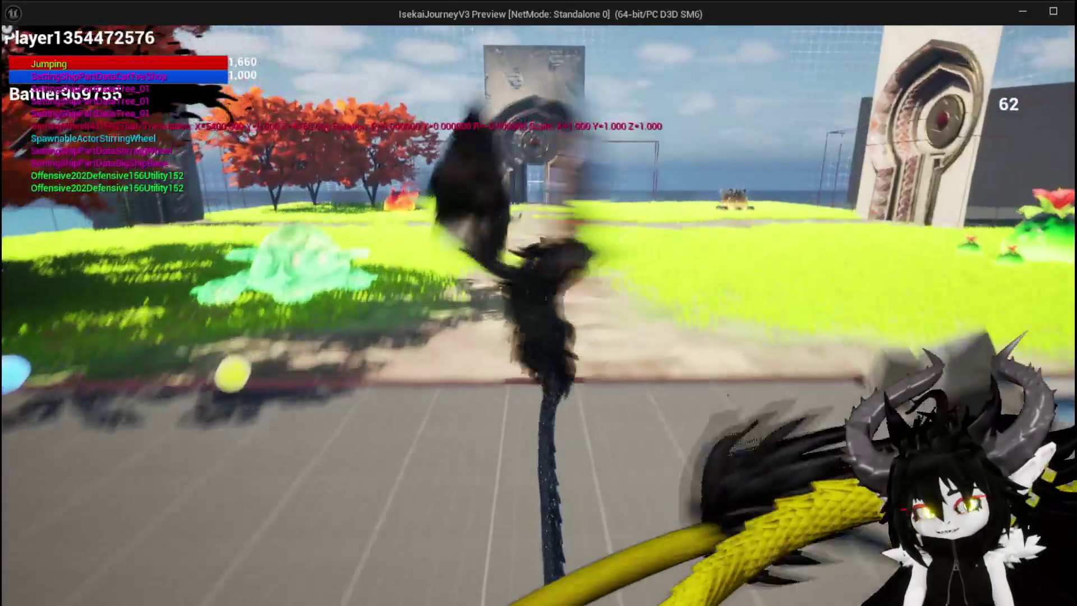
- Run to the fire slime, cast the TestAbility card on it, then stop playing
key("w")
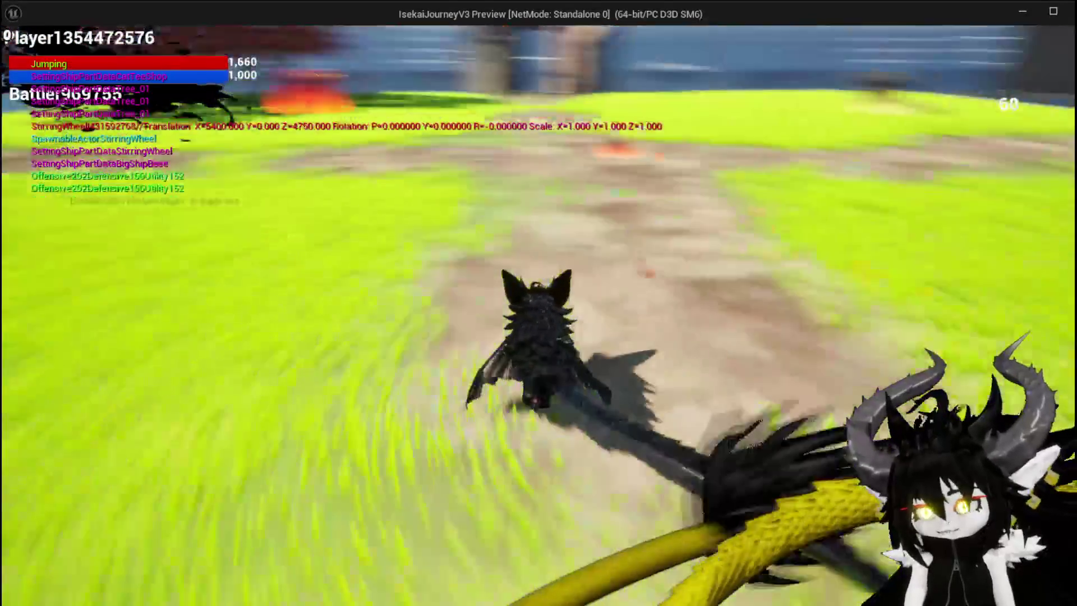
key("w")
key("1")
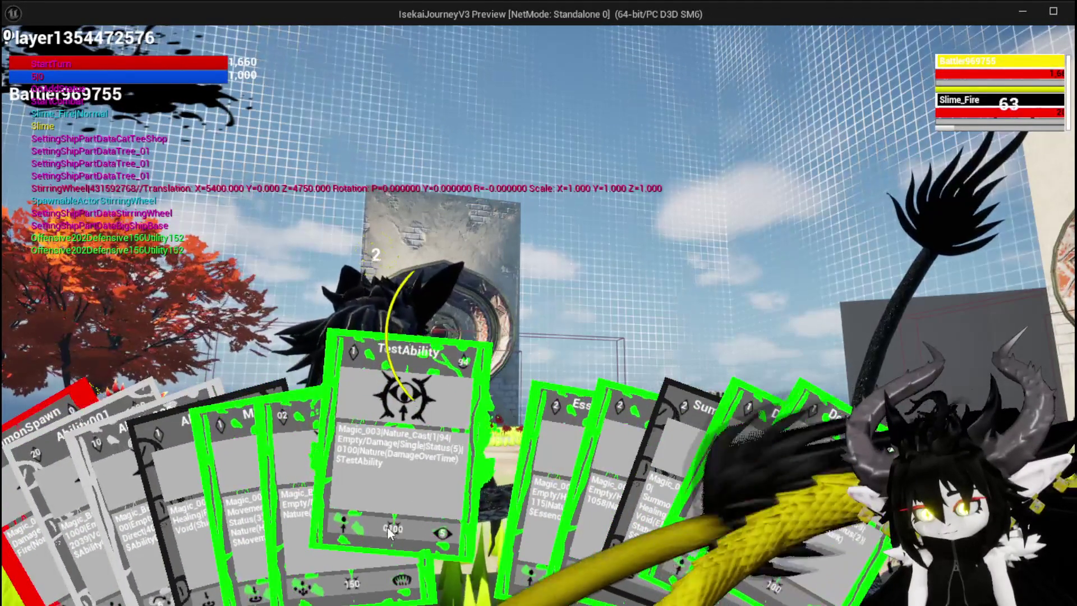
left_click(388, 452)
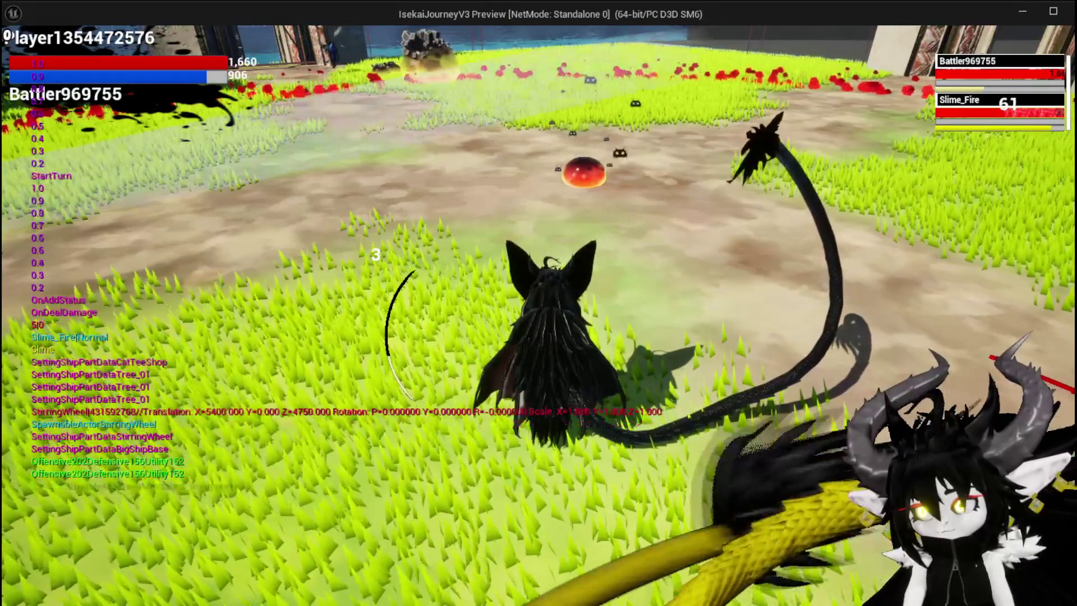
key("Escape")
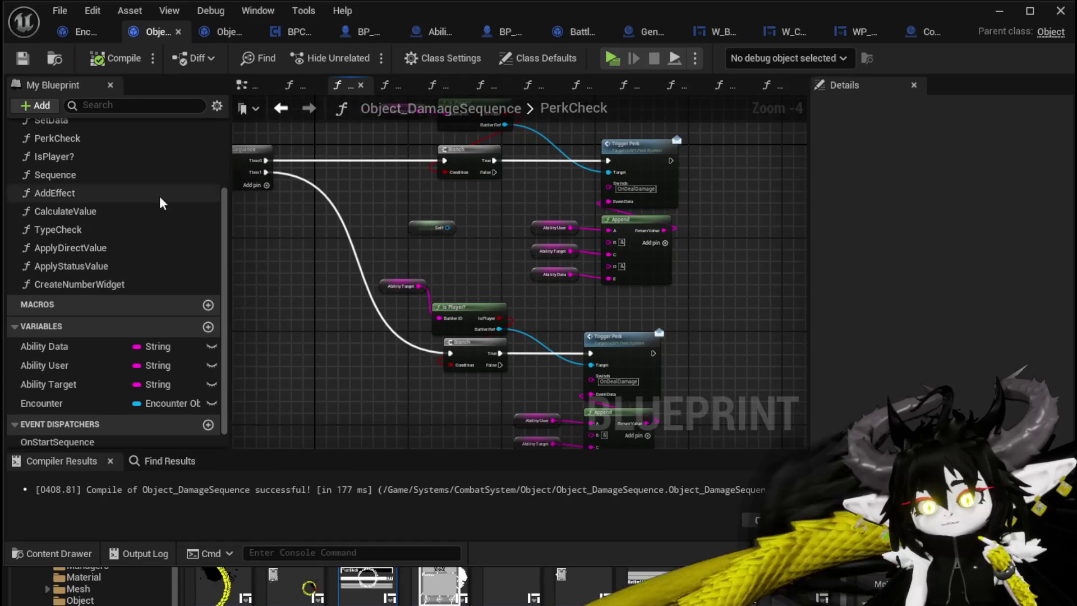
- Inspect the CalculateValue function's Branch and Calculate Direct Damage nodes
double_click(106, 211)
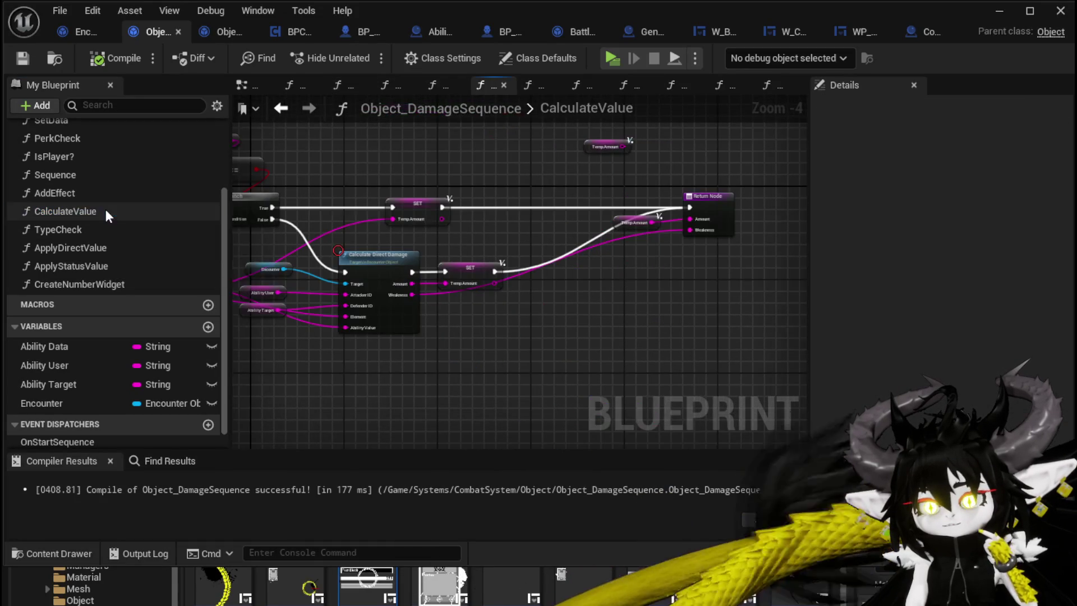
scroll(452, 246, "up", 1)
mouse_move(439, 237)
left_mouse_down()
mouse_move(721, 258)
mouse_move(490, 233)
left_mouse_up()
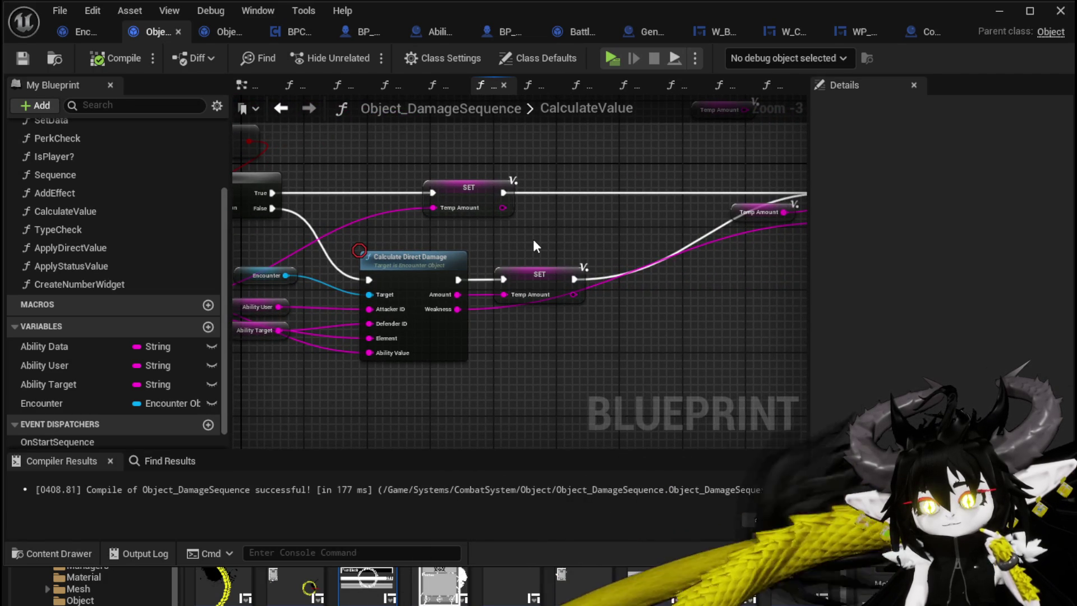
left_click_drag(534, 240, 680, 251)
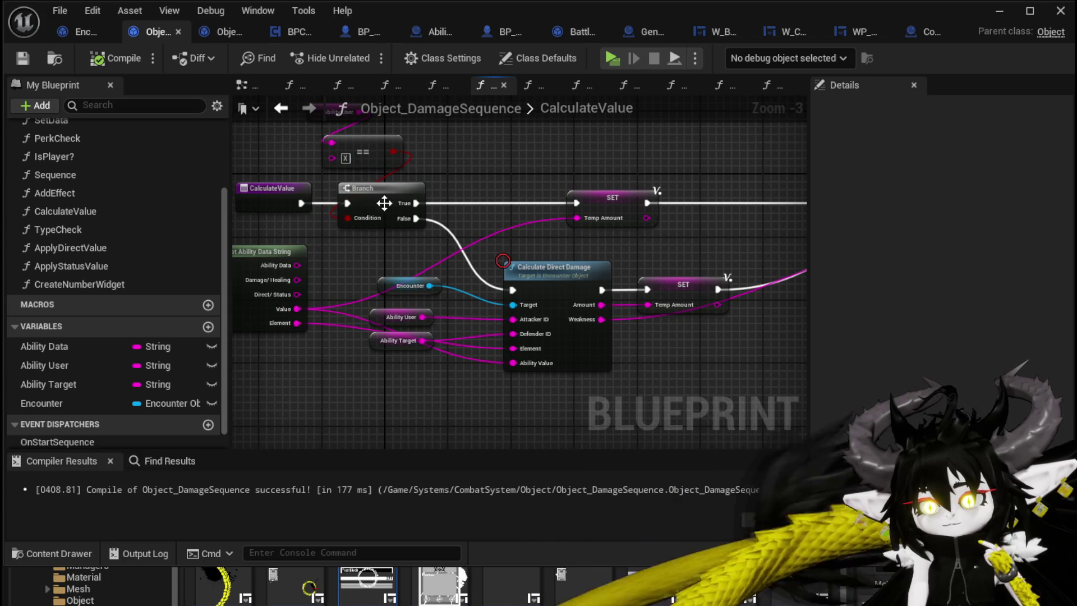
left_click_drag(598, 250, 427, 280)
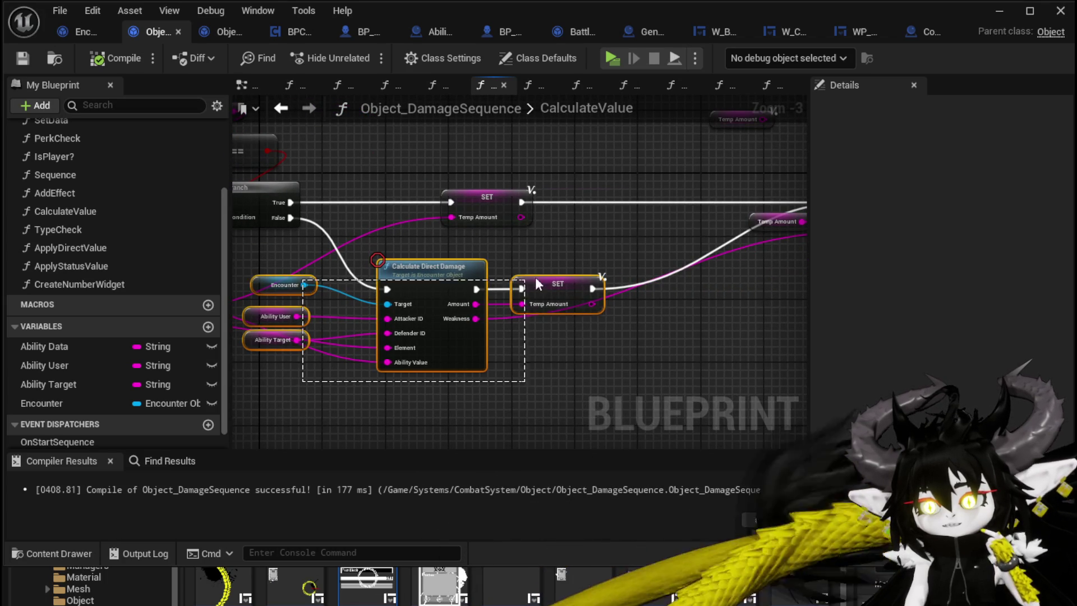
left_click_drag(554, 266, 554, 266)
scroll(545, 301, "down", 1)
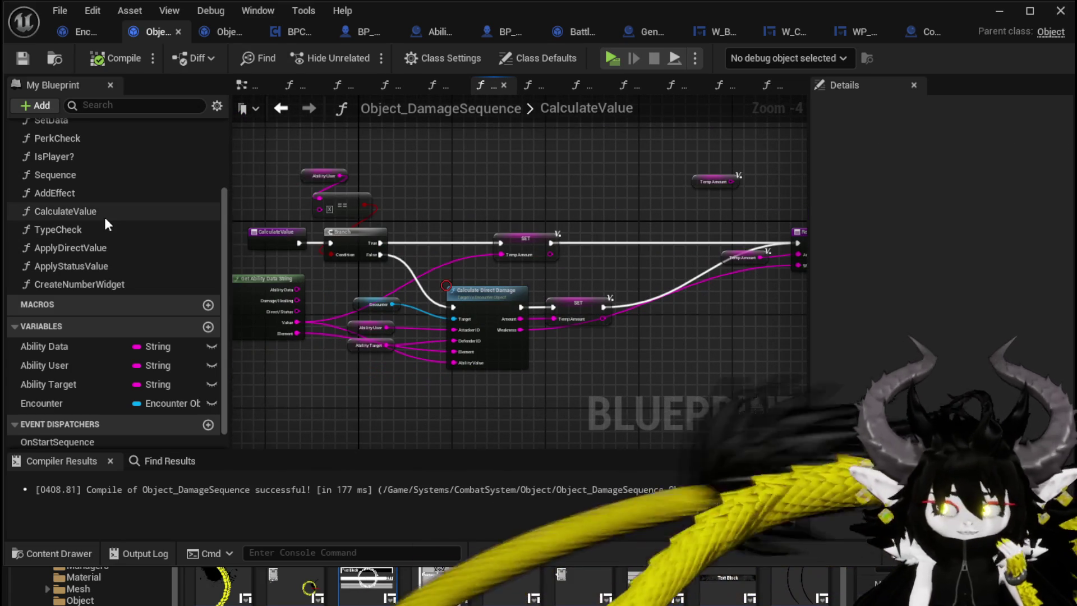
- Delete the AddEffect function from Object_DamageSequence
double_click(99, 180)
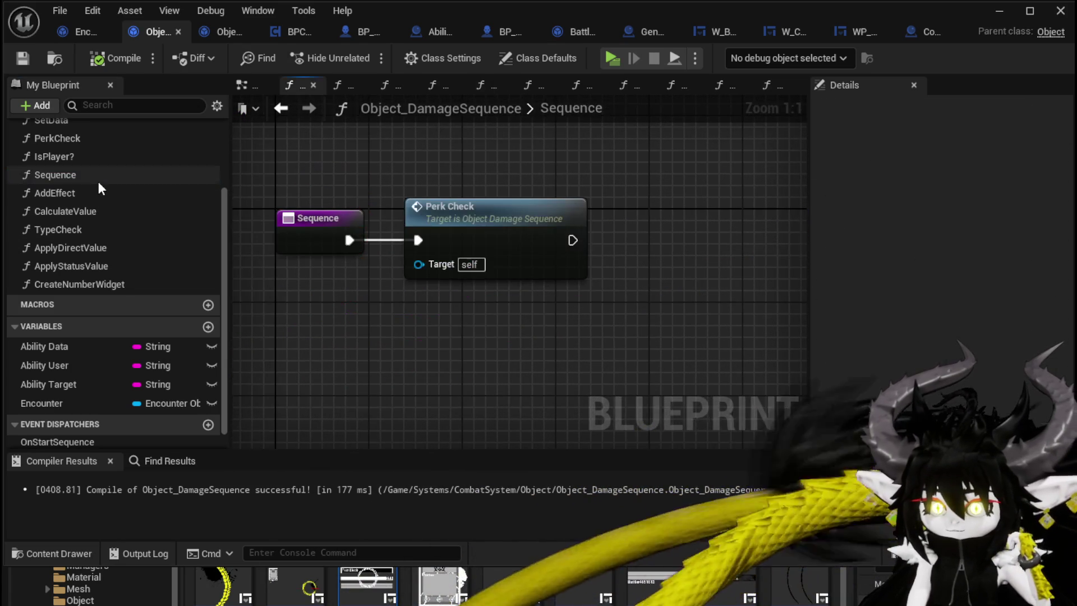
left_click(113, 192)
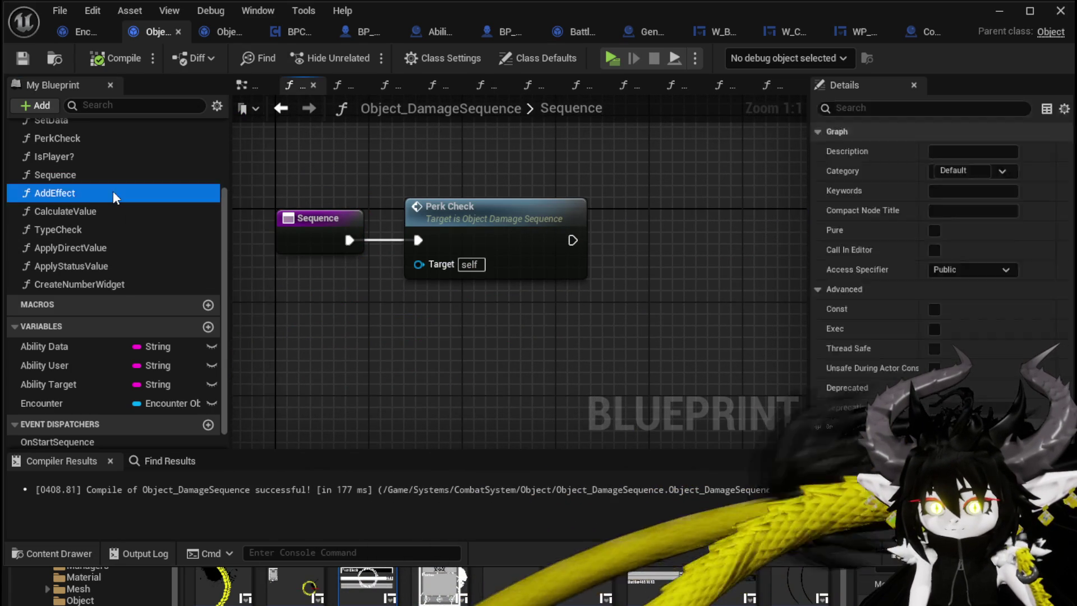
double_click(113, 192)
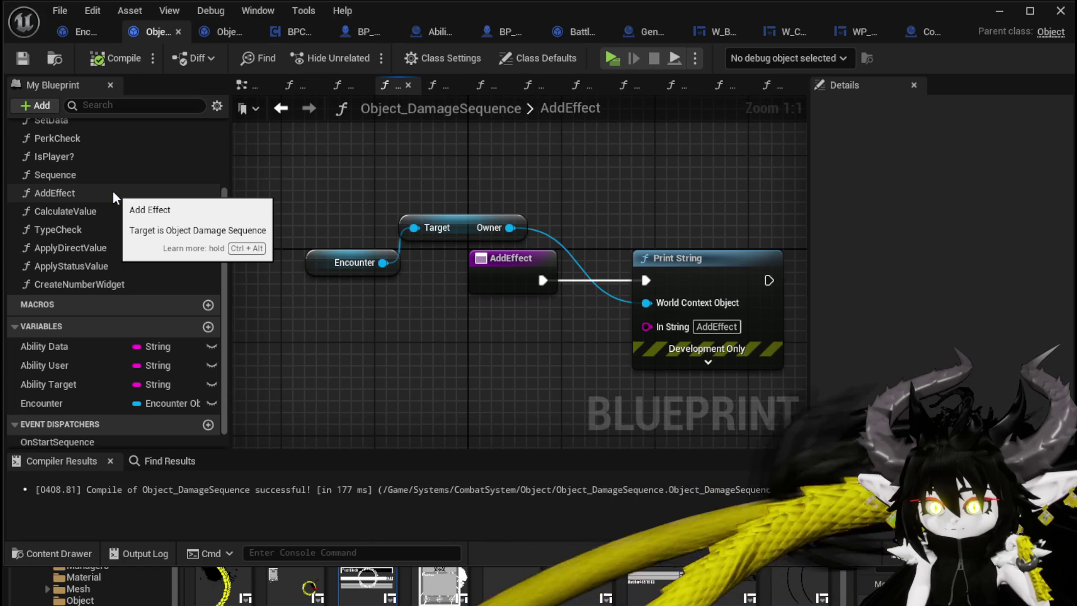
left_click(112, 193)
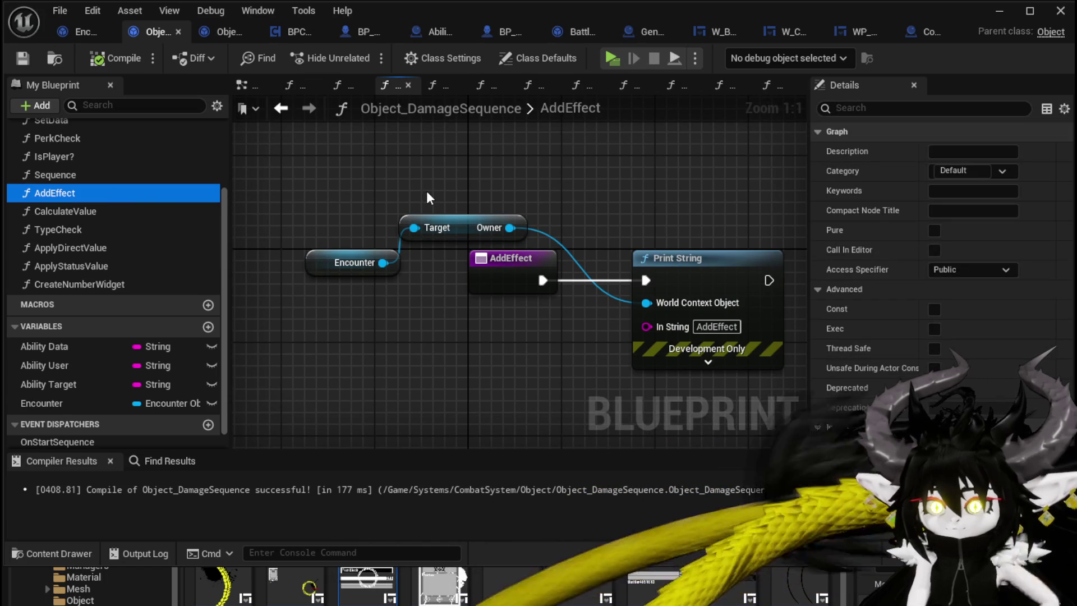
key("Delete")
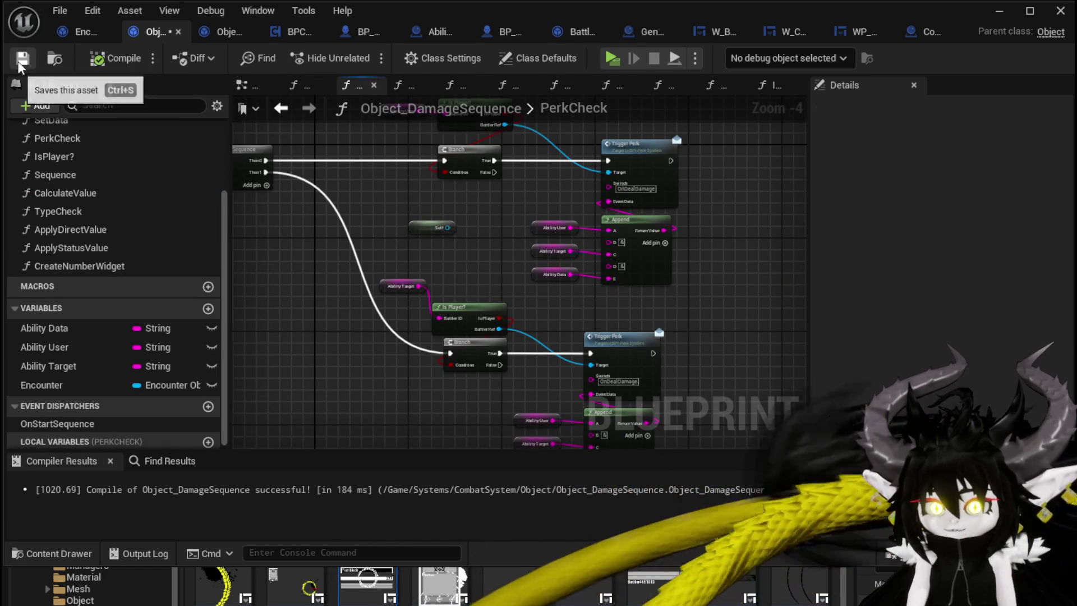
- Open ApplyStatusValue and rearrange its Get Ability Data String and entry nodes
double_click(101, 247)
mouse_move(373, 302)
left_mouse_down()
mouse_move(704, 228)
mouse_move(698, 202)
left_mouse_up()
left_click(329, 238)
left_click_drag(327, 228, 257, 245)
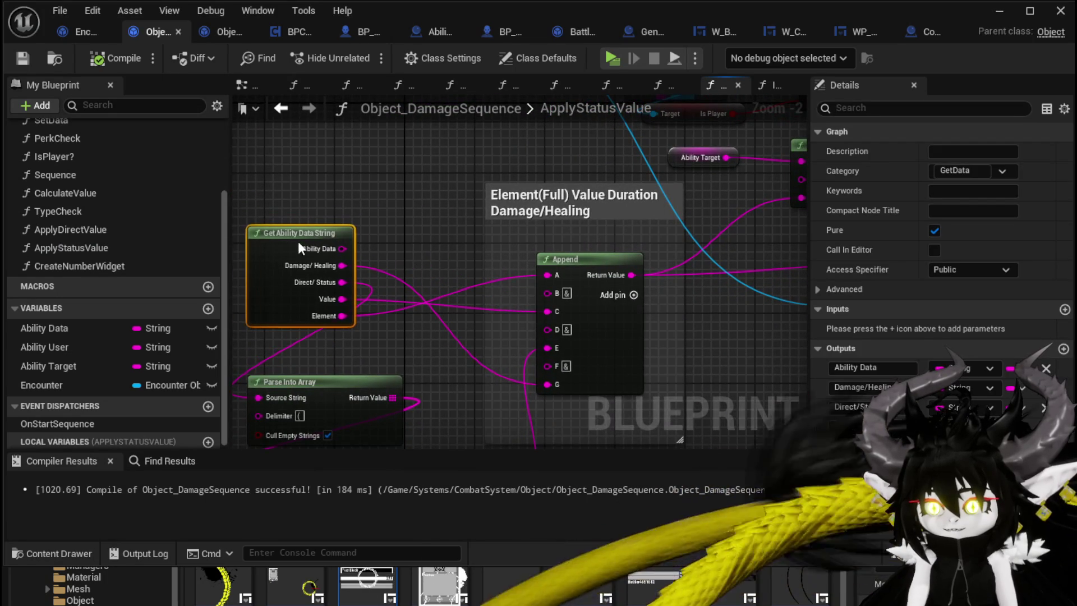
left_click_drag(432, 307, 507, 219)
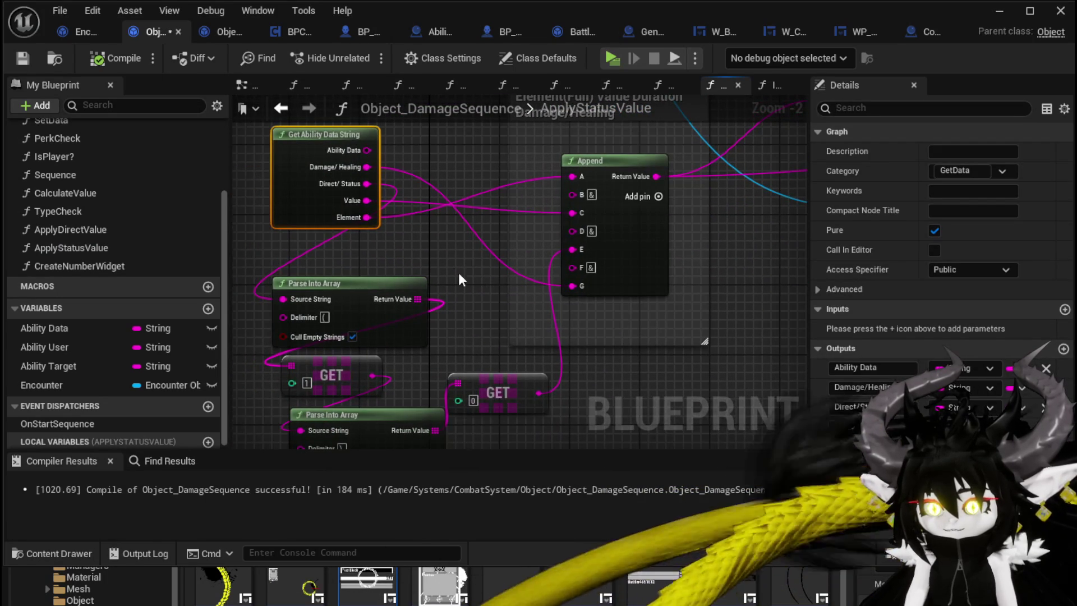
scroll(289, 202, "down", 2)
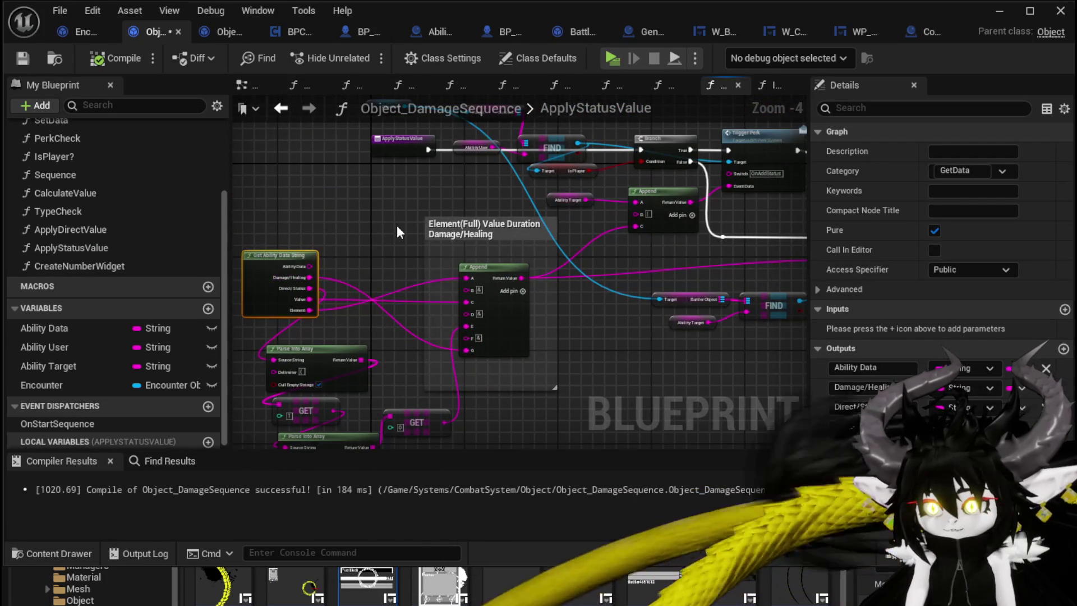
left_click(391, 162)
mouse_move(393, 144)
left_mouse_down()
mouse_move(263, 143)
mouse_move(486, 311)
left_mouse_up()
scroll(351, 217, "up", 1)
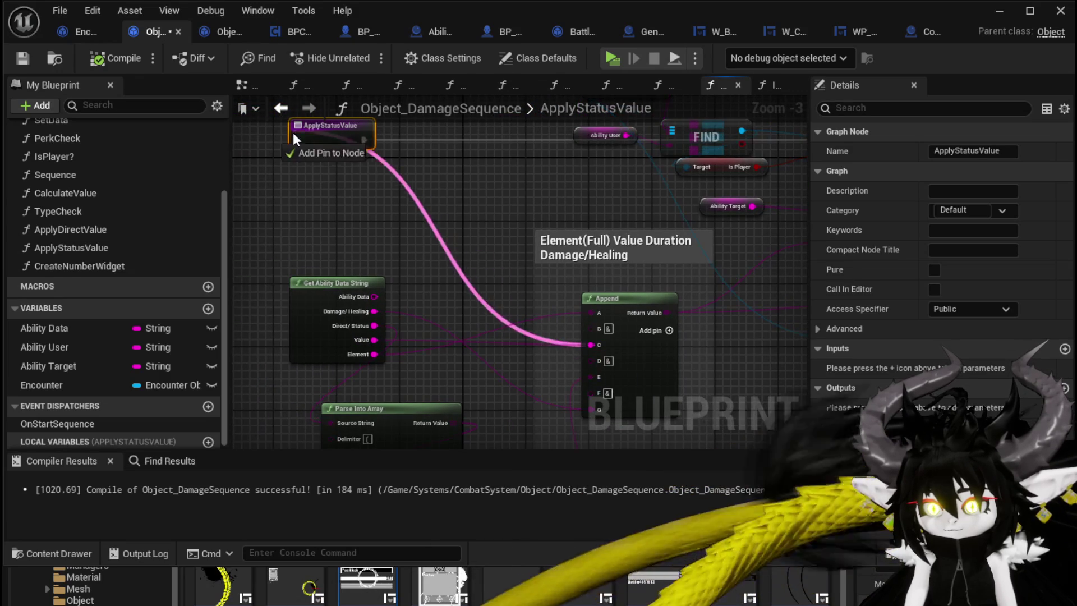
- Wire Append's C pin to a new function input named Value, then return to PerkCheck
left_click_drag(293, 133, 294, 135)
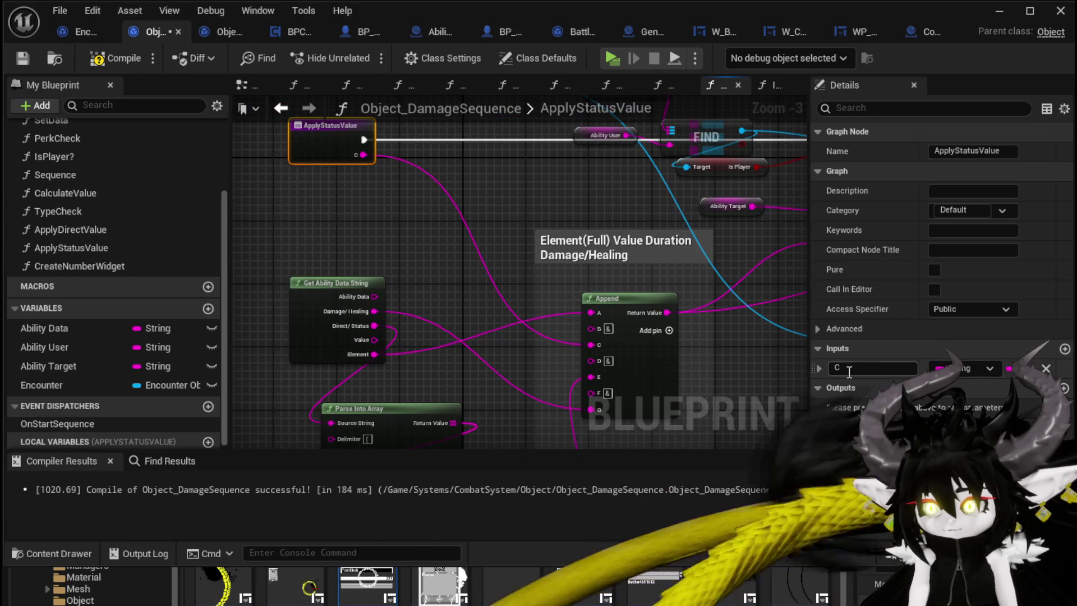
type("Va")
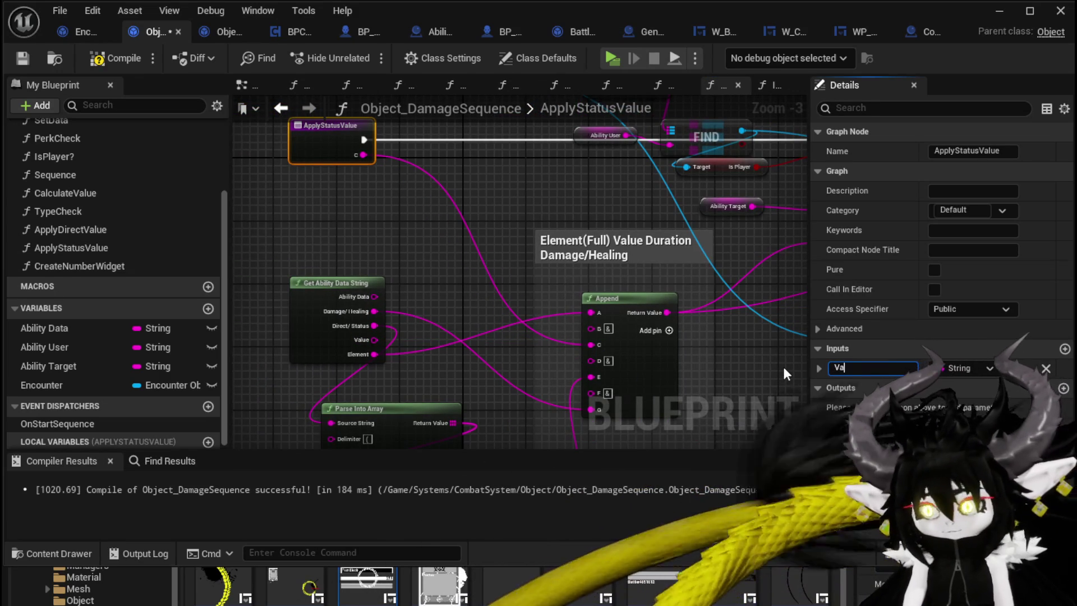
type("lue")
key("Return")
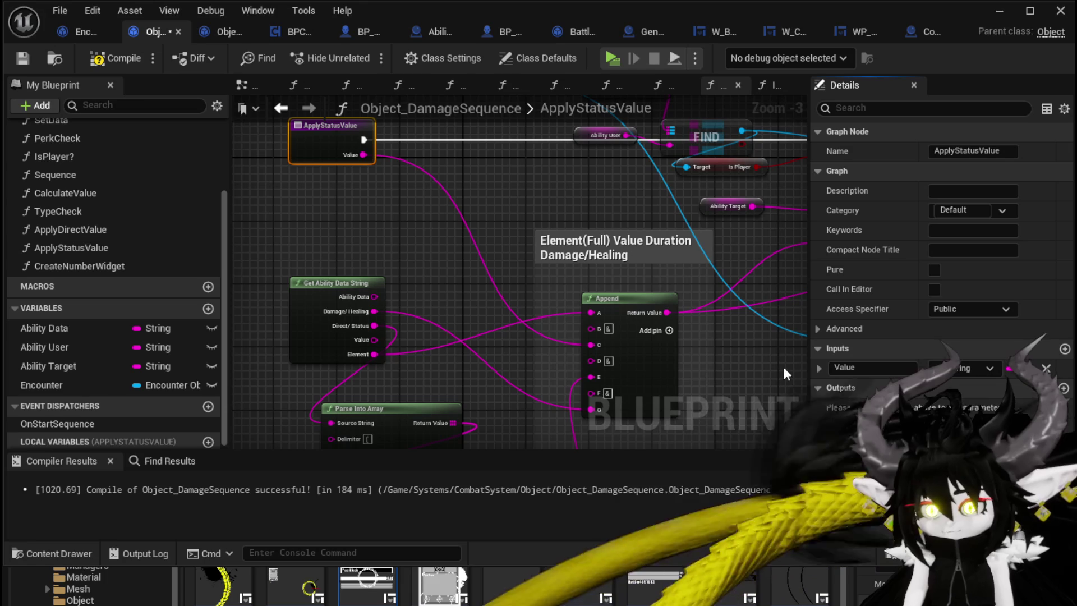
left_click(278, 113)
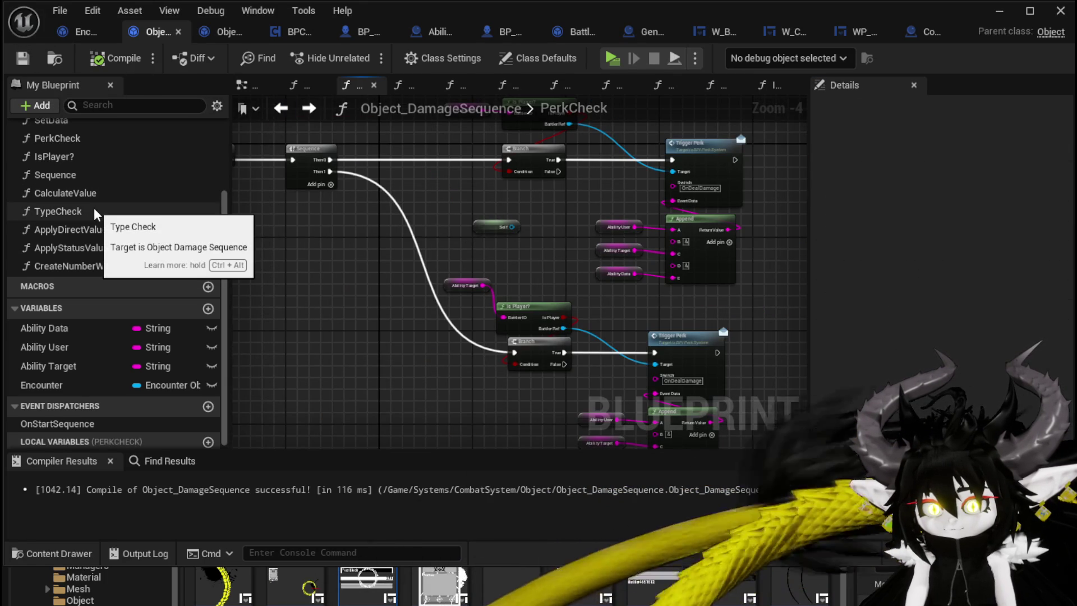
- In TypeCheck, connect Amount to the Apply Status Value call's Value input
double_click(57, 211)
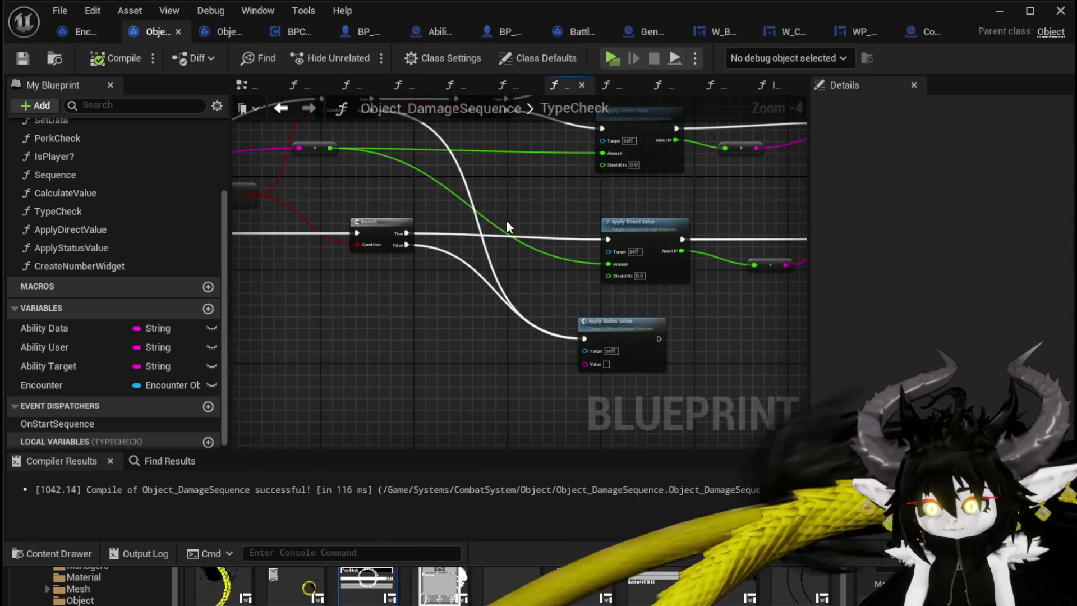
mouse_move(362, 246)
left_mouse_down()
mouse_move(724, 281)
mouse_move(334, 422)
left_mouse_up()
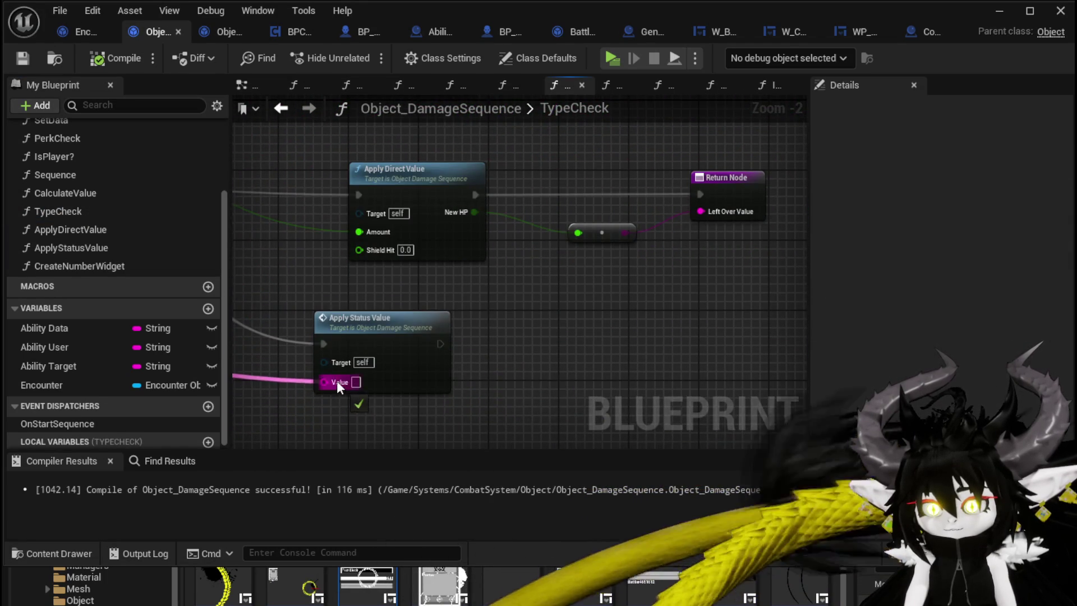
left_click_drag(338, 381, 338, 381)
scroll(338, 381, "down", 3)
scroll(506, 341, "up", 2)
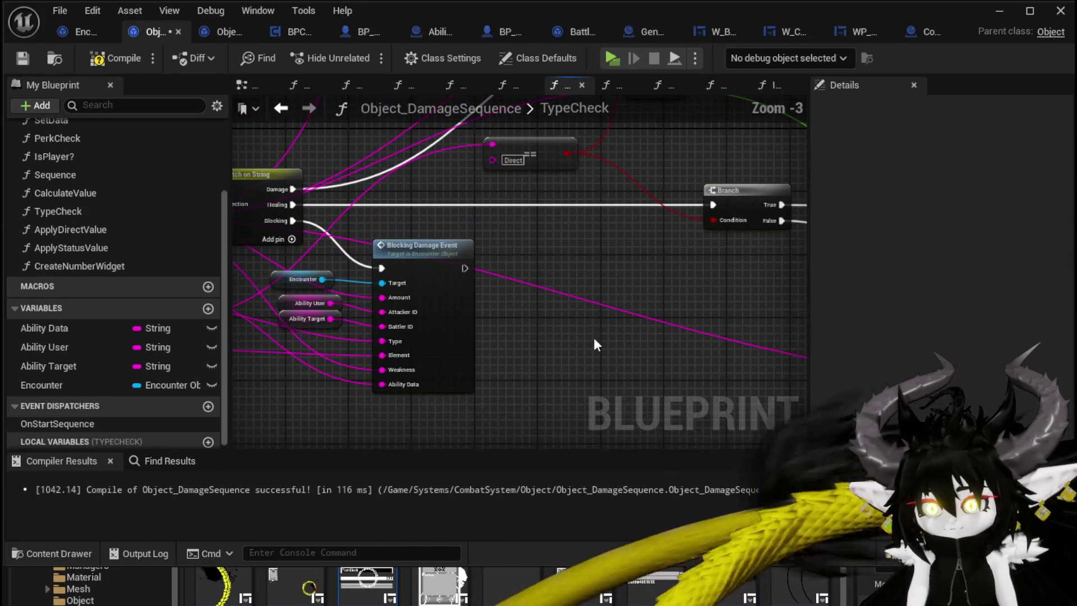
- Compile the blueprint and launch a standalone game preview from the level editor
left_click(115, 59)
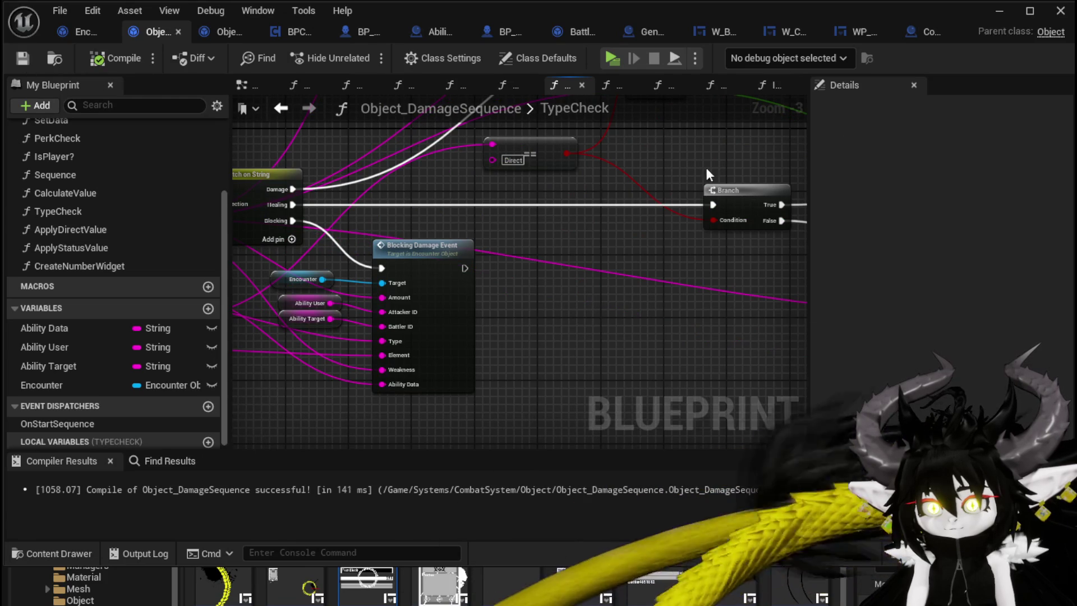
left_click(1000, 11)
left_click(370, 57)
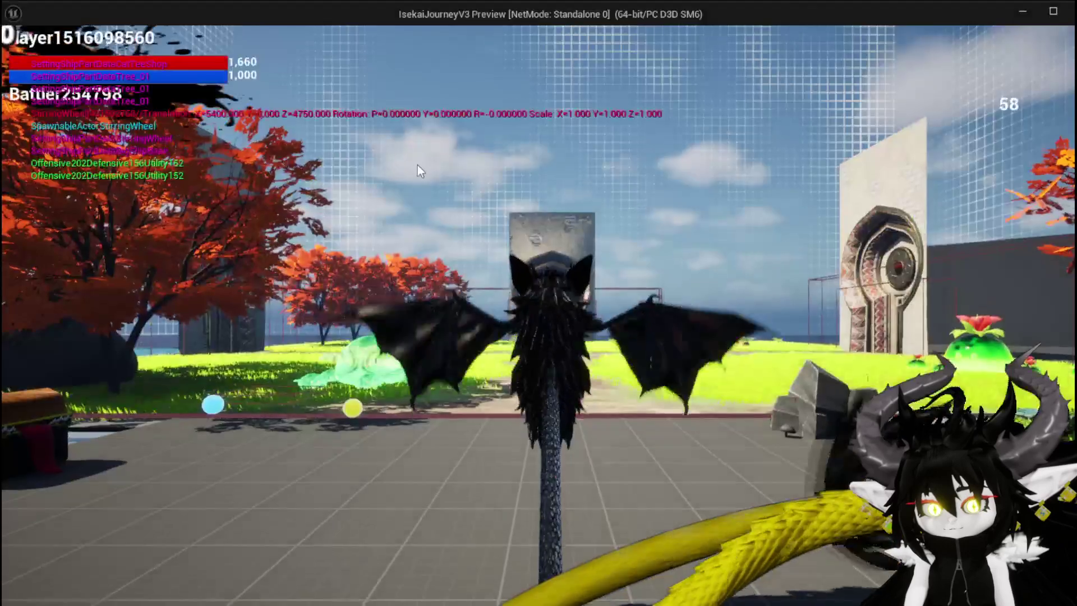
- Run and jump to the red slime, cast an ability card until it's defeated, then close the preview
key("w")
key("space")
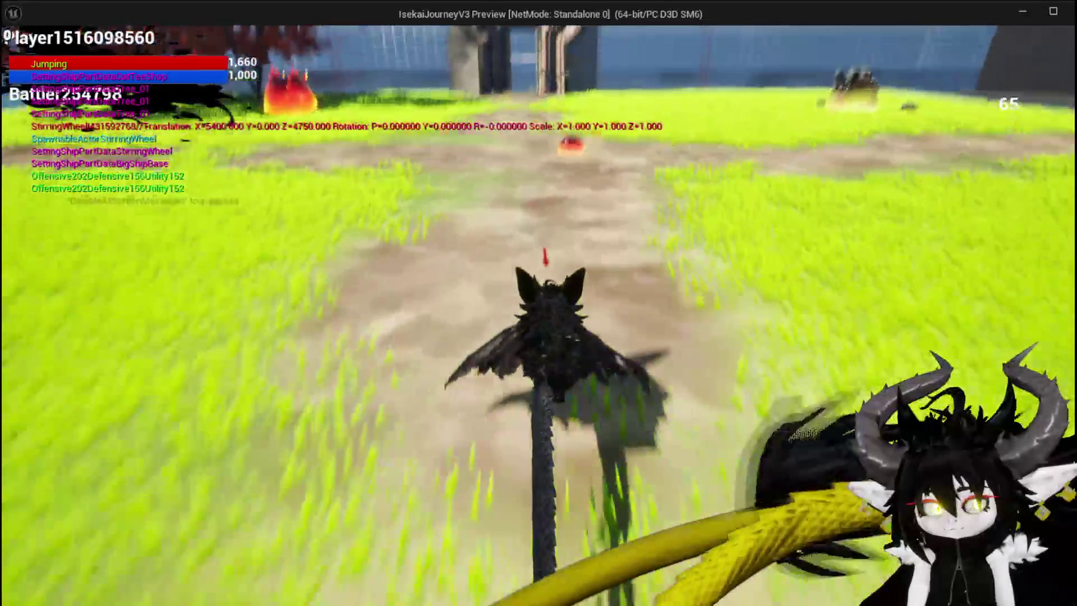
key("w")
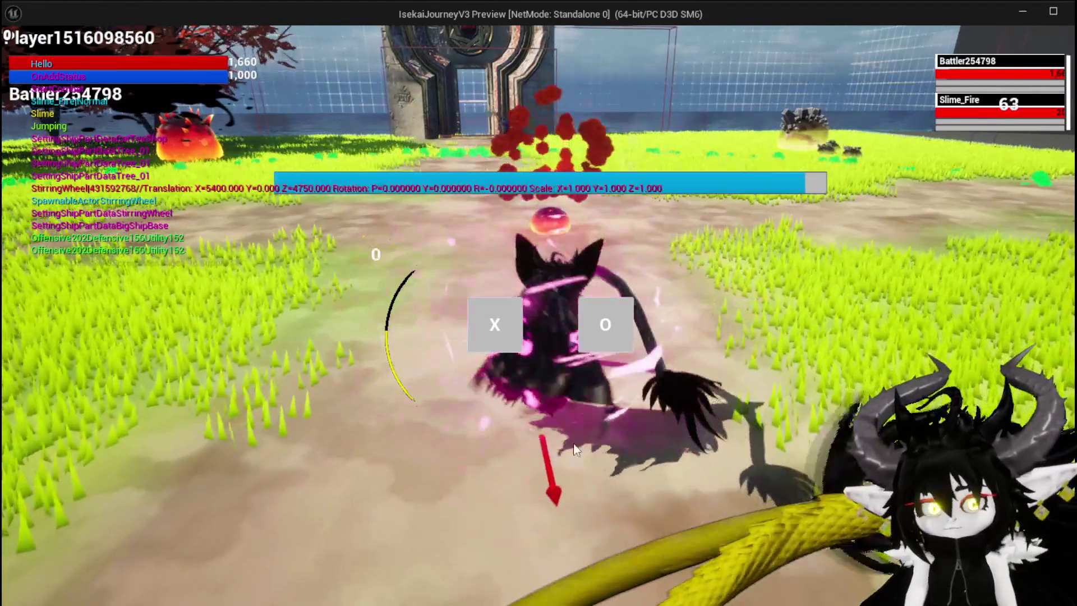
left_click(495, 350)
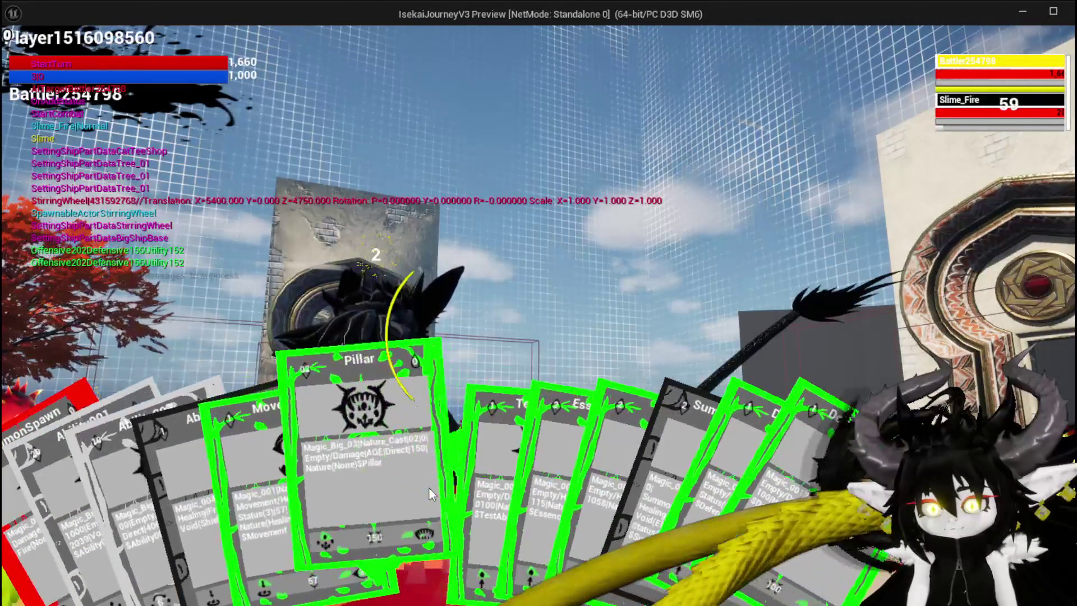
left_click(443, 476)
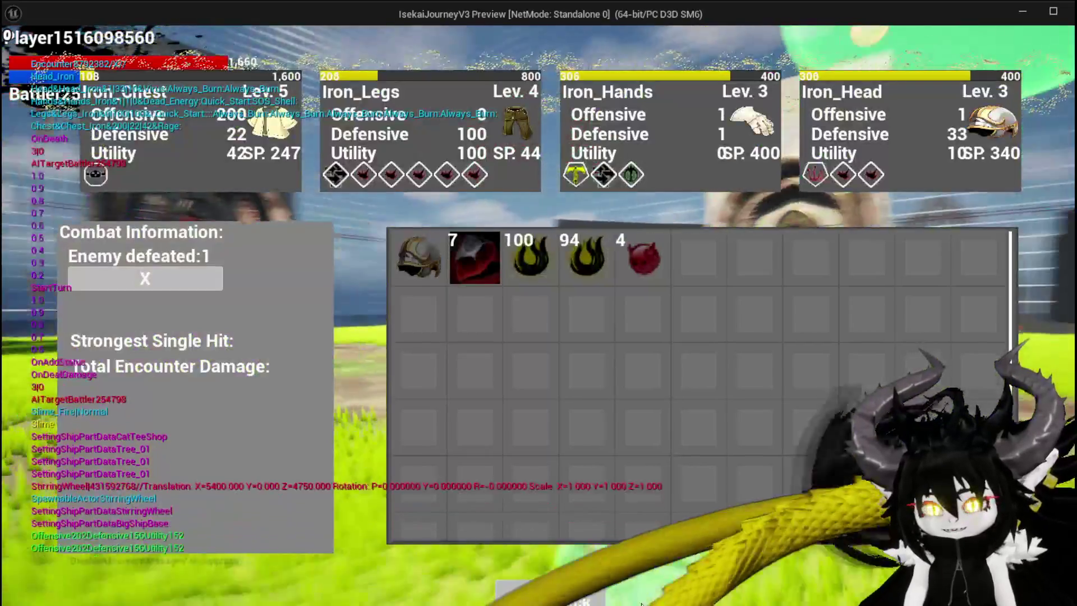
key("Escape")
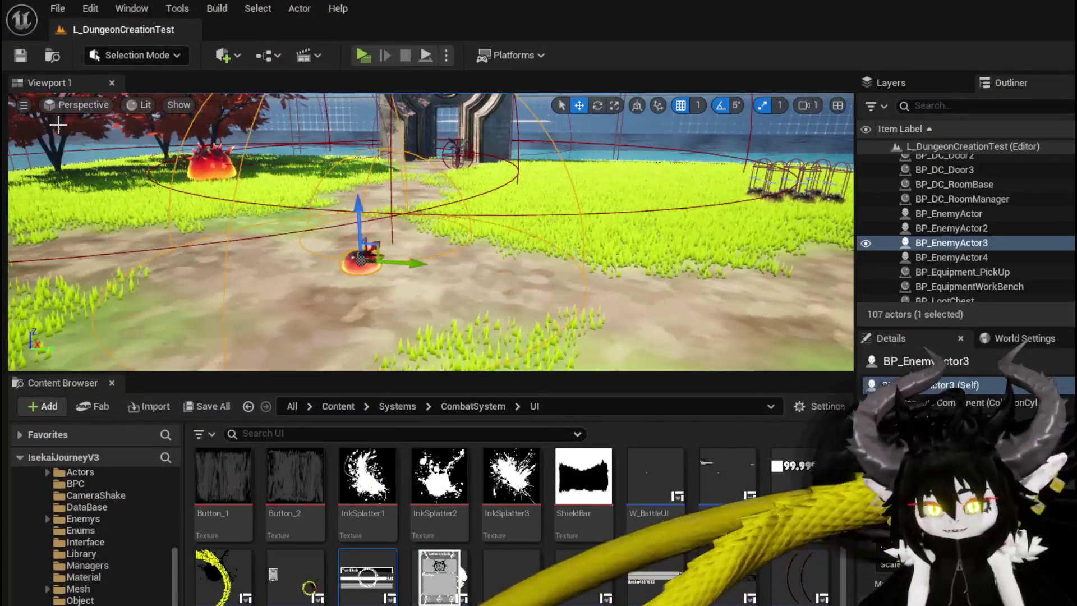
- Save the level, then save Object_DamageSequence while viewing its TypeCheck and Switch nodes
left_click(21, 59)
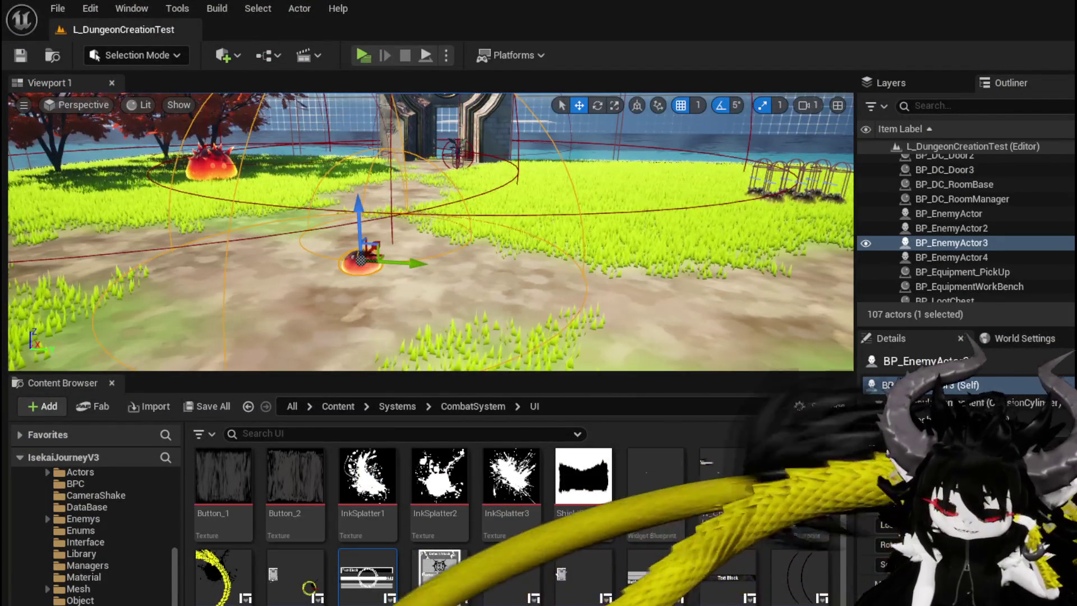
key("alt+Tab")
mouse_move(465, 321)
left_mouse_down()
mouse_move(376, 328)
mouse_move(618, 372)
mouse_move(261, 441)
left_mouse_up()
scroll(620, 273, "down", 2)
mouse_move(619, 273)
left_mouse_down()
mouse_move(370, 267)
mouse_move(623, 218)
left_mouse_up()
left_click(32, 58)
left_click_drag(405, 205, 247, 155)
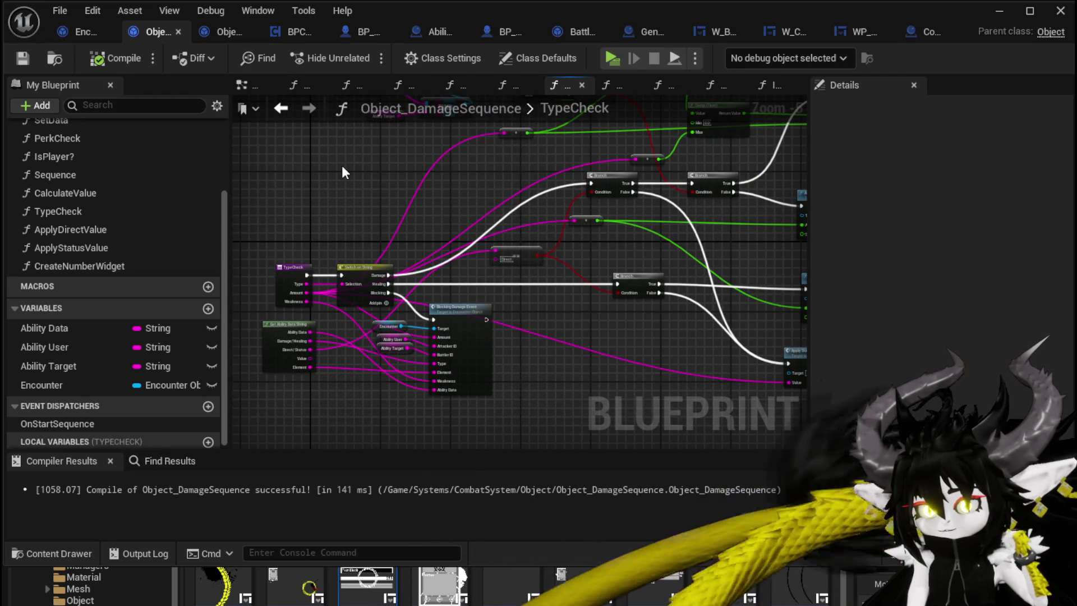
scroll(343, 173, "down", 2)
- Inspect ApplyDirectValue's entry and Ability Target wiring, then open the ApplyStatusValue graph
mouse_move(370, 159)
left_mouse_down()
mouse_move(314, 185)
mouse_move(481, 193)
mouse_move(363, 180)
left_mouse_up()
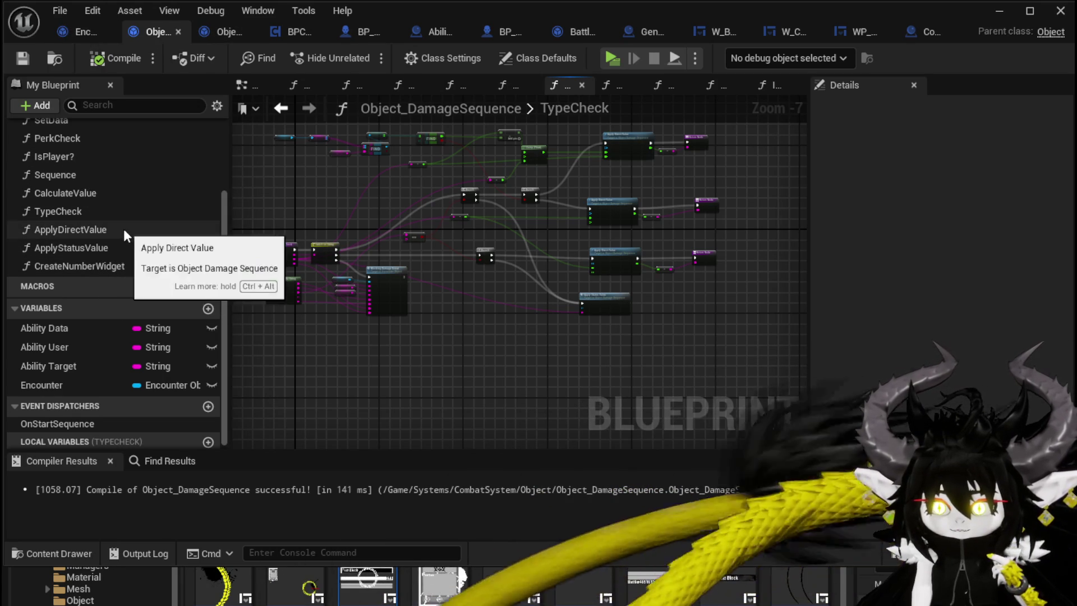
scroll(106, 230, "up", 1)
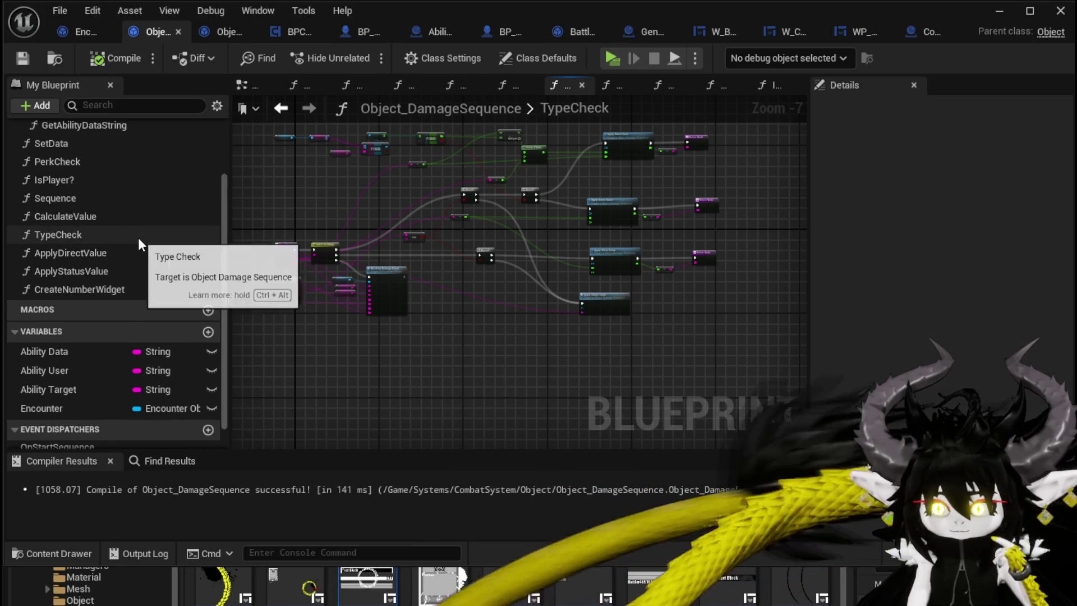
double_click(102, 252)
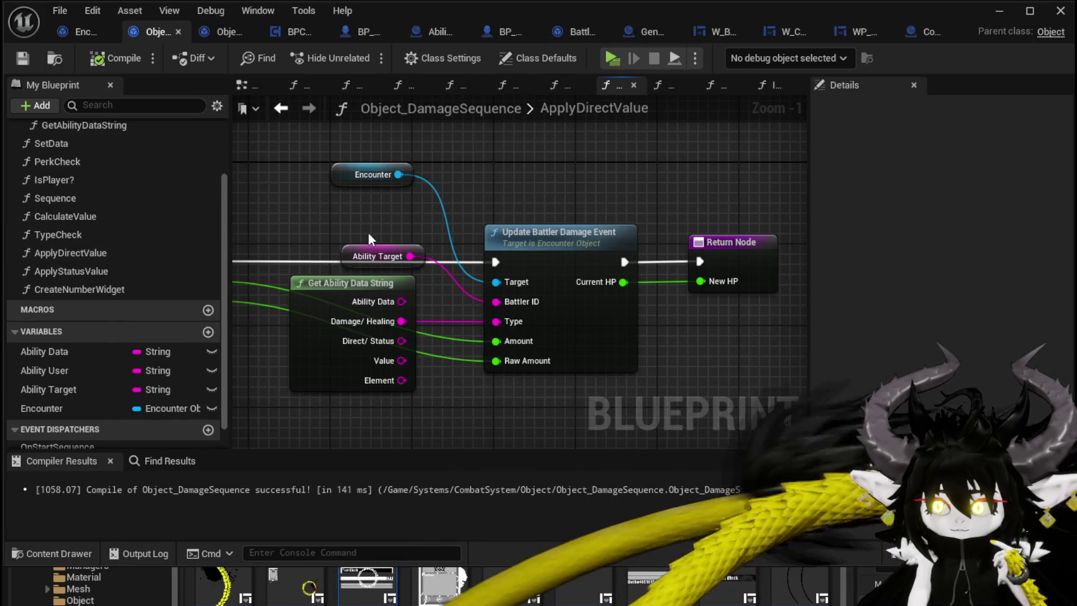
left_click_drag(436, 209, 480, 202)
left_click_drag(419, 235, 389, 214)
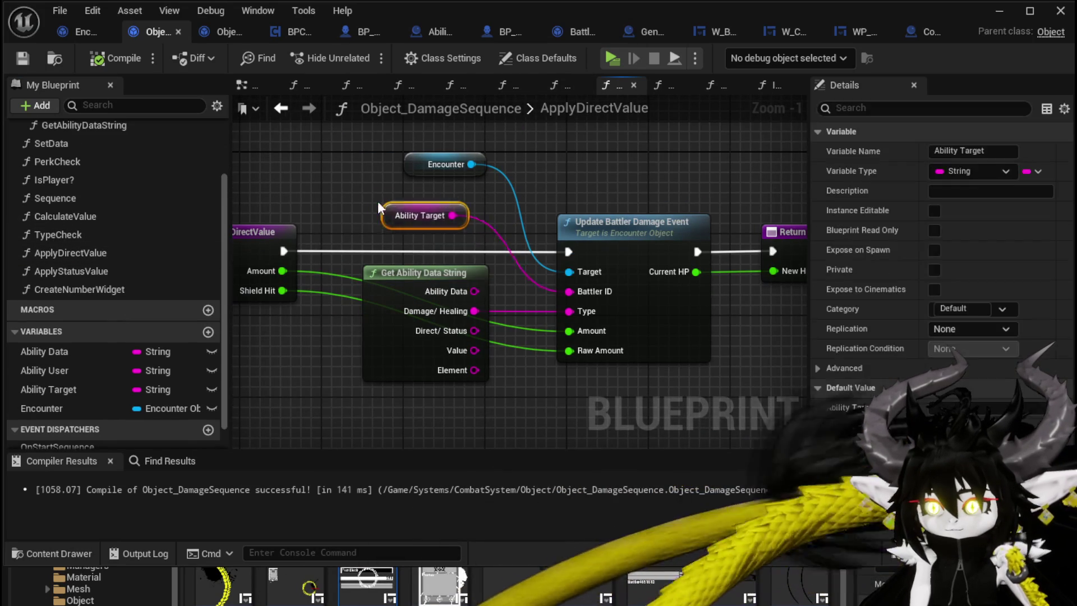
left_click(578, 183)
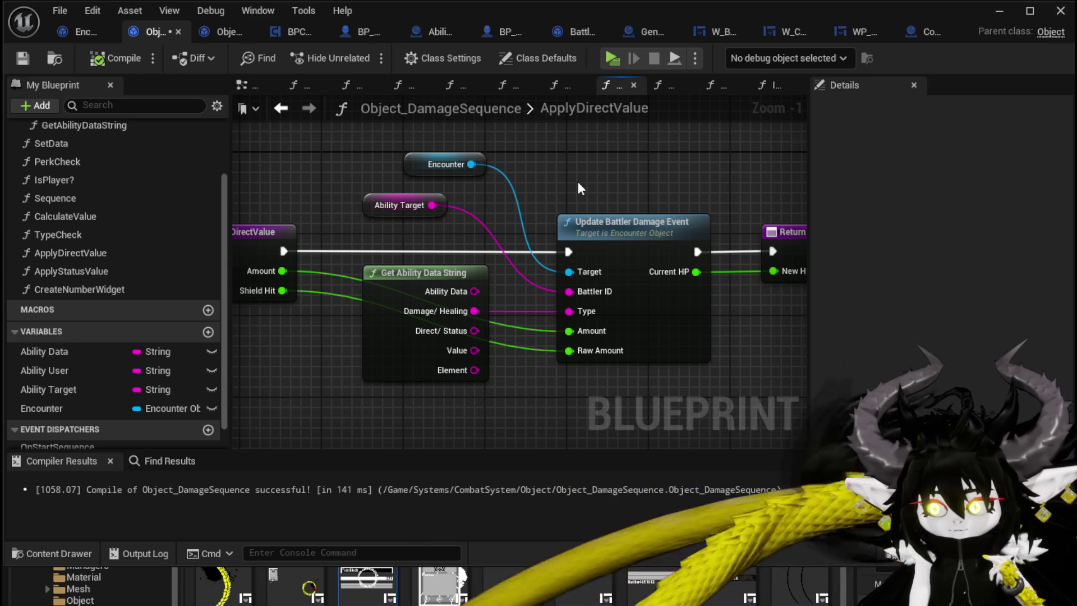
double_click(102, 267)
left_click_drag(272, 256, 170, 258)
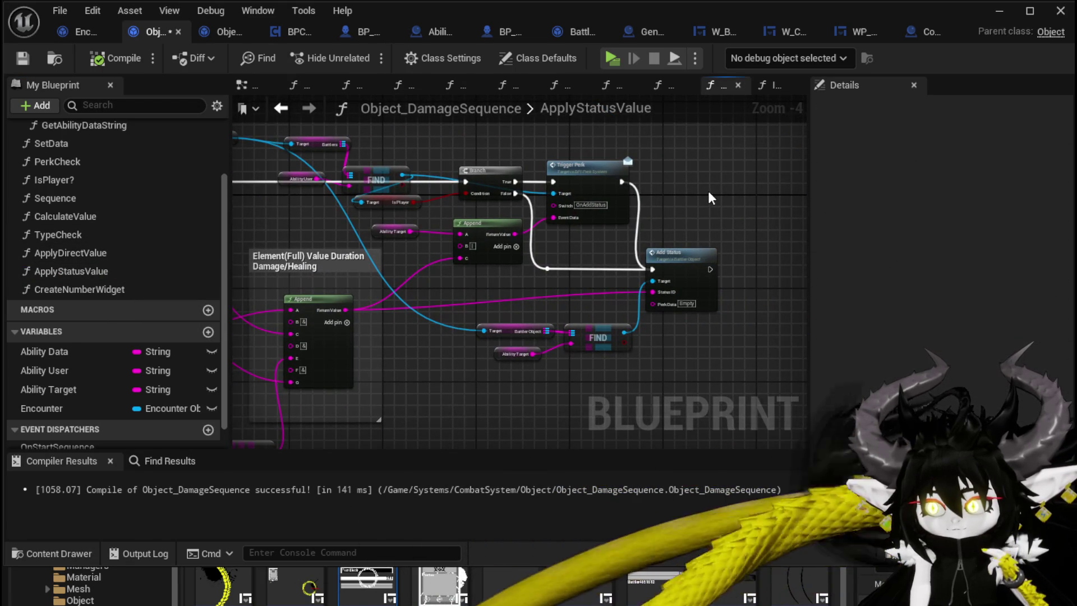
- Shift the IsPlayer node to the right in the ApplyStatusValue graph
mouse_move(473, 242)
left_mouse_down()
mouse_move(443, 196)
mouse_move(305, 211)
left_mouse_up()
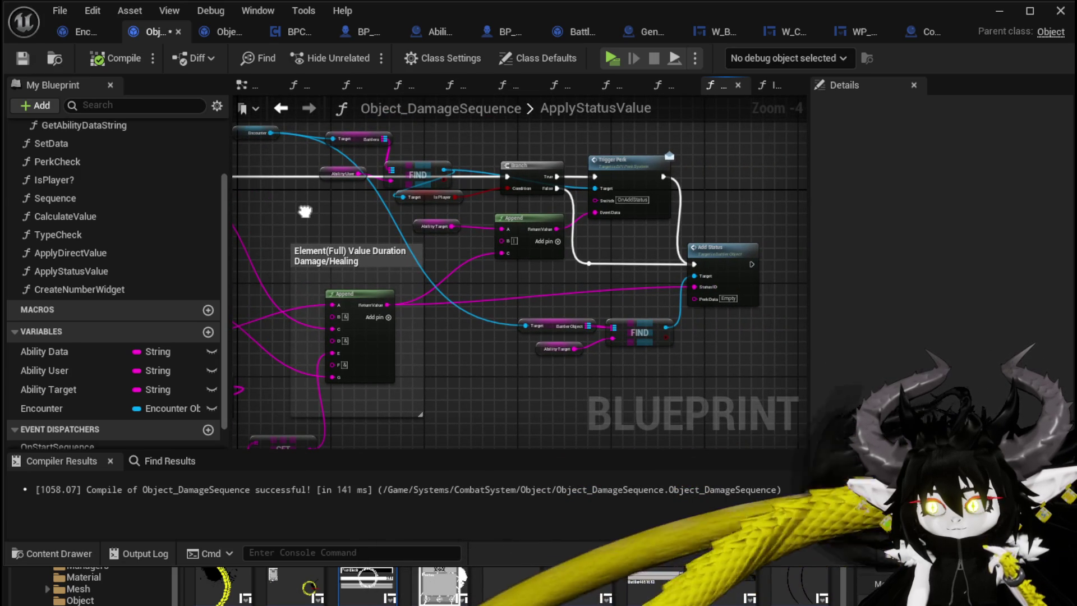
mouse_move(305, 211)
left_mouse_down()
mouse_move(372, 149)
mouse_move(331, 163)
mouse_move(337, 172)
mouse_move(287, 170)
mouse_move(447, 258)
mouse_move(456, 214)
mouse_move(537, 205)
left_mouse_up()
scroll(539, 177, "up", 3)
key("Escape")
left_click_drag(434, 232, 550, 223)
left_click(595, 203)
- Save Object_DamageSequence and go back to the ApplyDirectValue graph
scroll(604, 203, "down", 2)
left_click_drag(604, 203, 667, 200)
left_click(30, 53)
left_click(282, 109)
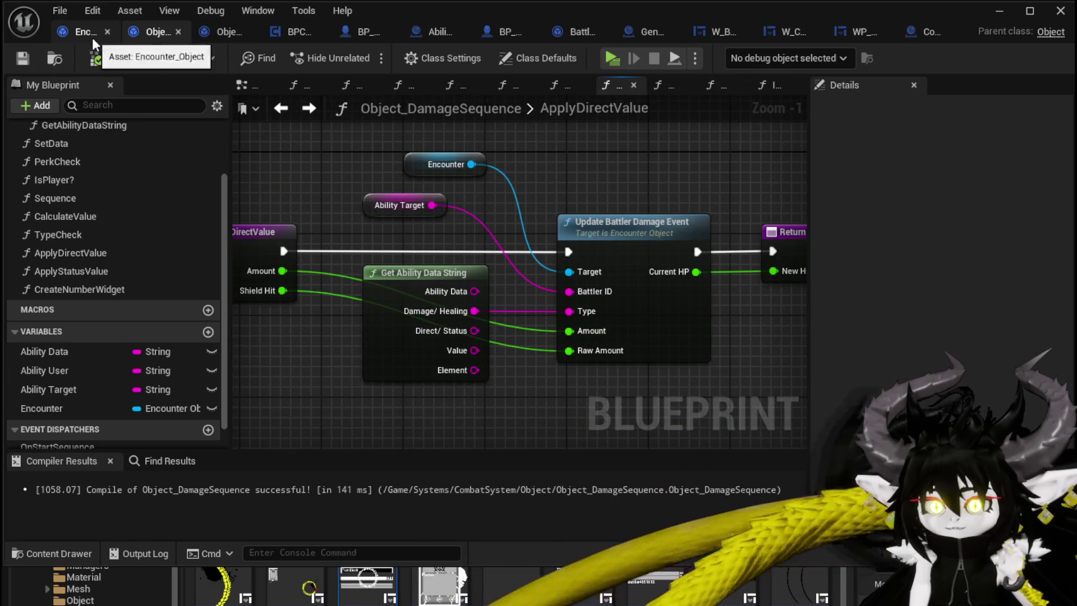
- Switch to Encounter_Object and center the Type Check node in the DamageBattler graph
left_click(91, 35)
scroll(523, 204, "down", 3)
scroll(523, 204, "up", 3)
left_click_drag(523, 204, 566, 204)
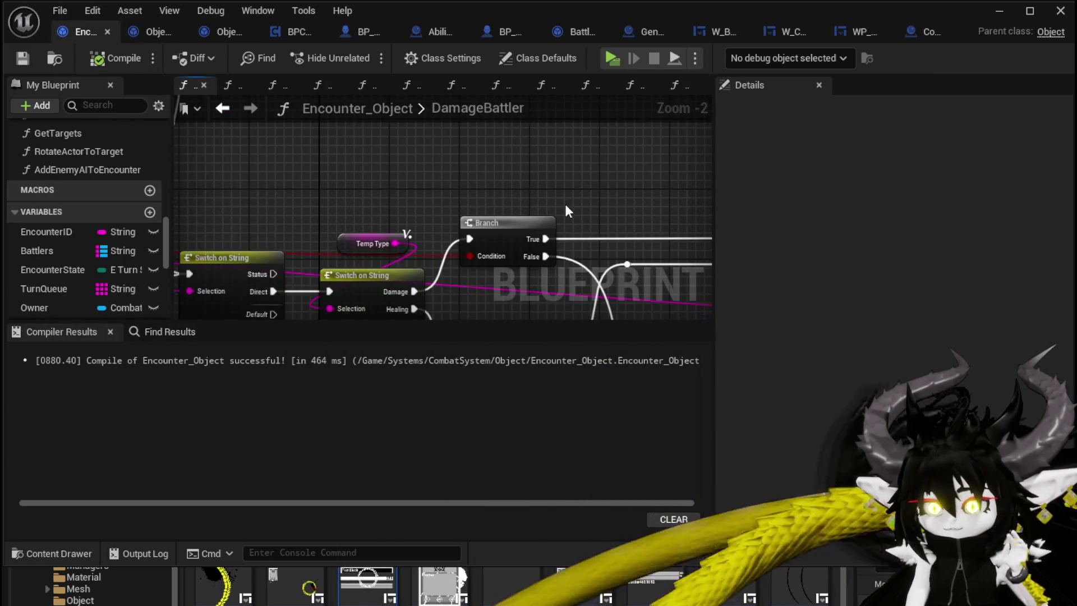
scroll(566, 205, "down", 2)
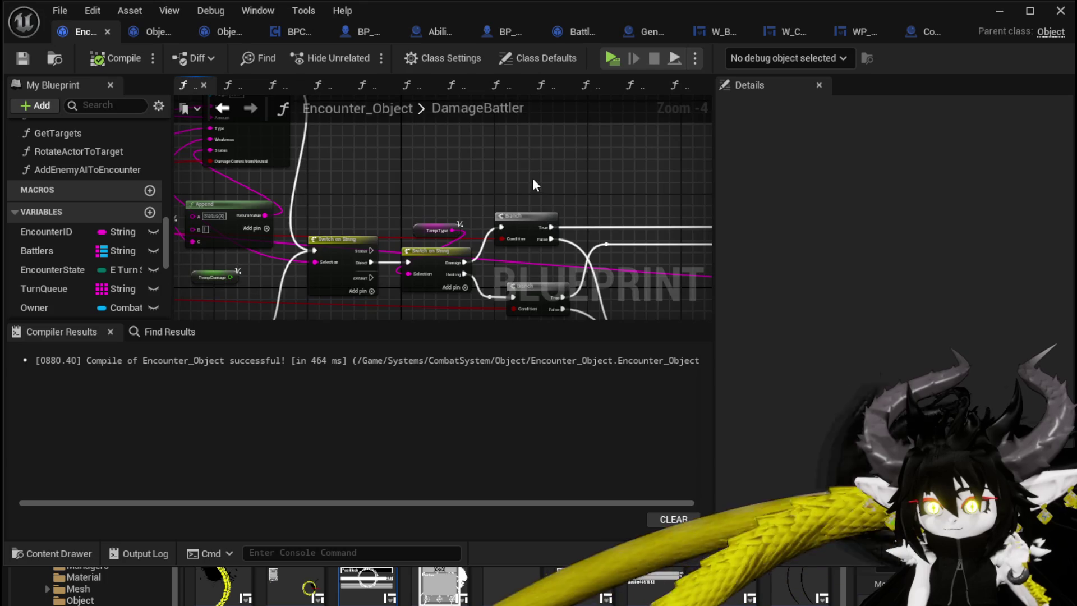
scroll(522, 185, "down", 1)
left_click_drag(644, 212, 385, 202)
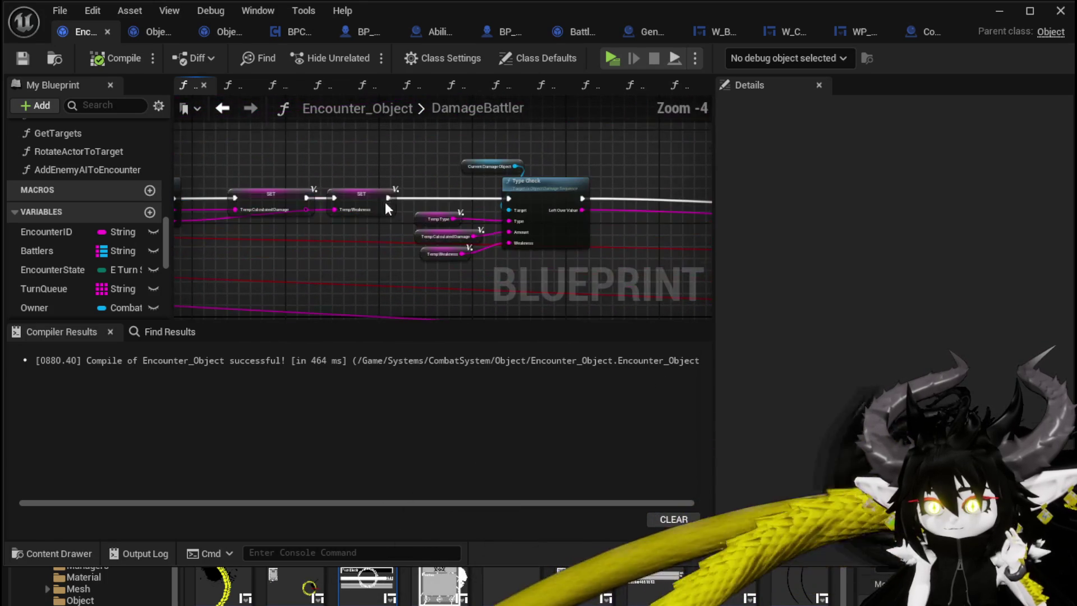
scroll(385, 201, "up", 1)
left_click_drag(550, 213, 393, 213)
- Open the TypeCheck function and inspect its Apply Direct/Status Value calls
double_click(381, 208)
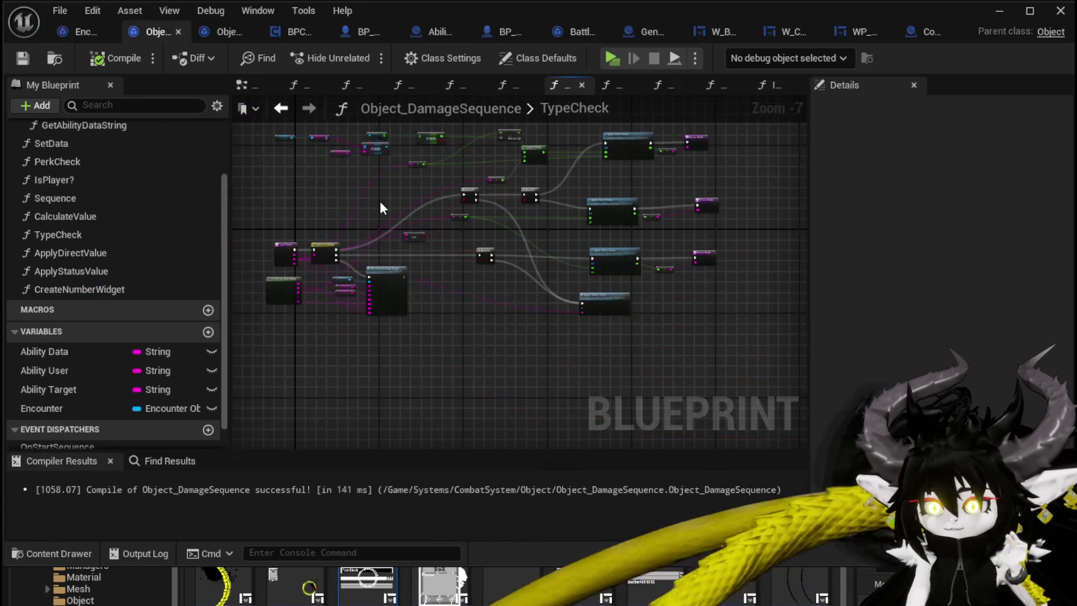
scroll(584, 212, "up", 4)
scroll(547, 221, "down", 3)
scroll(561, 224, "up", 4)
scroll(579, 278, "down", 2)
left_click_drag(691, 261, 467, 120)
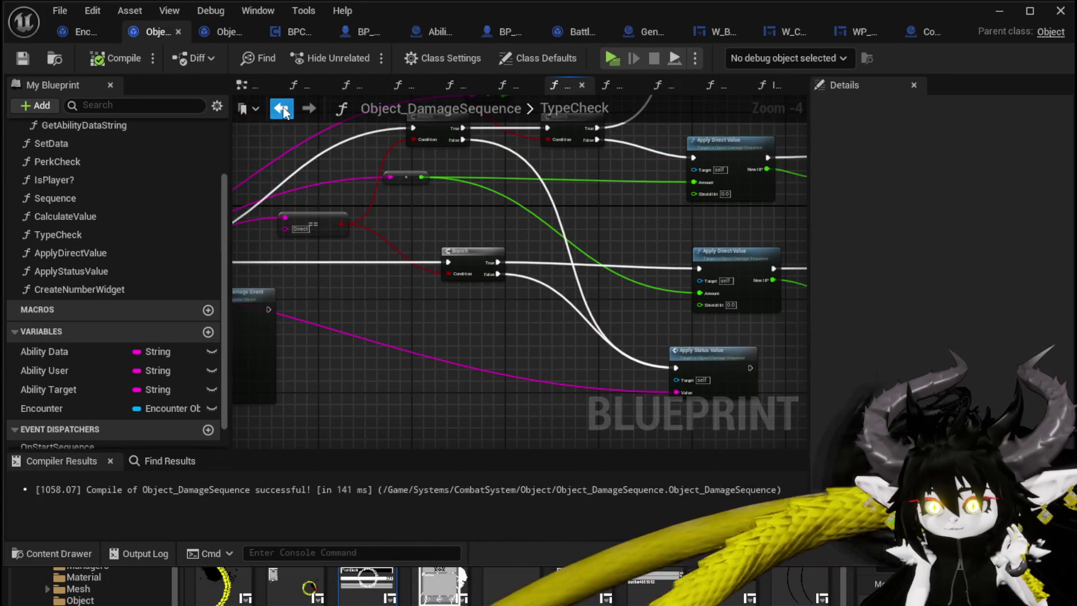
- Step back to ApplyDirectValue, then return to DamageBattler and select the Calculate Value node
left_click(285, 112)
left_click_drag(355, 208, 489, 212)
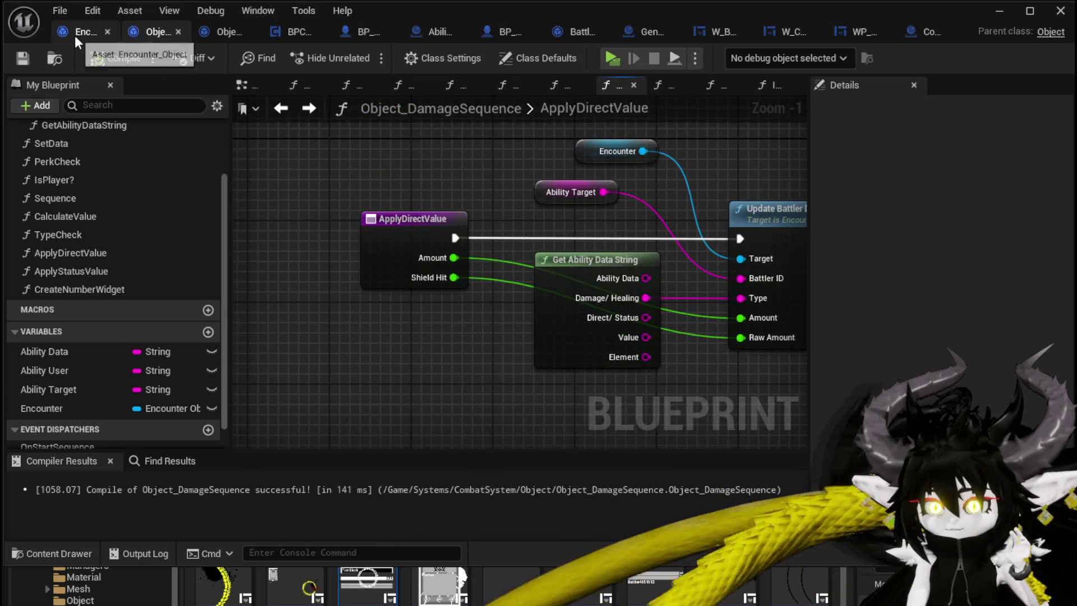
left_click(75, 34)
scroll(284, 153, "down", 4)
scroll(399, 197, "up", 4)
left_click(398, 197)
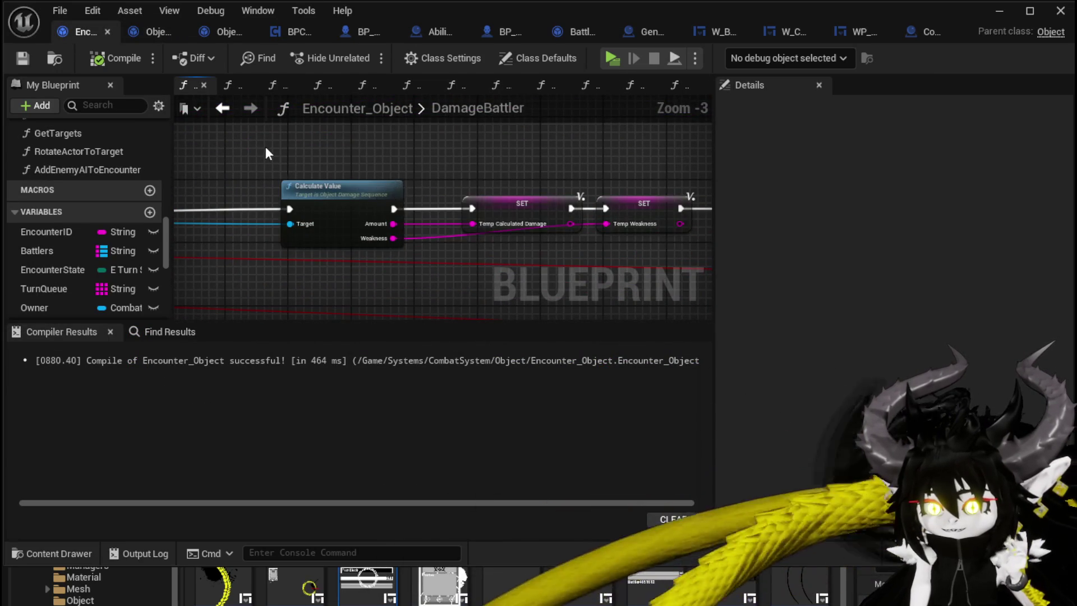
mouse_move(373, 274)
left_mouse_down()
mouse_move(506, 234)
mouse_move(295, 228)
mouse_move(375, 202)
mouse_move(322, 204)
mouse_move(696, 229)
mouse_move(532, 212)
mouse_move(224, 215)
mouse_move(329, 211)
mouse_move(386, 150)
mouse_move(412, 150)
left_mouse_up()
scroll(294, 227, "down", 2)
scroll(533, 211, "up", 1)
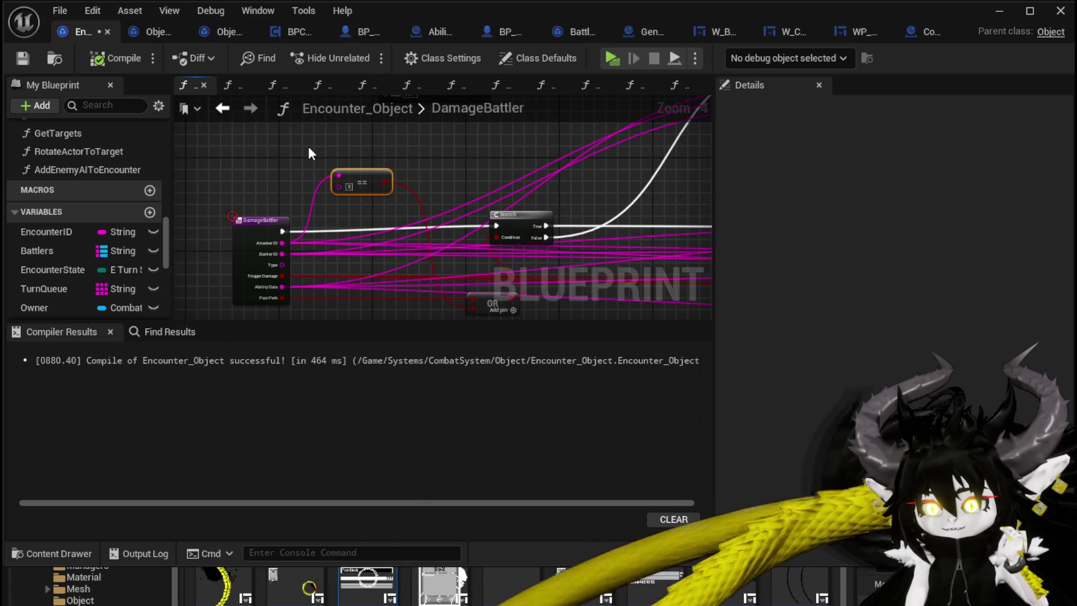
left_click_drag(299, 146, 418, 210)
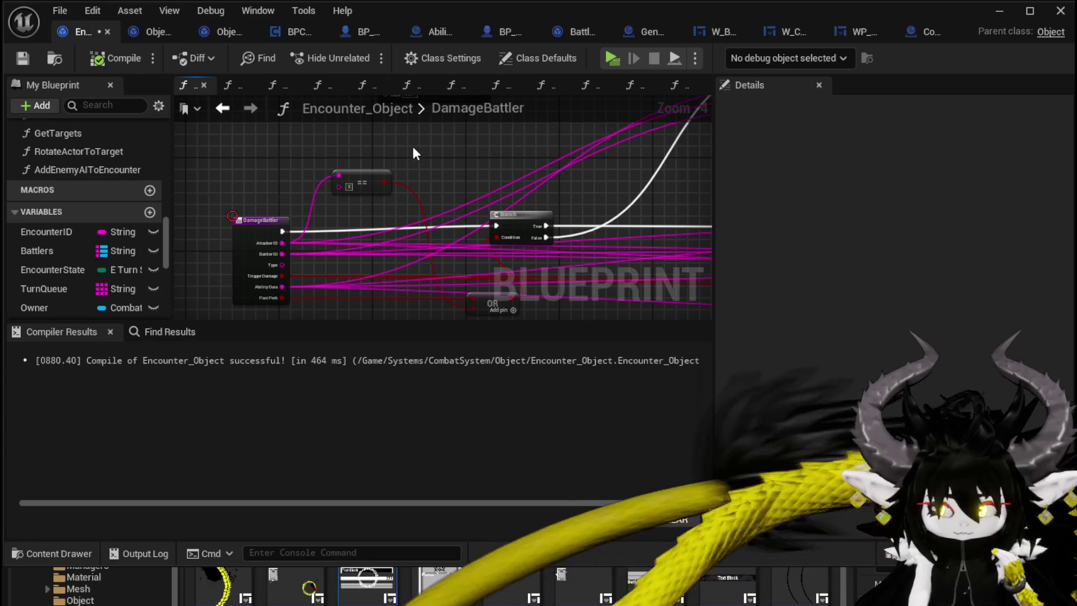
left_click_drag(415, 152, 263, 186)
scroll(282, 173, "down", 1)
mouse_move(407, 178)
left_mouse_down()
mouse_move(282, 173)
mouse_move(345, 186)
left_mouse_up()
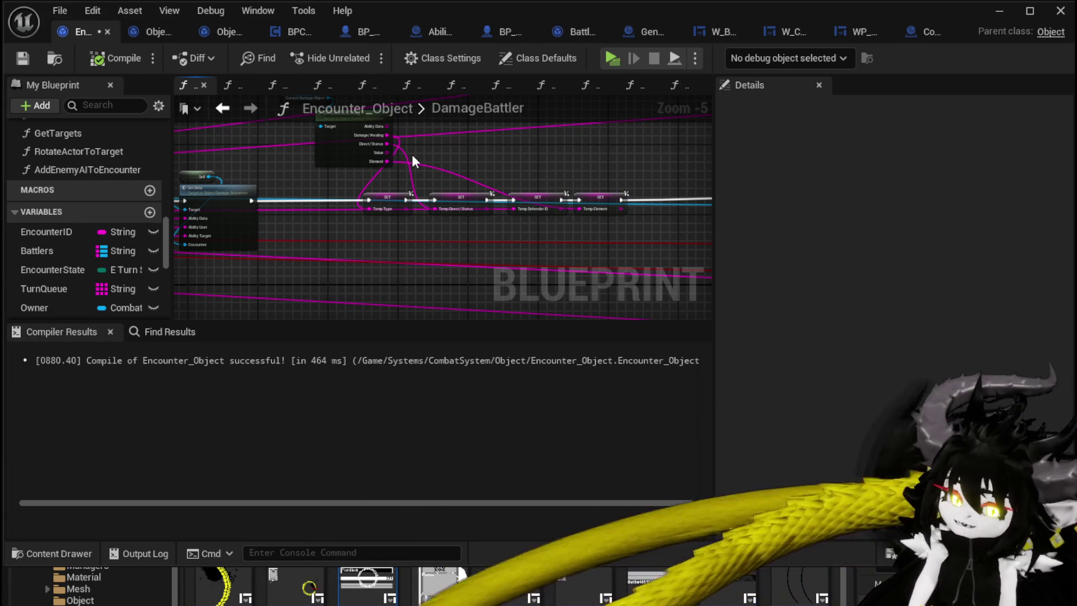
mouse_move(440, 152)
left_mouse_down()
mouse_move(258, 169)
mouse_move(412, 175)
mouse_move(211, 174)
left_mouse_up()
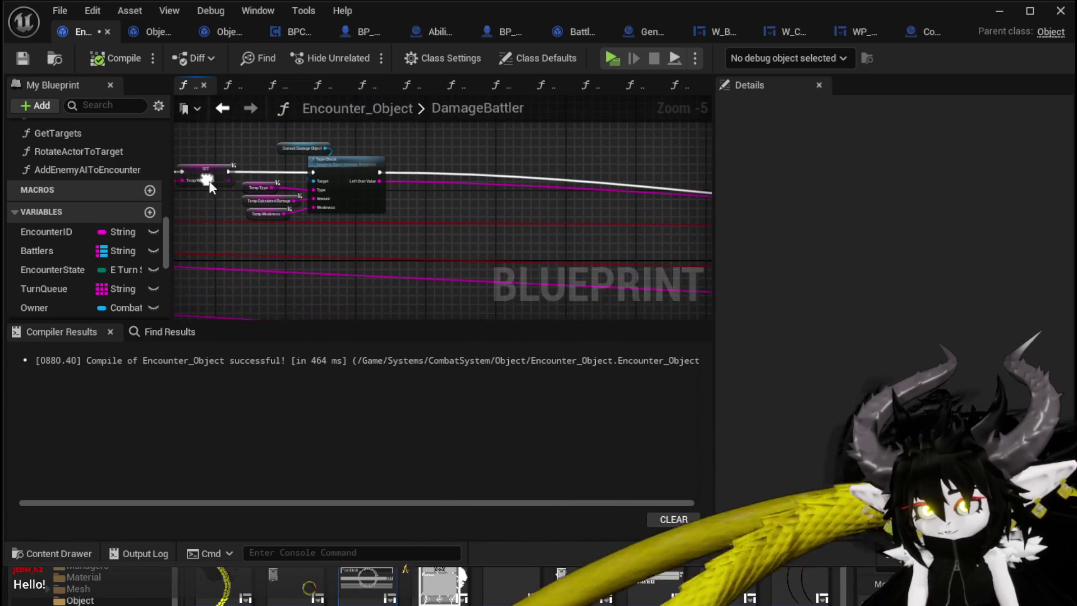
left_click_drag(428, 194, 503, 193)
mouse_move(360, 242)
left_mouse_down()
mouse_move(471, 221)
mouse_move(500, 193)
mouse_move(481, 187)
mouse_move(451, 254)
left_mouse_up()
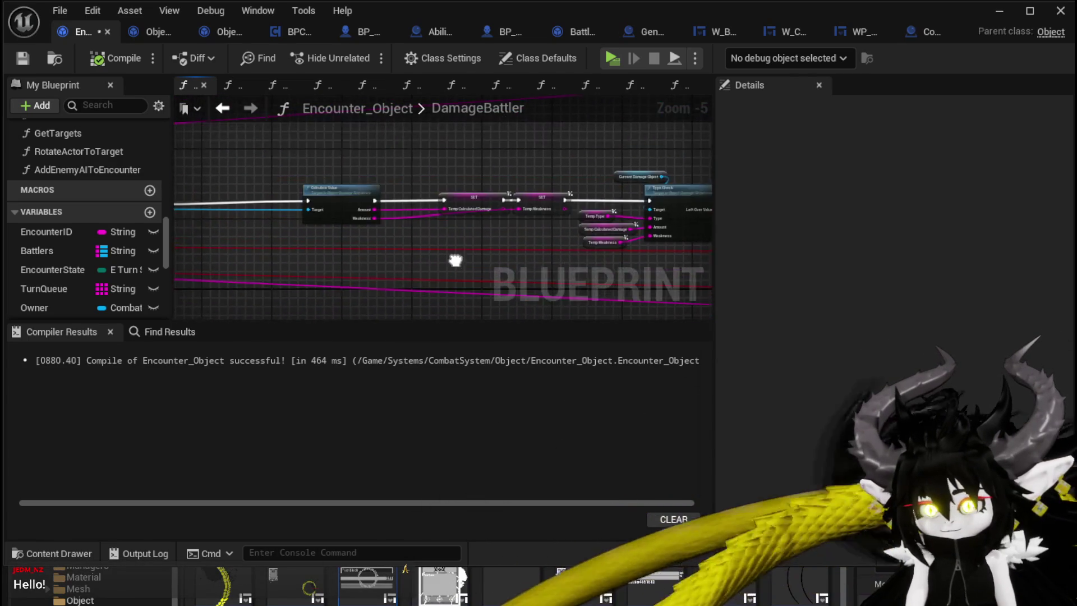
scroll(391, 233, "up", 5)
left_click_drag(392, 228, 453, 228)
scroll(465, 230, "down", 6)
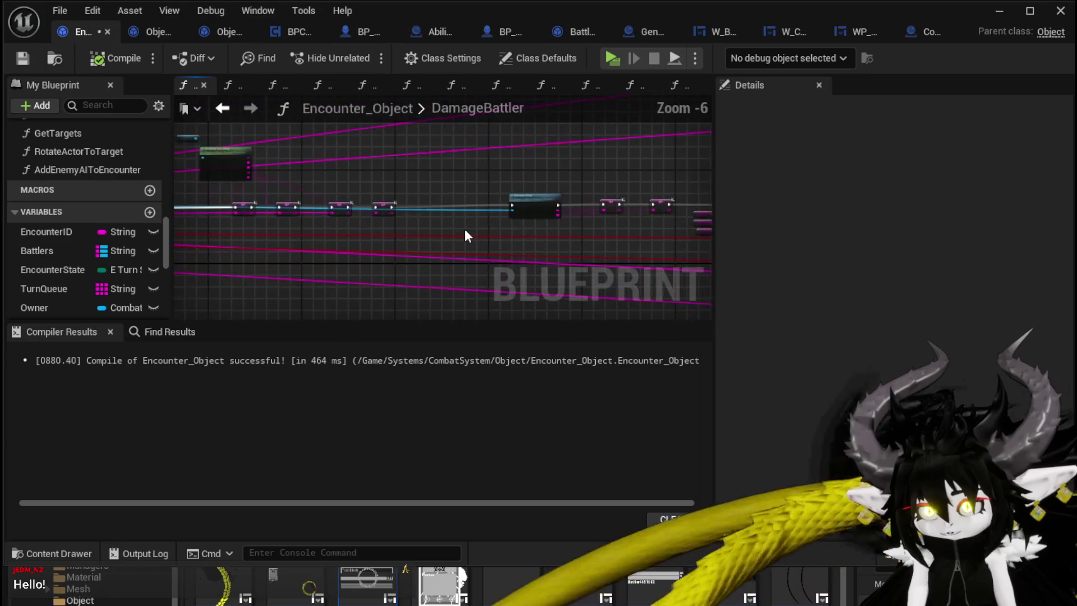
scroll(464, 229, "up", 4)
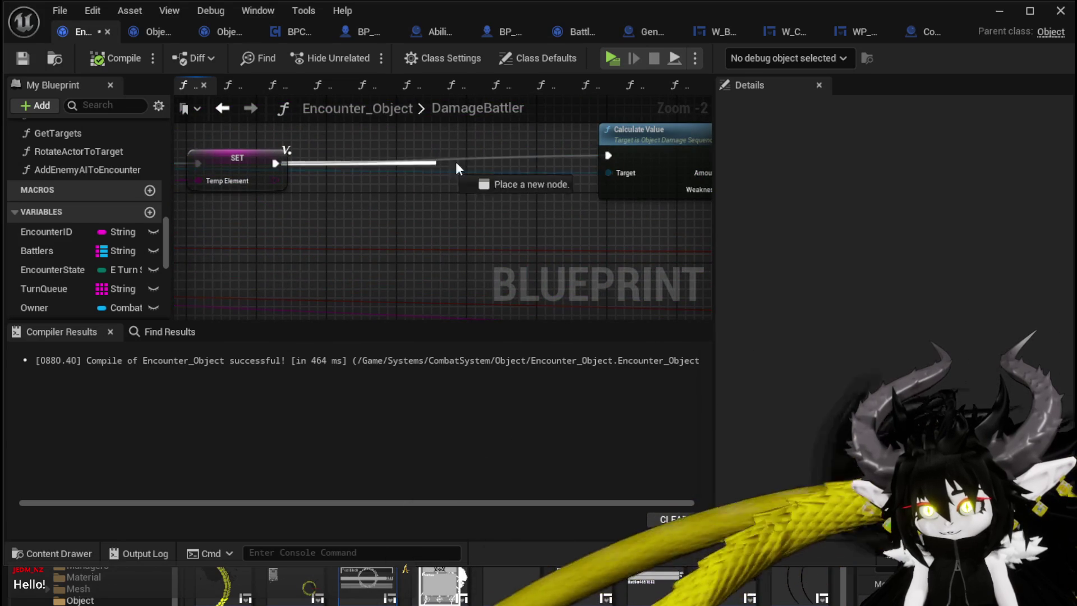
left_click_drag(477, 162, 477, 161)
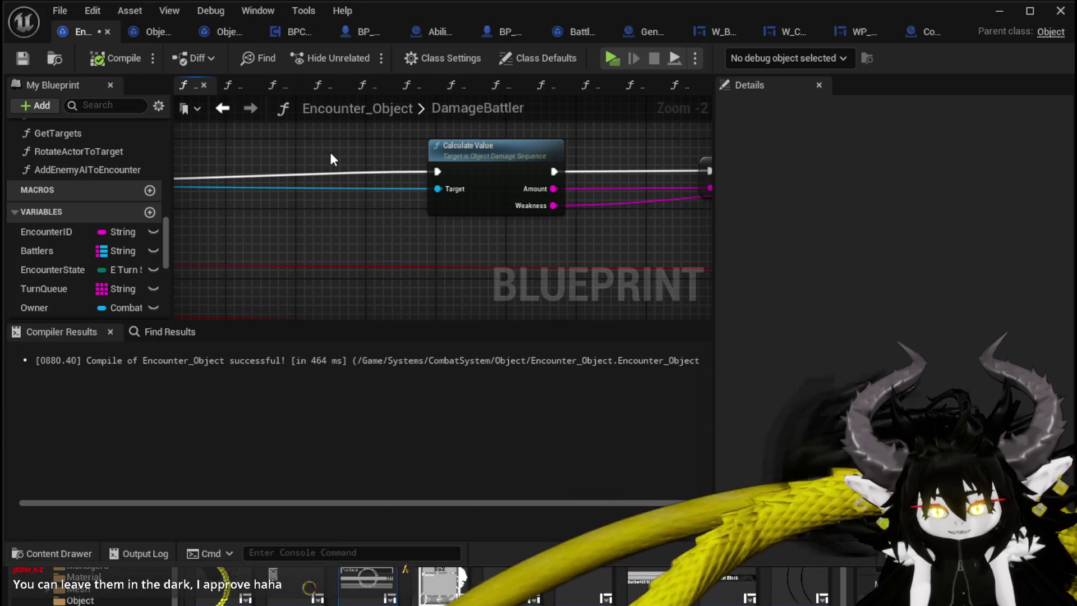
scroll(329, 153, "down", 2)
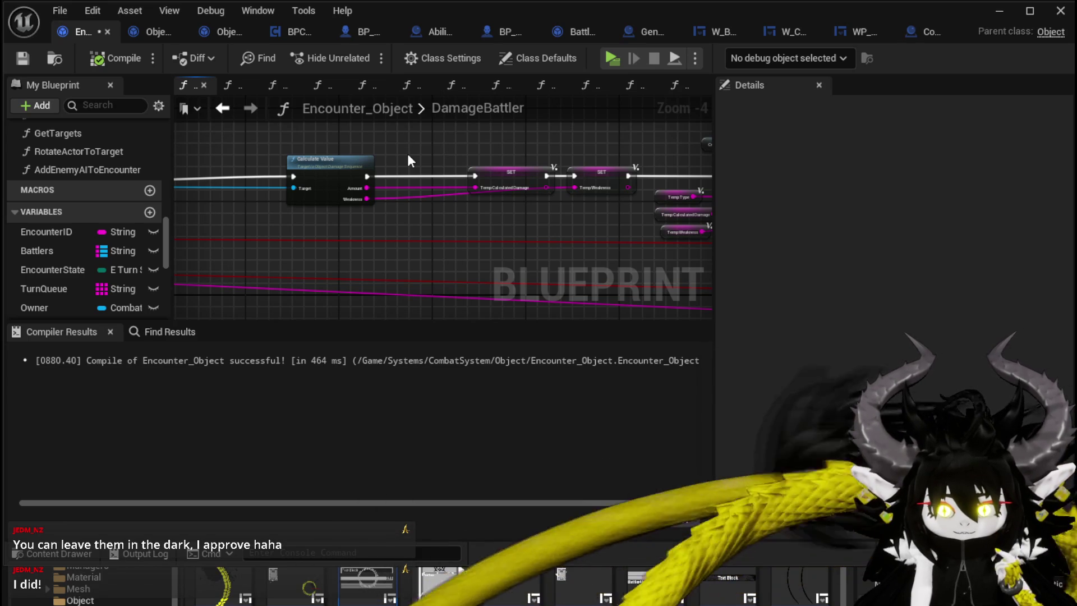
- Get an overview of the DamageBattler graph and save Encounter_Object
scroll(358, 153, "down", 3)
scroll(510, 166, "up", 3)
scroll(510, 167, "down", 3)
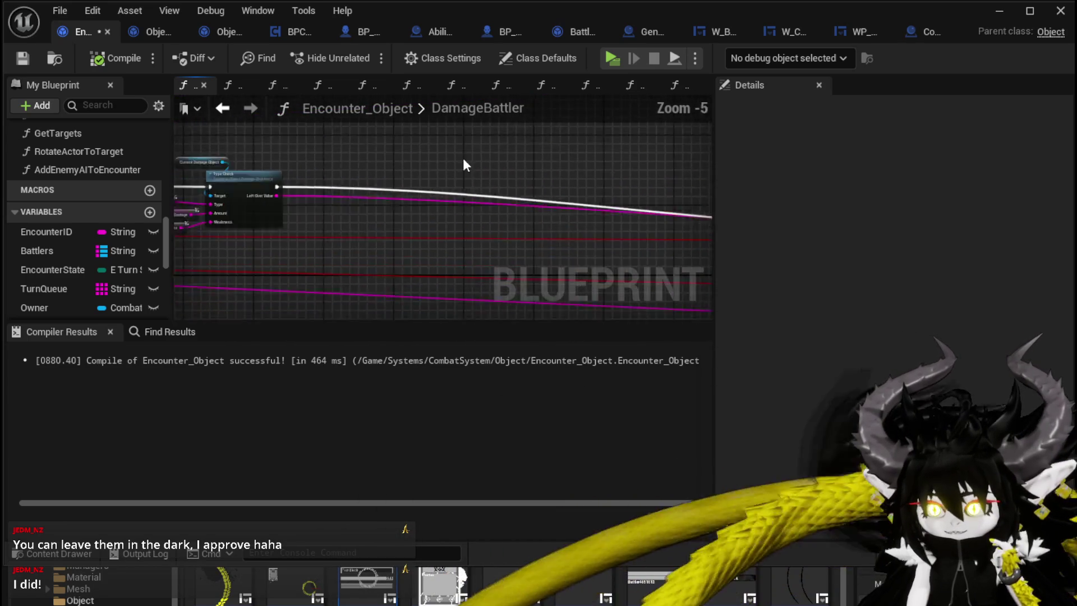
mouse_move(500, 174)
left_mouse_down()
mouse_move(212, 150)
mouse_move(233, 154)
left_mouse_up()
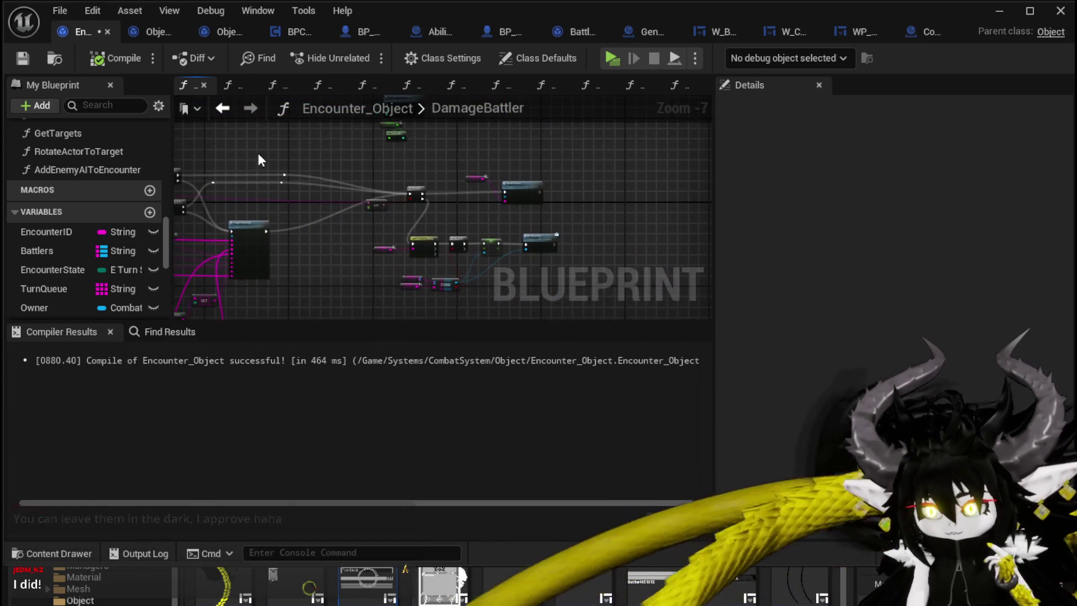
scroll(507, 246, "down", 3)
scroll(589, 218, "down", 1)
left_click_drag(633, 180, 633, 202)
scroll(443, 193, "up", 7)
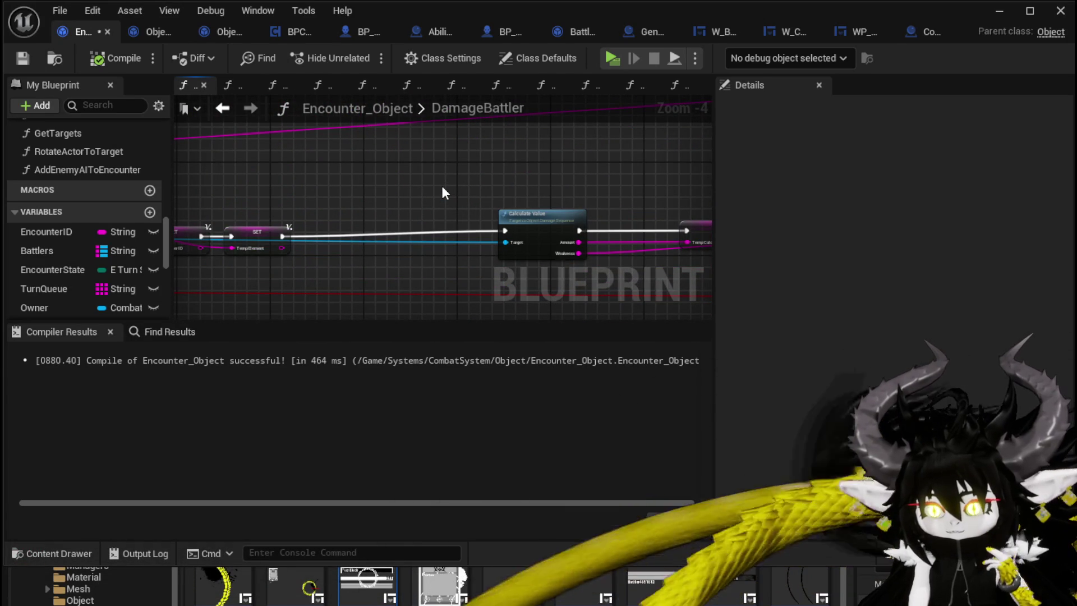
left_click(23, 58)
- Reframe the view around Calculate Value to reveal the SET node on its left
left_click_drag(402, 158, 308, 144)
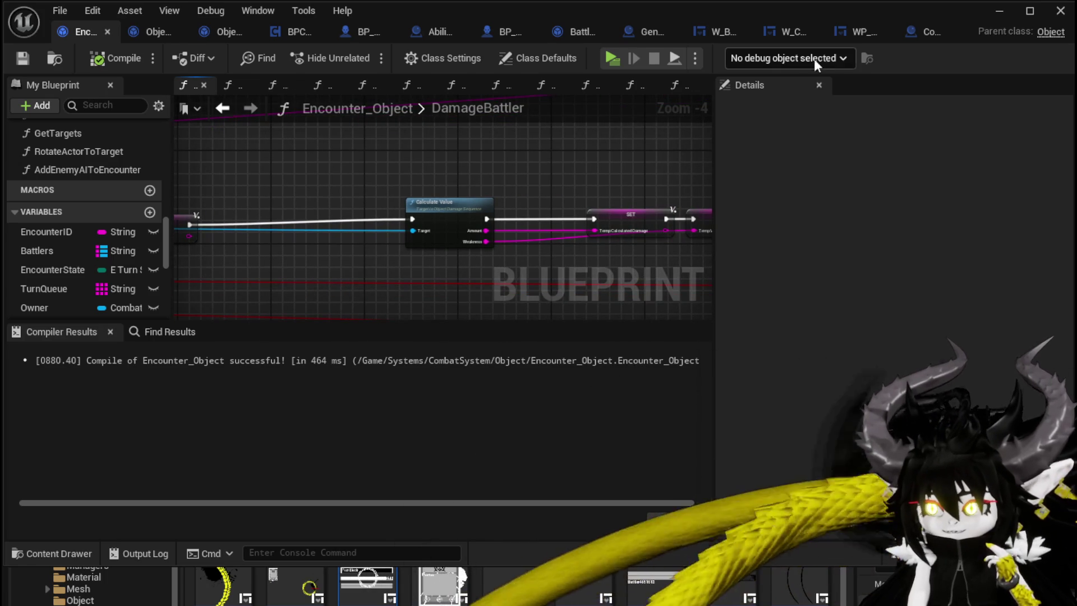
left_click_drag(356, 193, 424, 156)
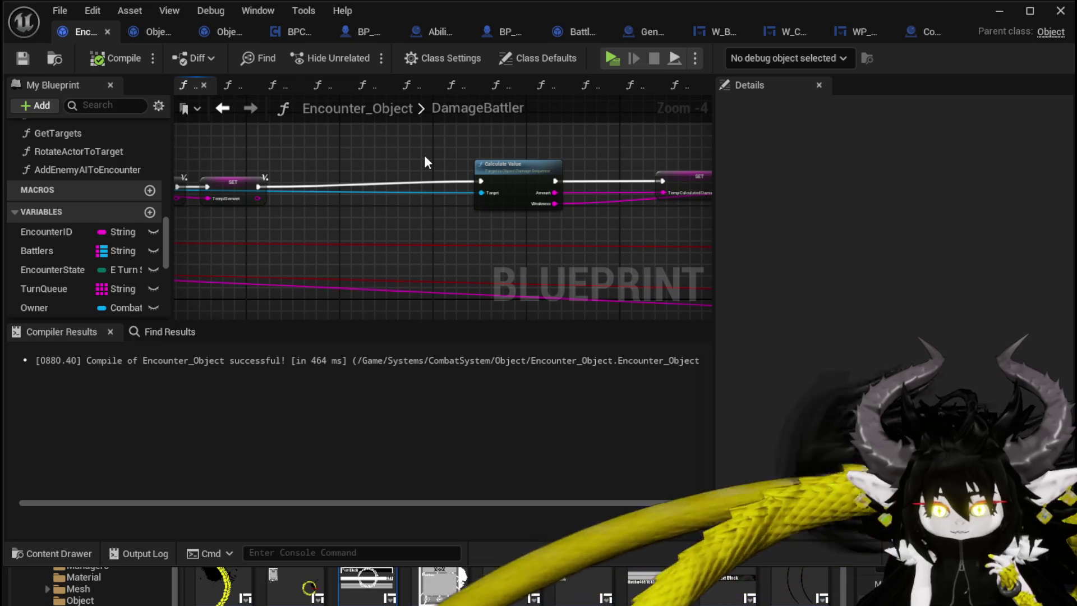
left_click_drag(331, 171, 407, 168)
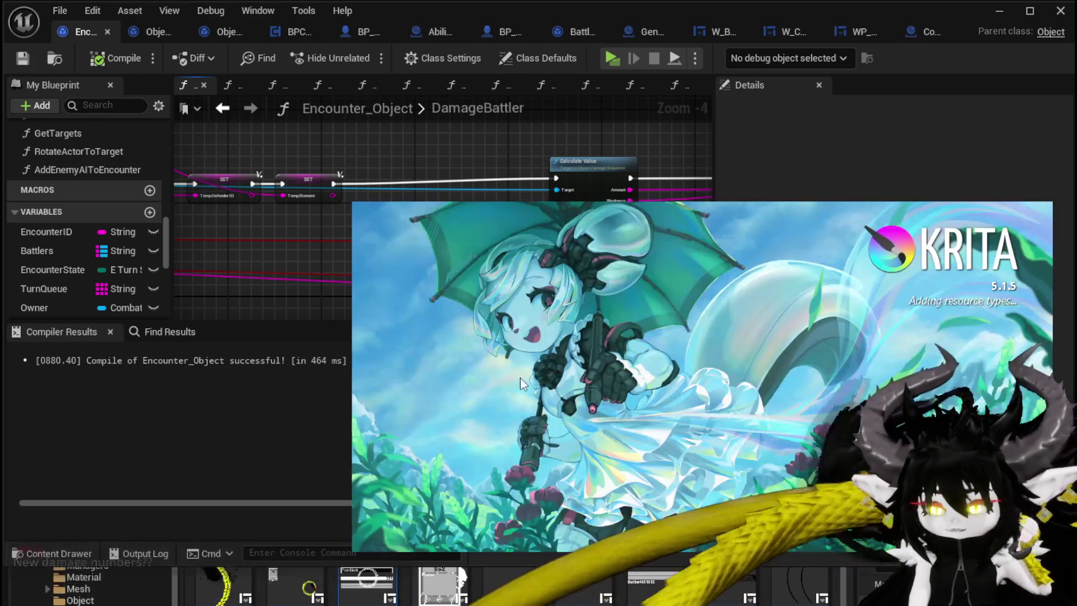
left_click(25, 56)
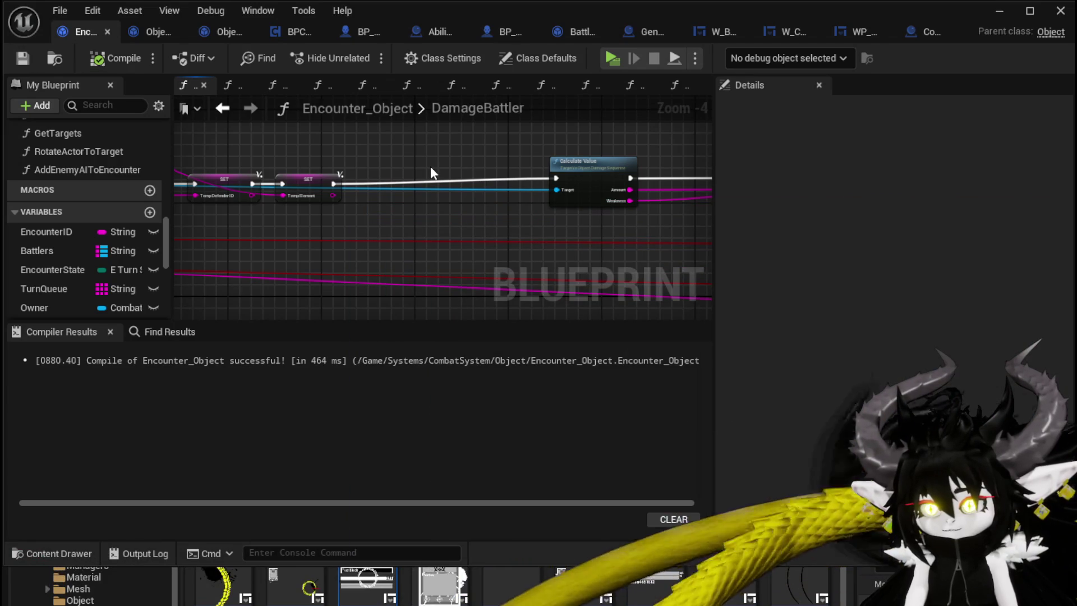
- Start a play session, check the equipment panel, and play the SummonSpawn card in battle
left_click(1000, 10)
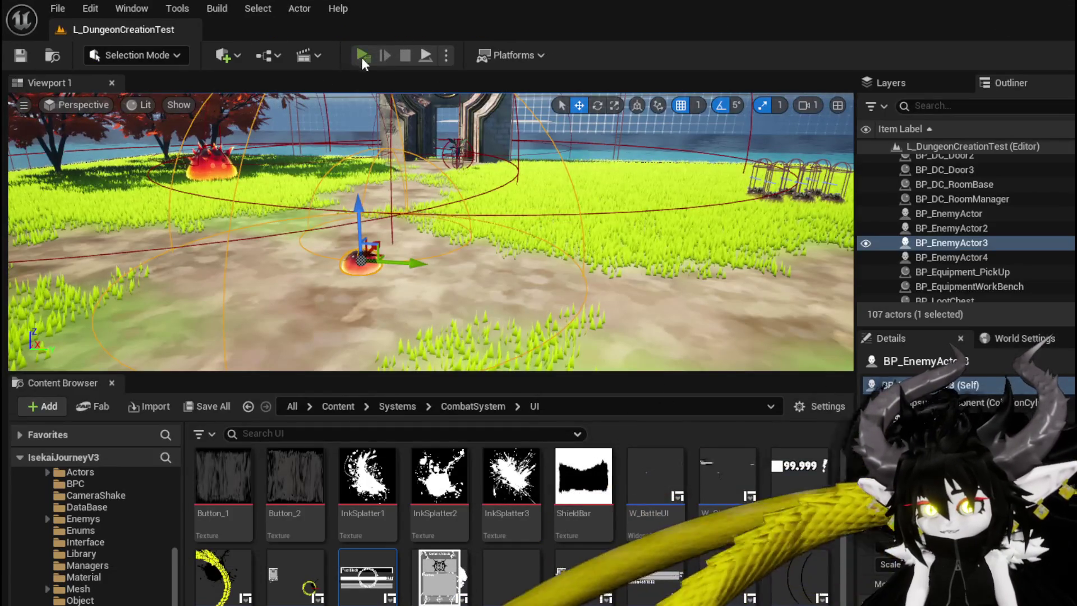
left_click(359, 55)
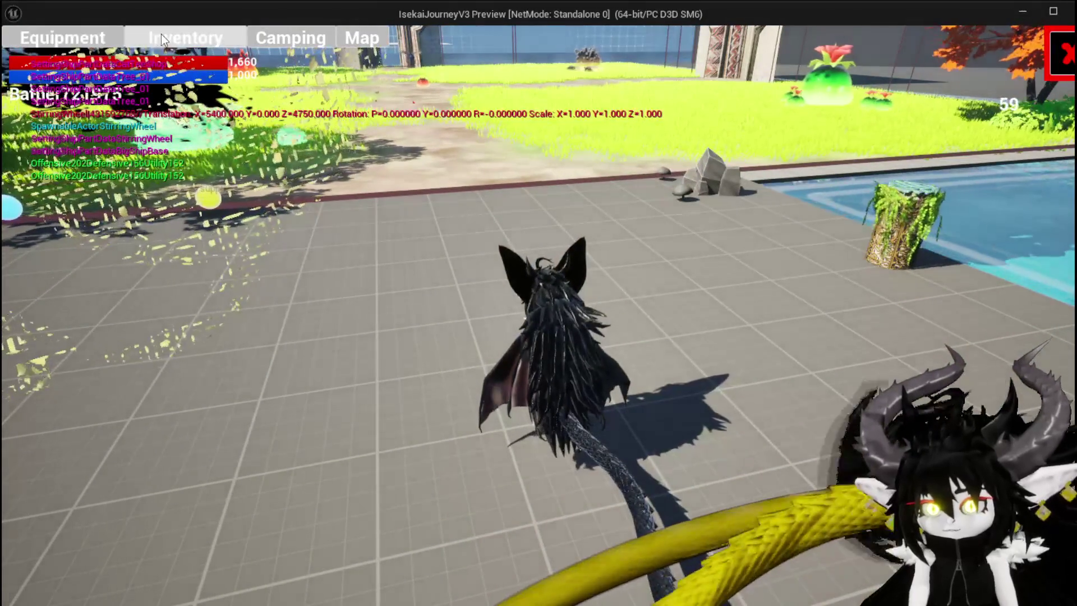
left_click(161, 34)
mouse_move(460, 307)
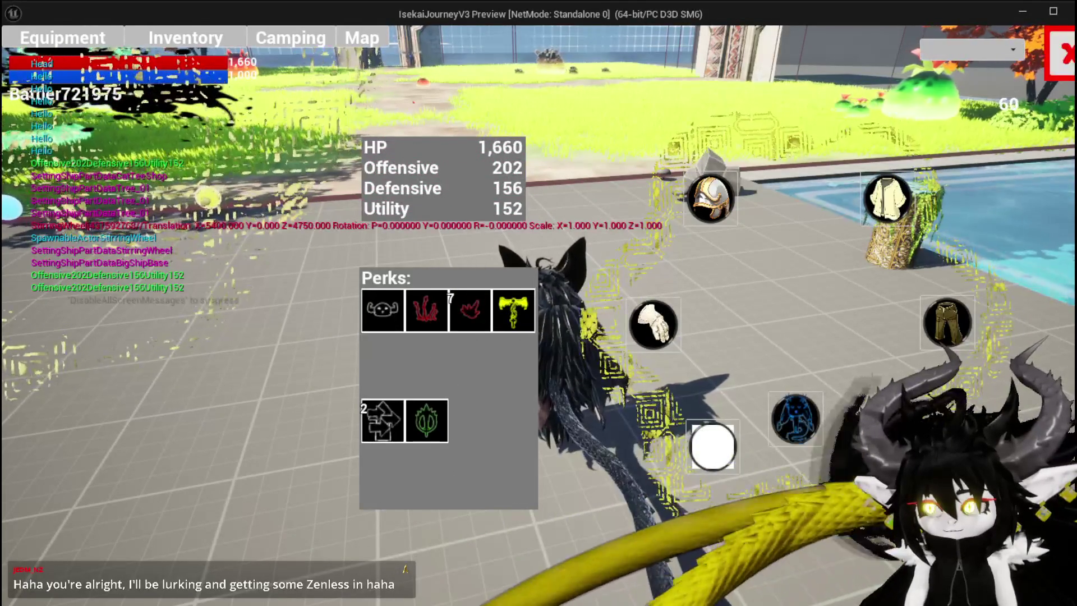
left_click(1062, 54)
key("space")
key("space")
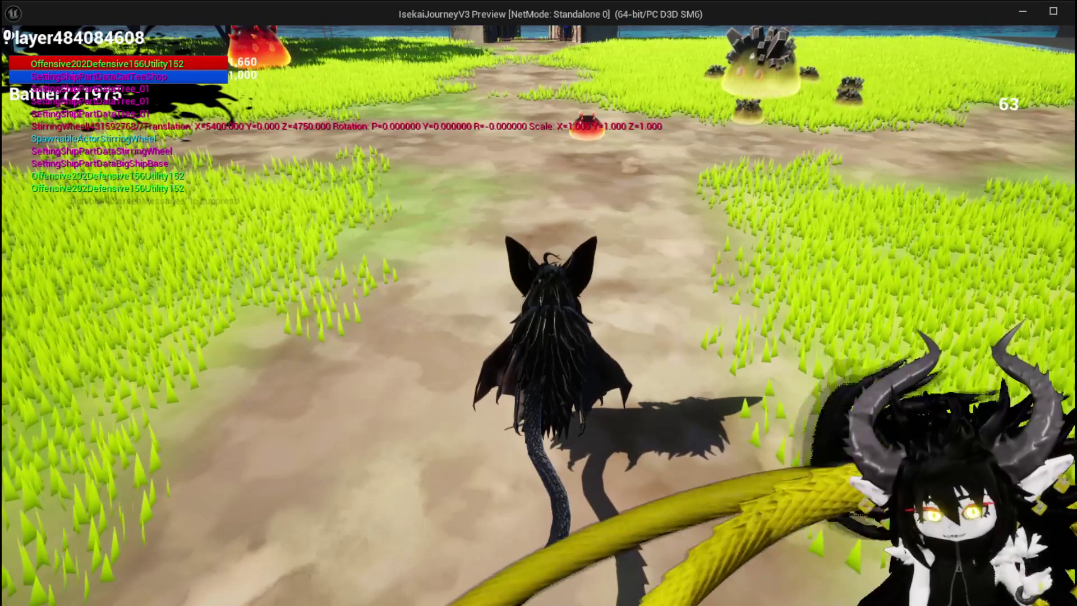
key("w")
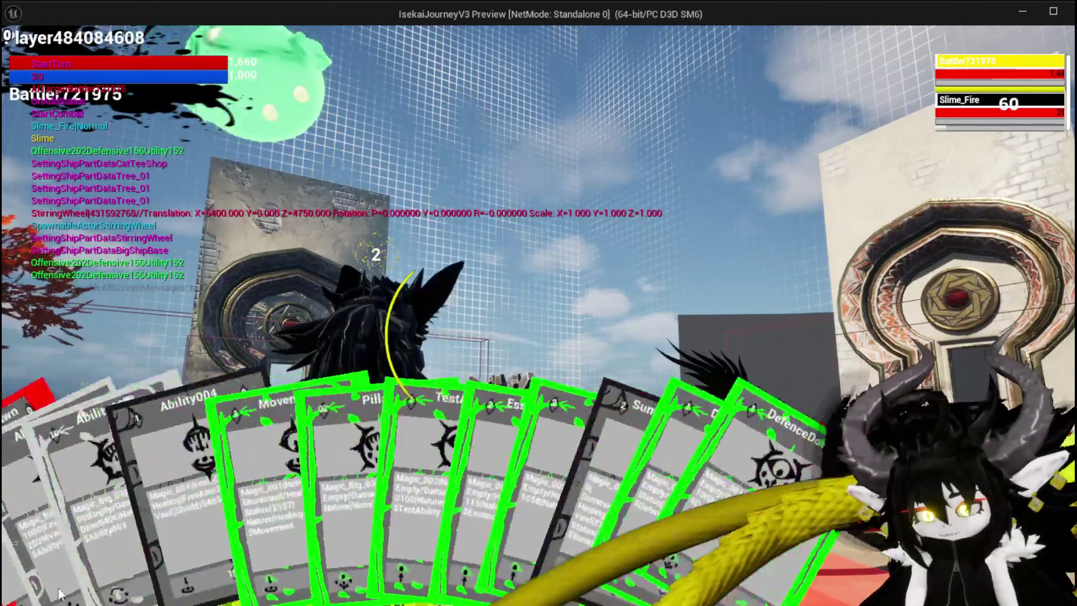
left_click(35, 553)
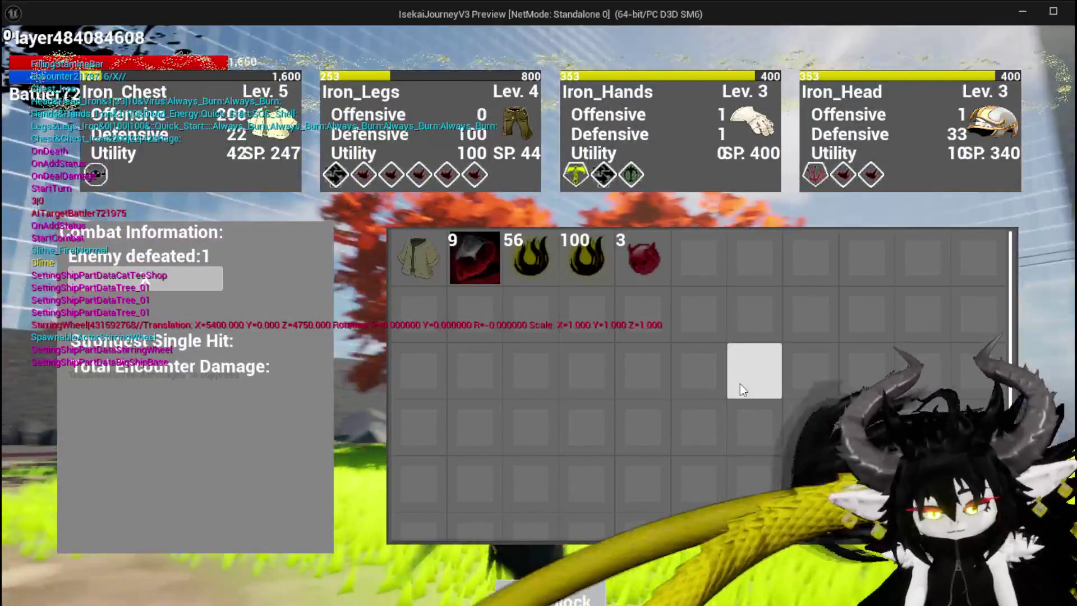
- Stop the preview, save the map, and switch over to Krita
key("Escape")
key("ctrl+s")
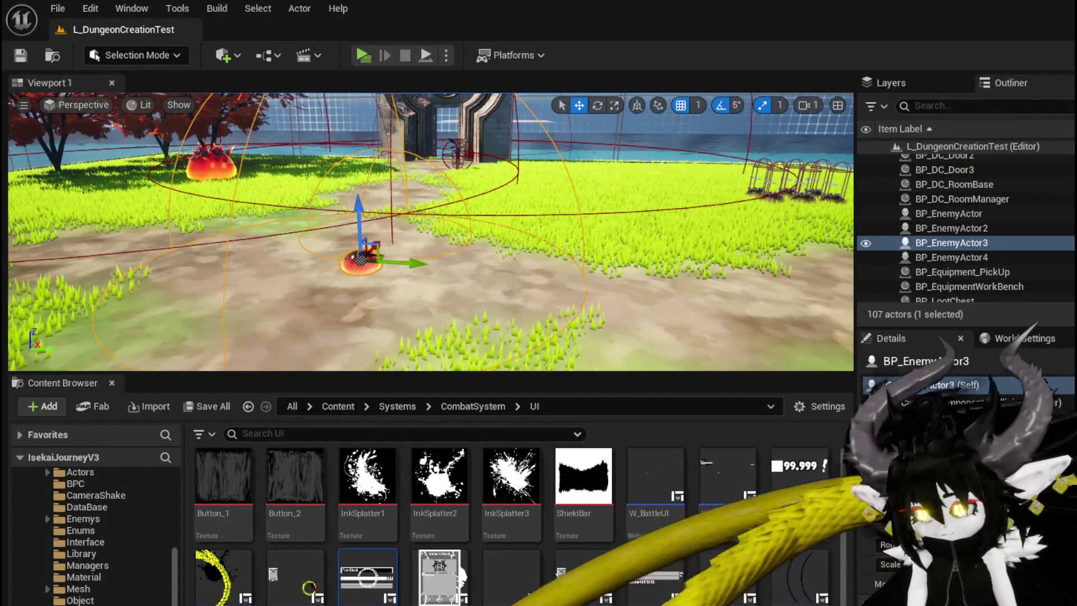
key("alt+Tab")
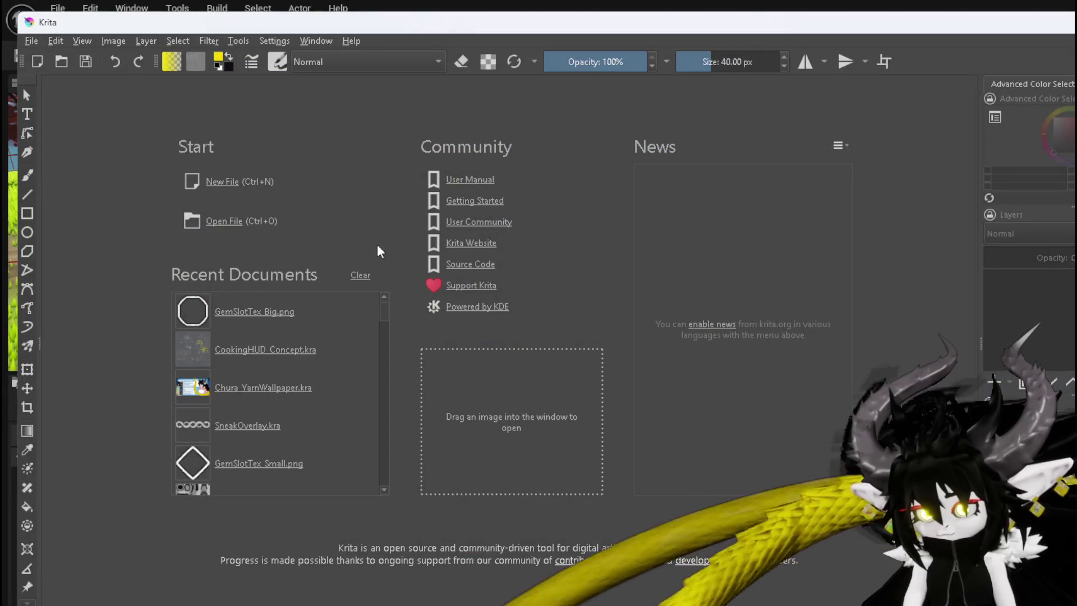
- Open CookingHUD_Concept.kra and leave only the third paint layer with the HUD diagram visible
left_click(257, 350)
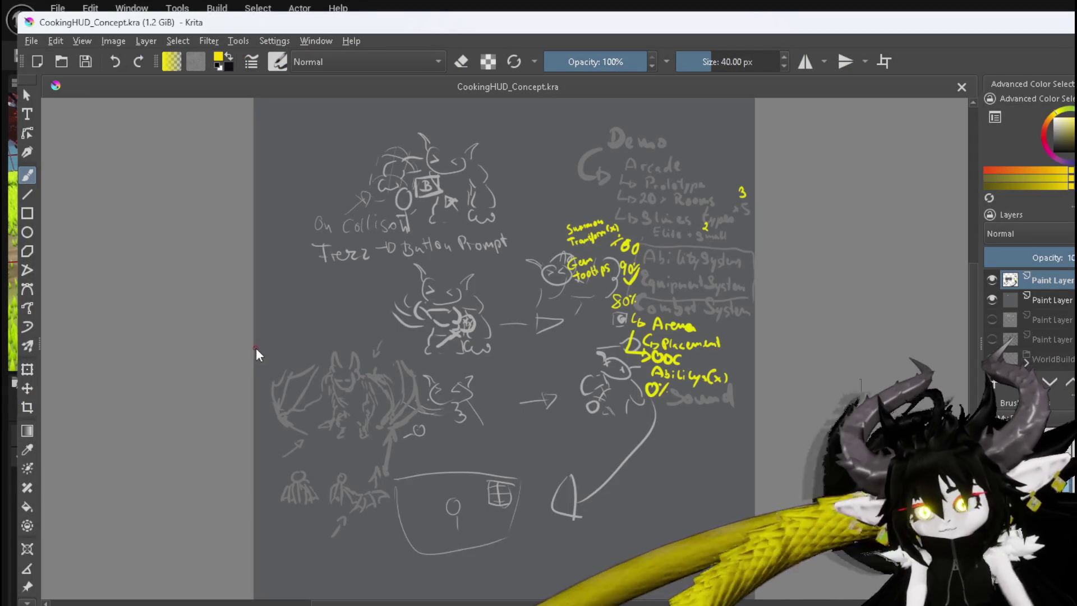
left_click(992, 281)
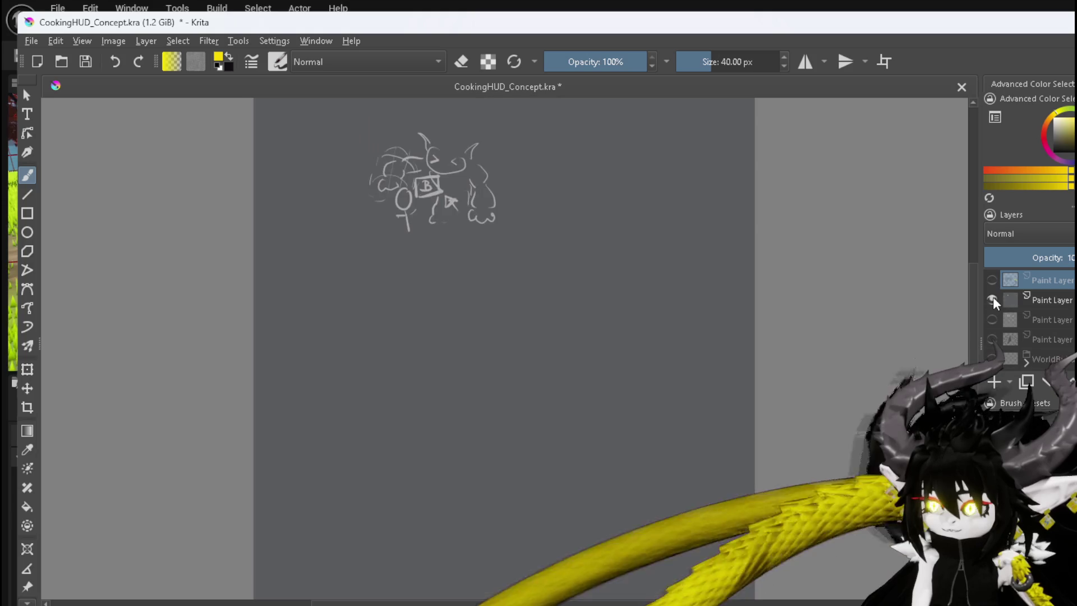
left_click(992, 280)
left_click(992, 280)
left_click(992, 320)
left_click(992, 300)
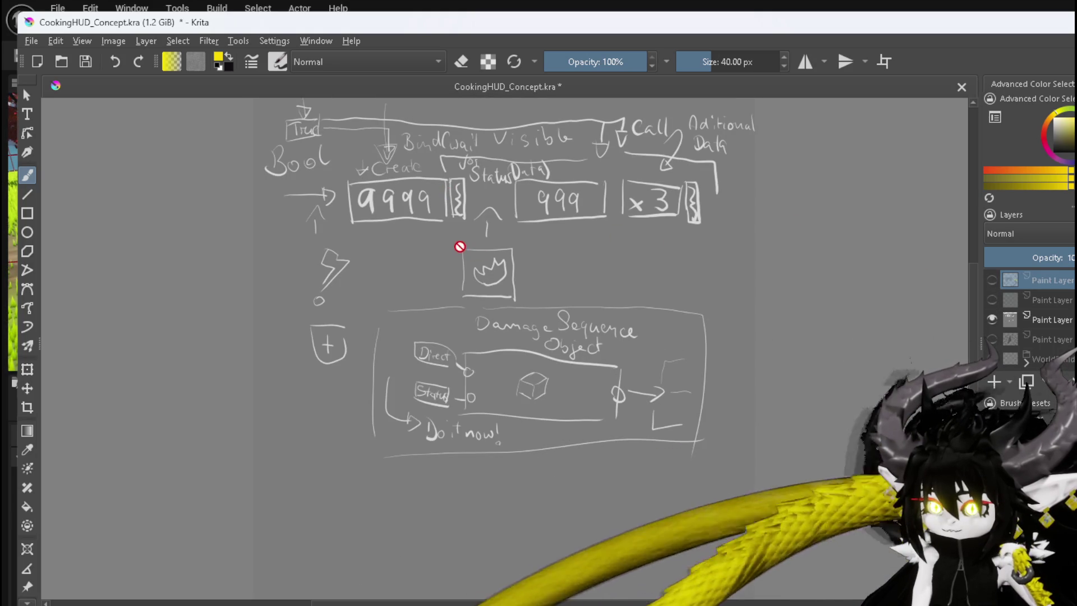
left_click_drag(385, 233, 356, 272)
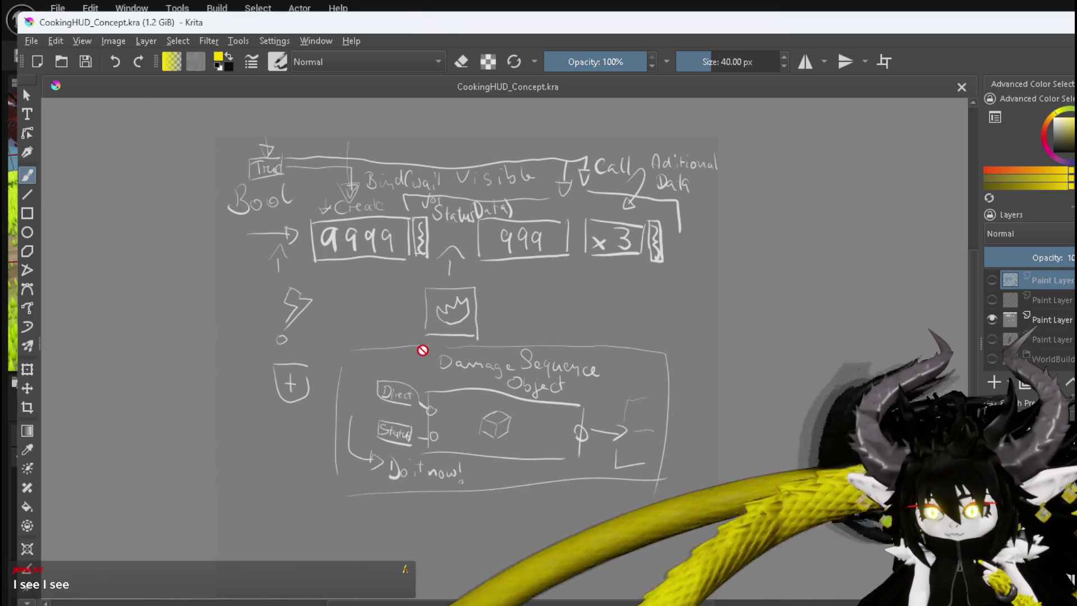
key("alt+Tab")
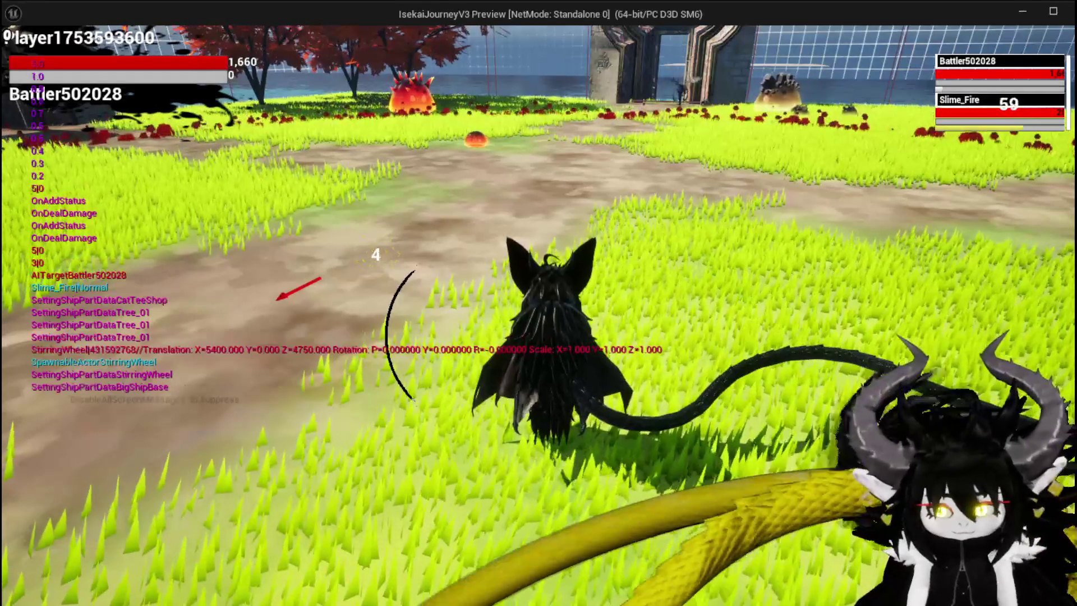
- Fly the character into the fire circle to take burn damage, then stop play
key("a")
key("space")
key("space")
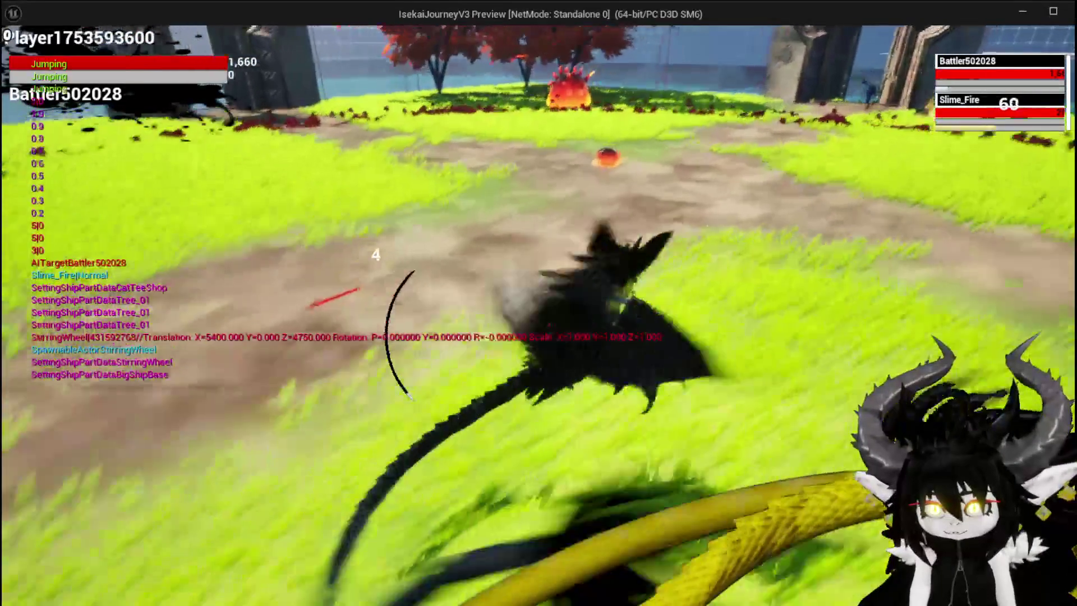
key("w")
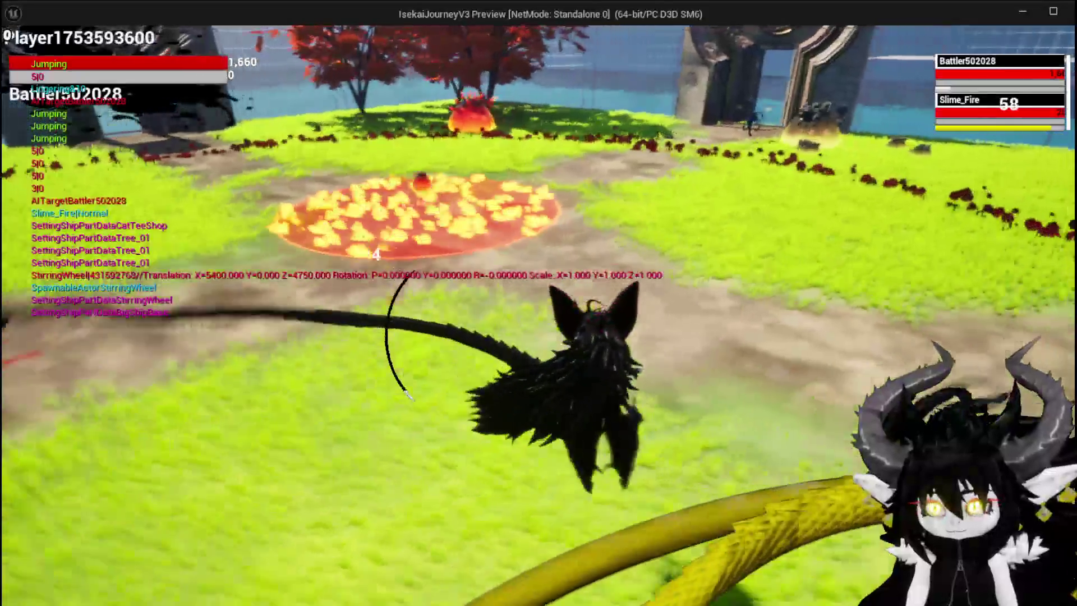
key("space")
key("w")
key("space")
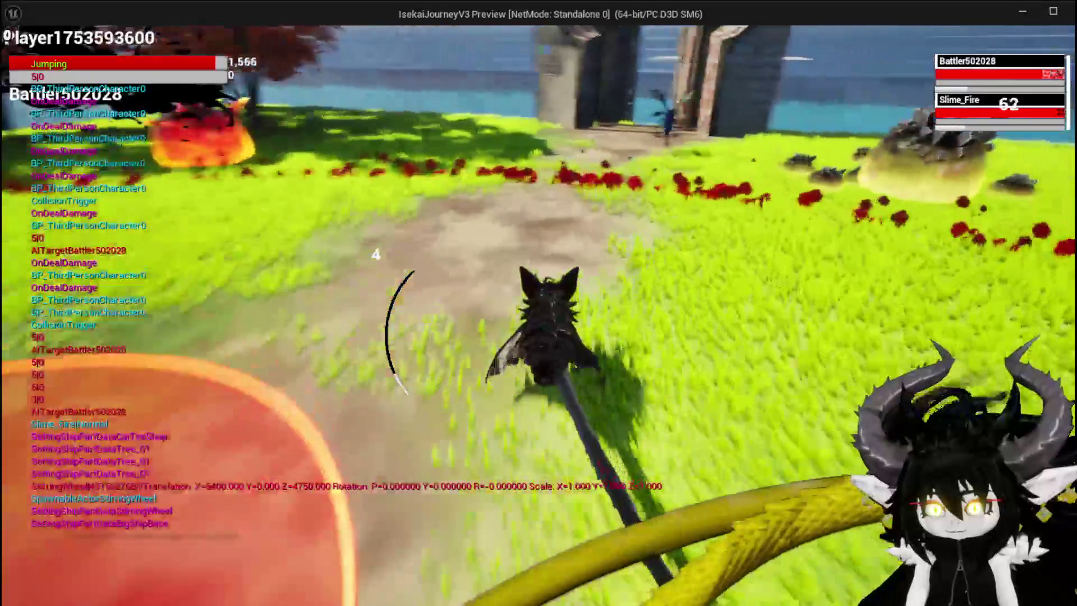
key("space")
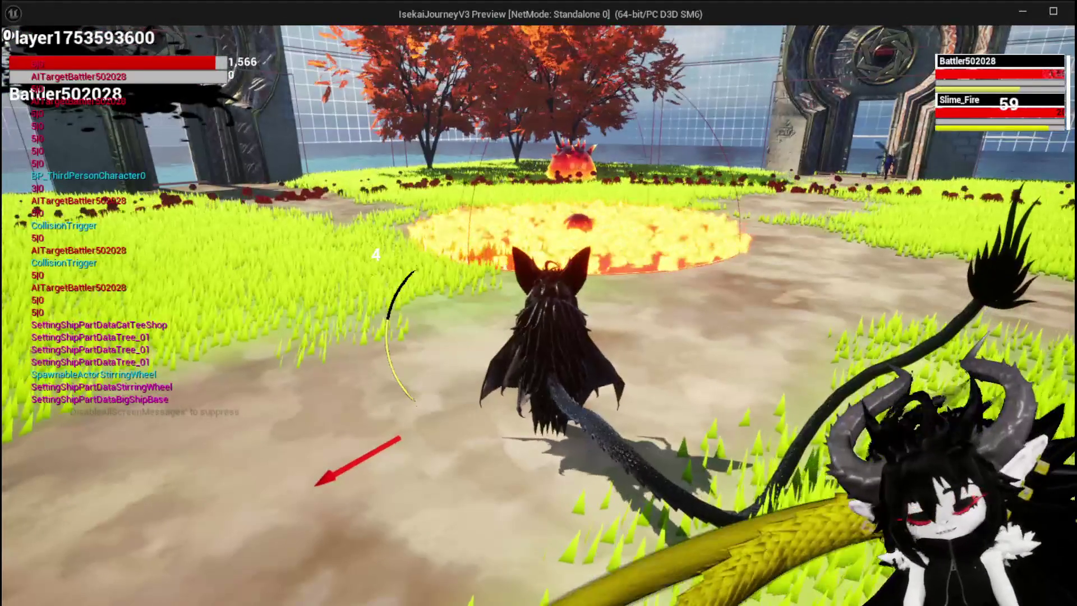
key("Escape")
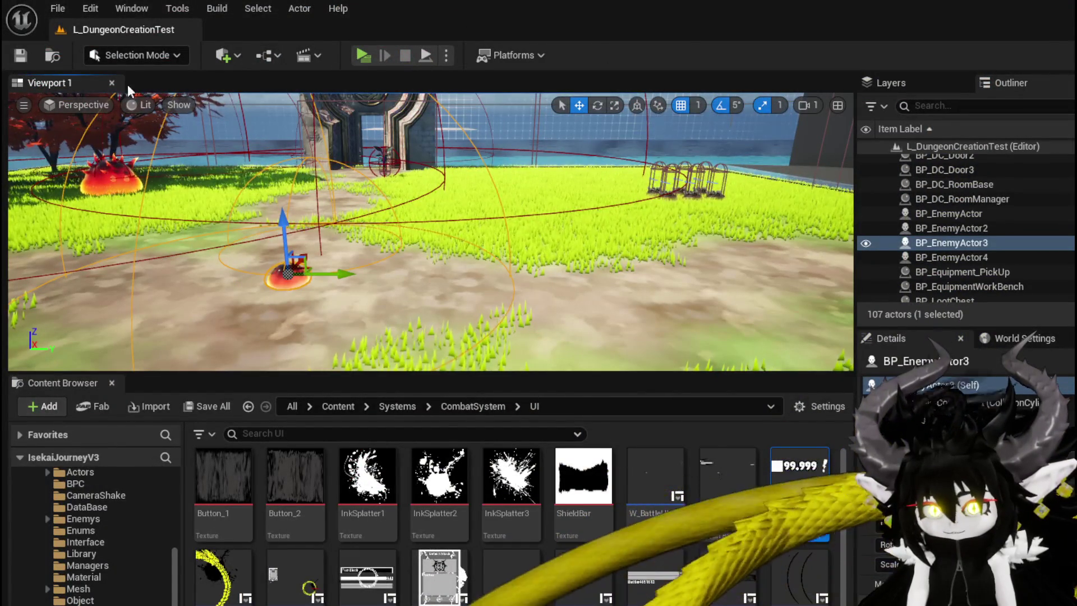
- Save all and start a new play session, answering the prompt with X
key("ctrl+s")
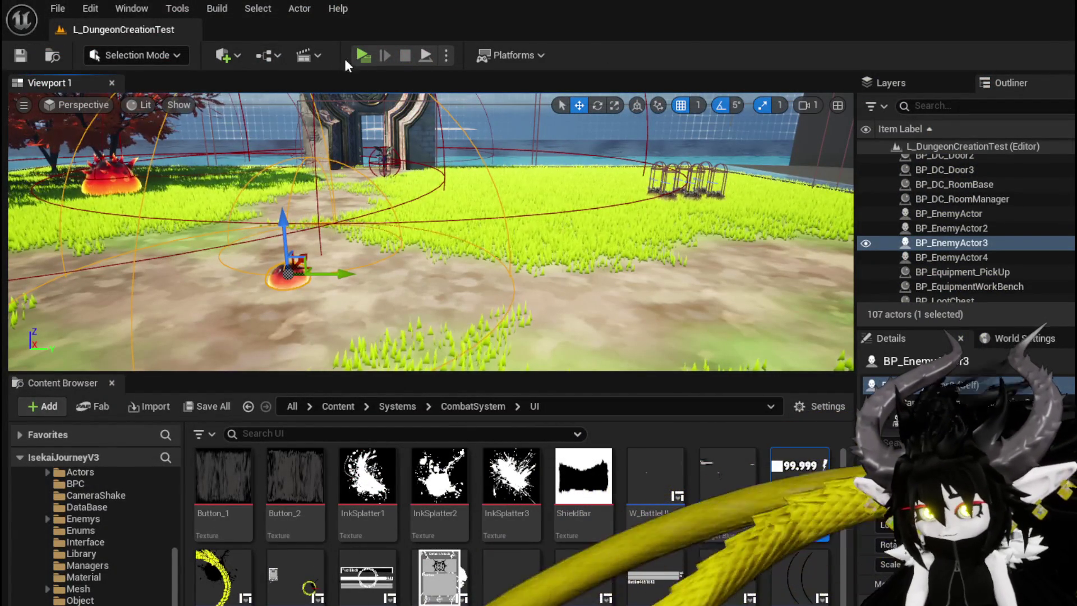
left_click(362, 55)
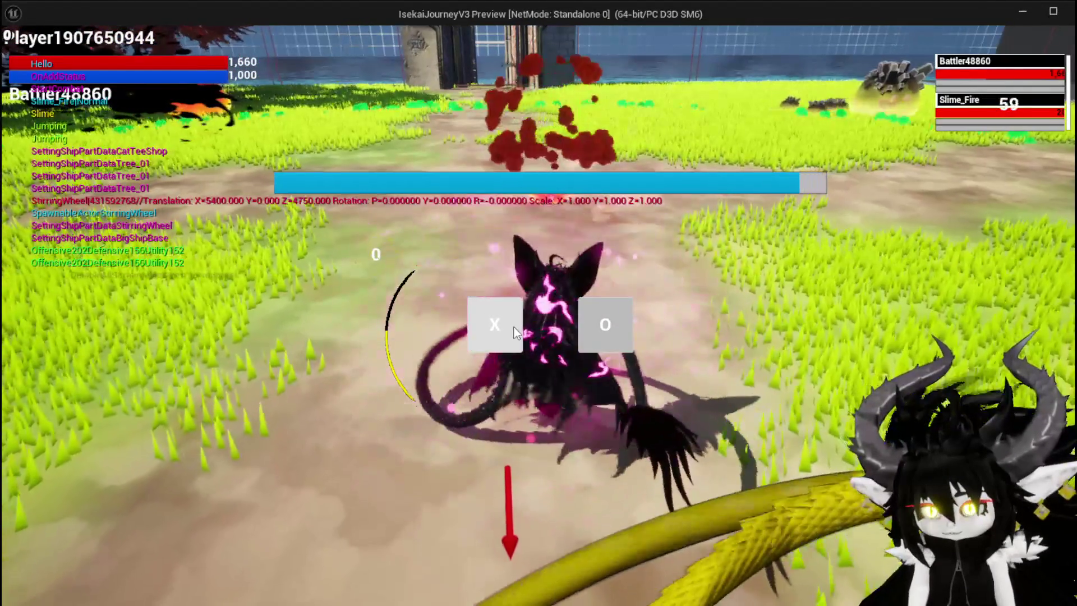
left_click(513, 327)
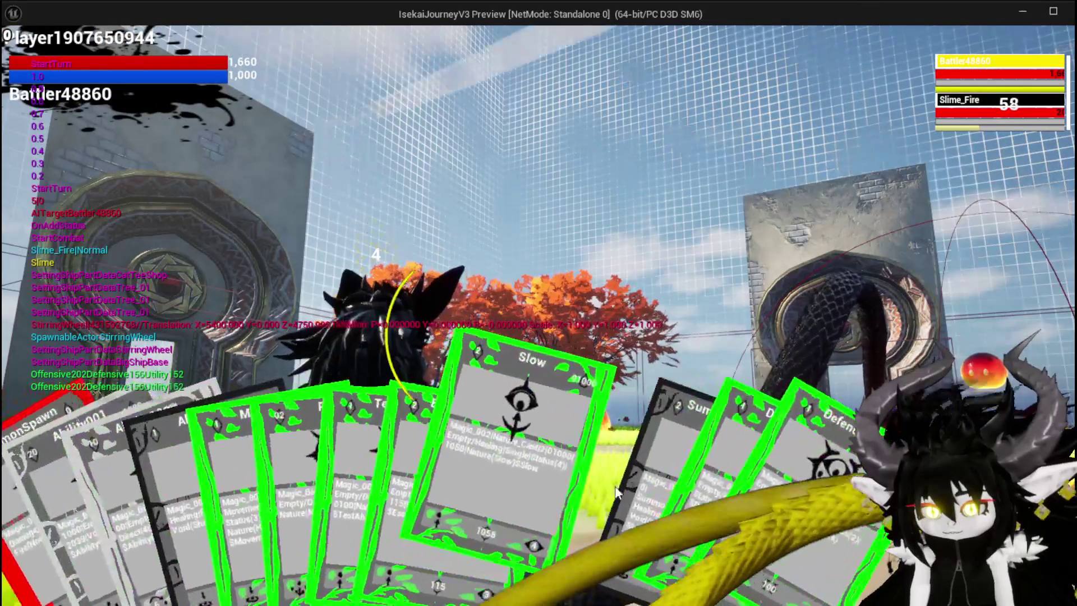
- Cast the DefenceUp and Slow cards, then stop the preview and save
left_click(670, 459)
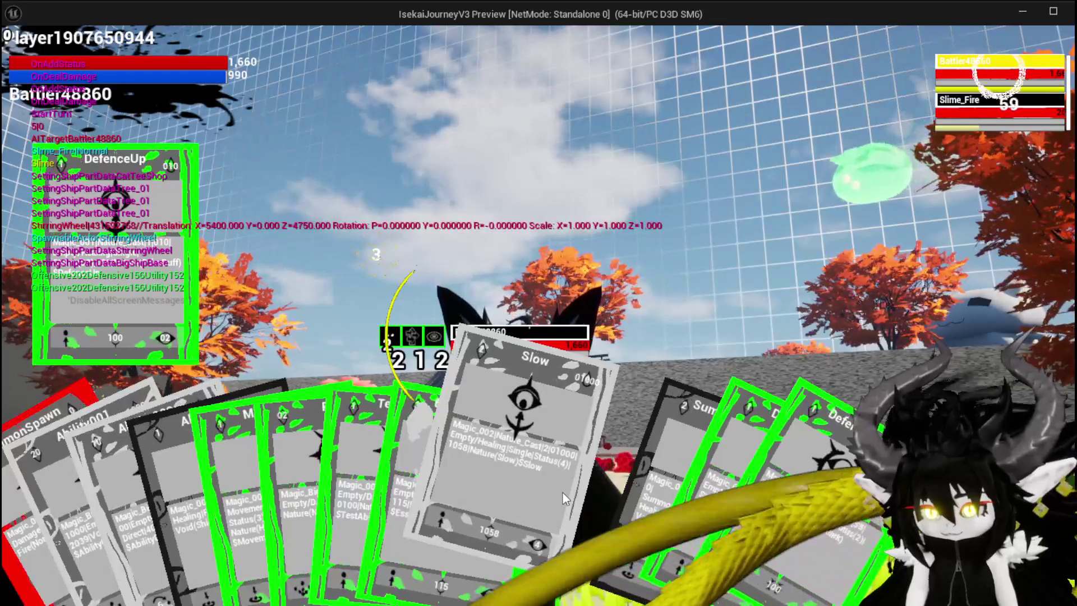
left_click(563, 492)
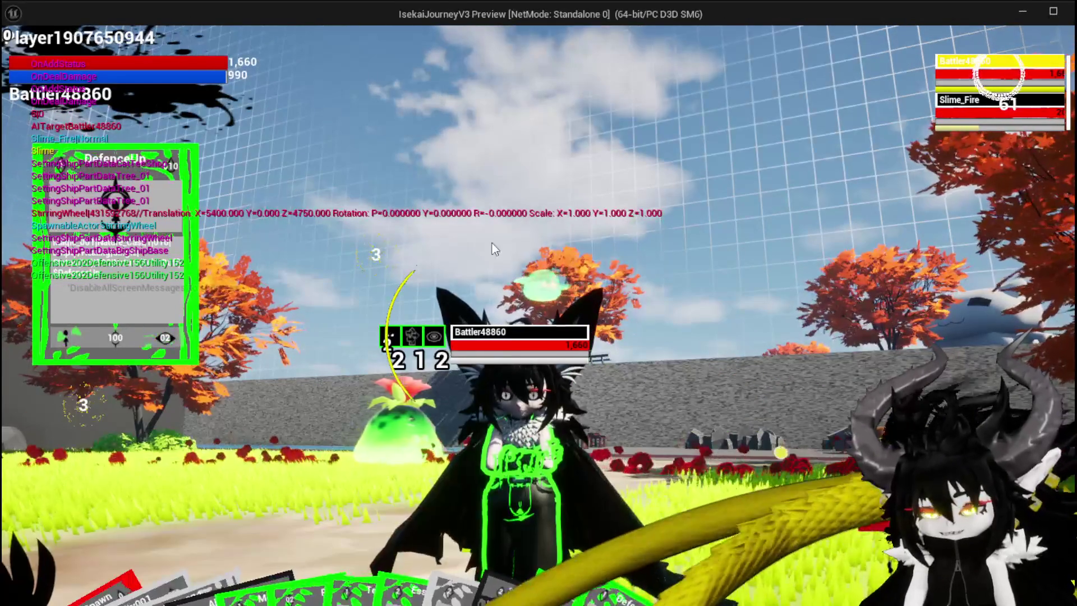
key("Escape")
key("ctrl+s")
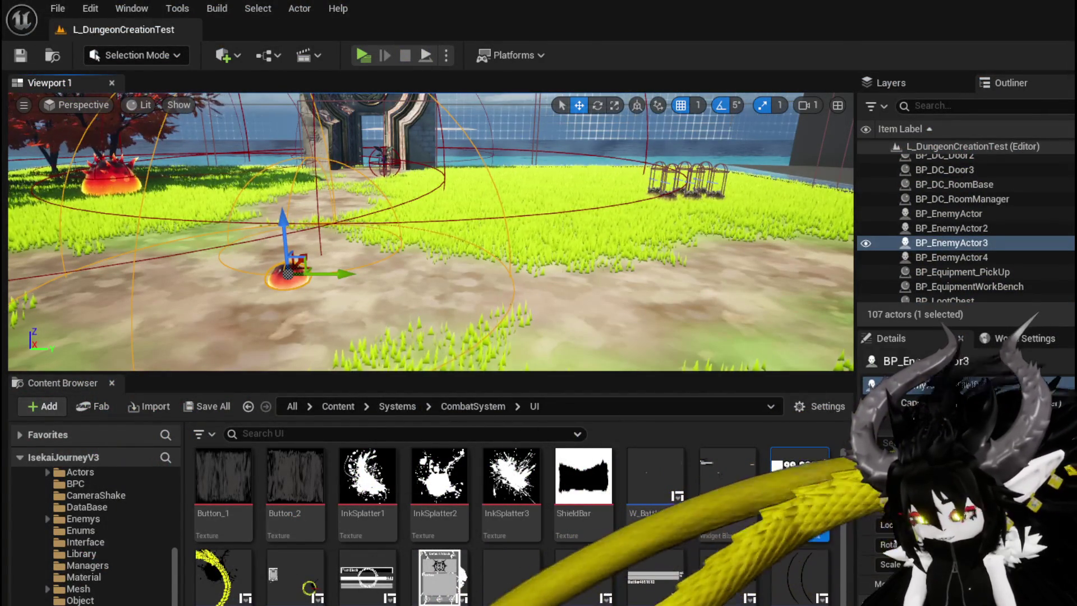
- Return to the DamageBattler graph and open the CalculateValue function graph
key("alt+Tab")
scroll(466, 257, "down", 1)
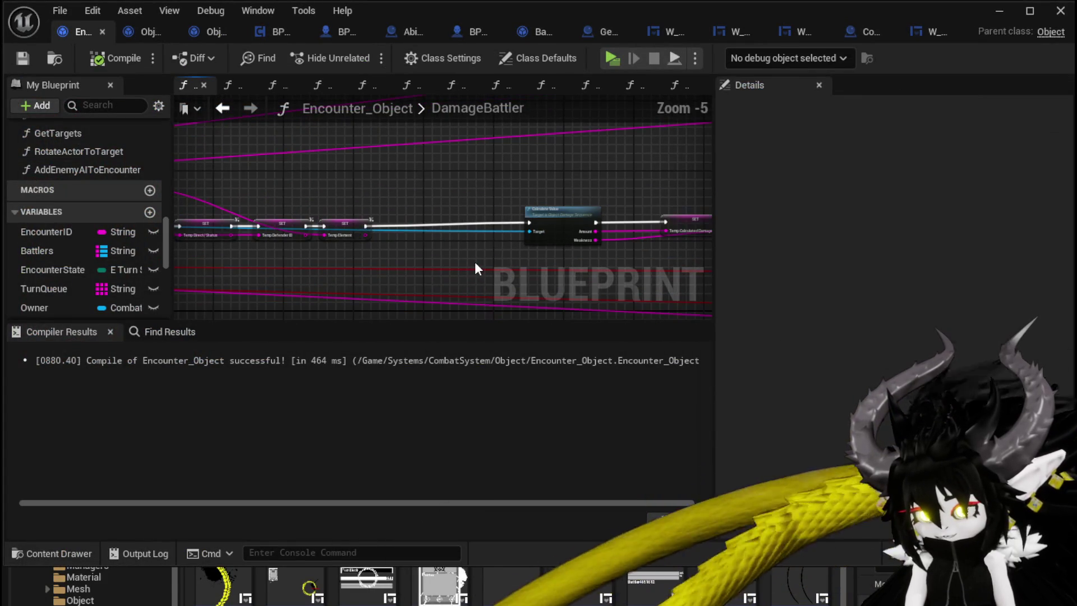
mouse_move(366, 227)
left_mouse_down()
mouse_move(538, 192)
mouse_move(515, 241)
mouse_move(529, 226)
mouse_move(527, 193)
left_mouse_up()
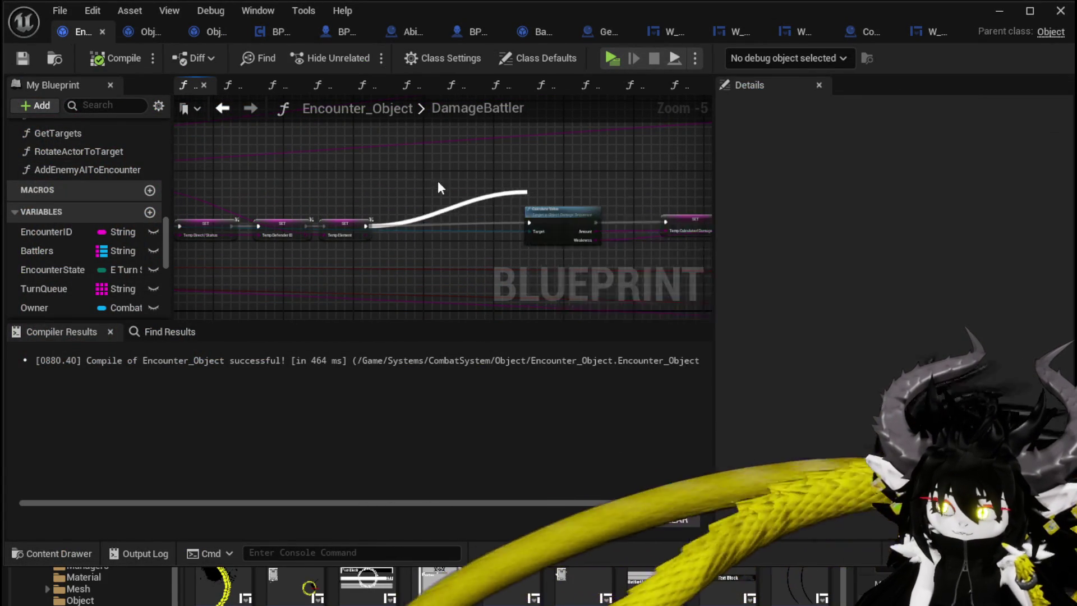
left_click_drag(448, 188, 357, 176)
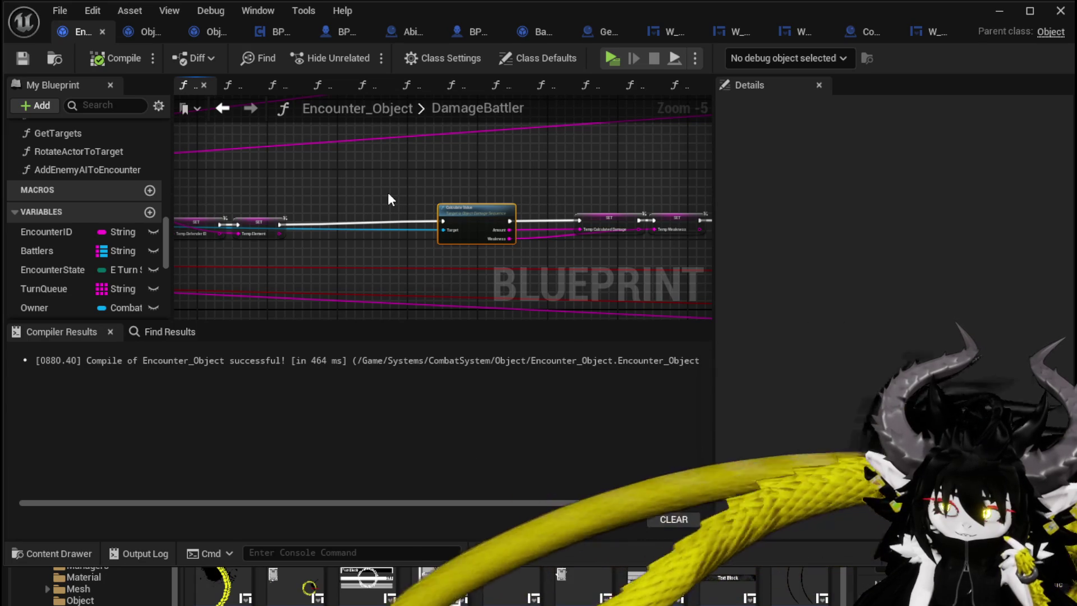
double_click(481, 221)
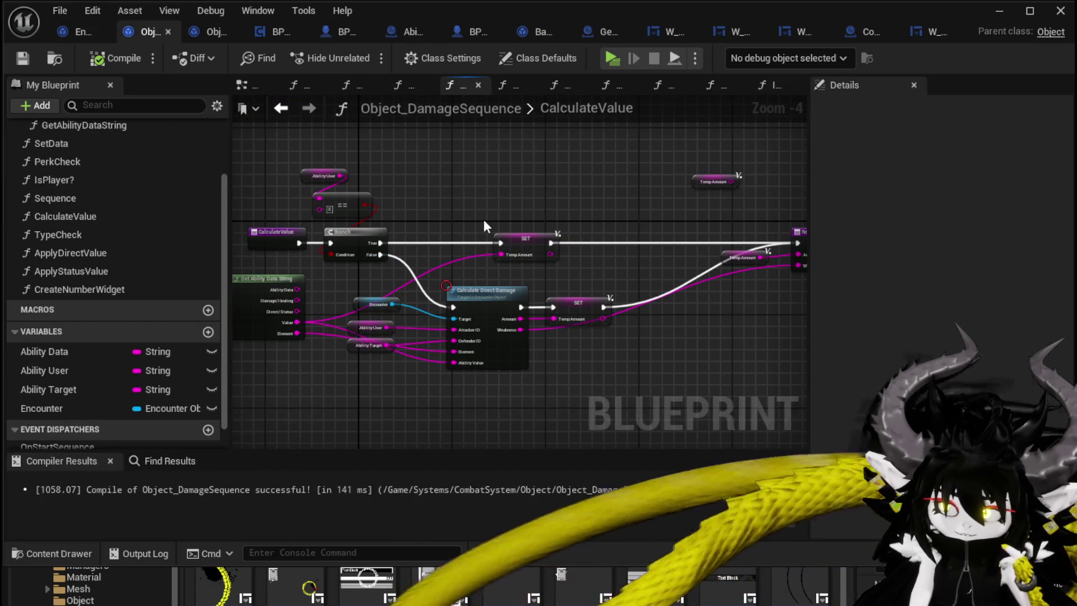
left_click_drag(265, 149, 520, 249)
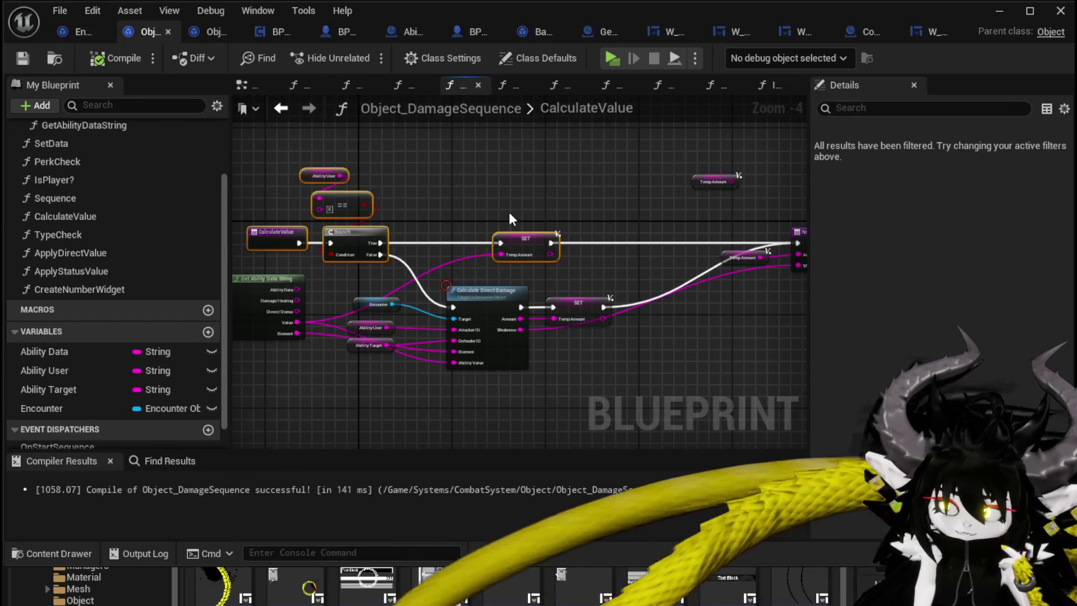
left_click(510, 213)
left_click_drag(509, 214, 592, 229)
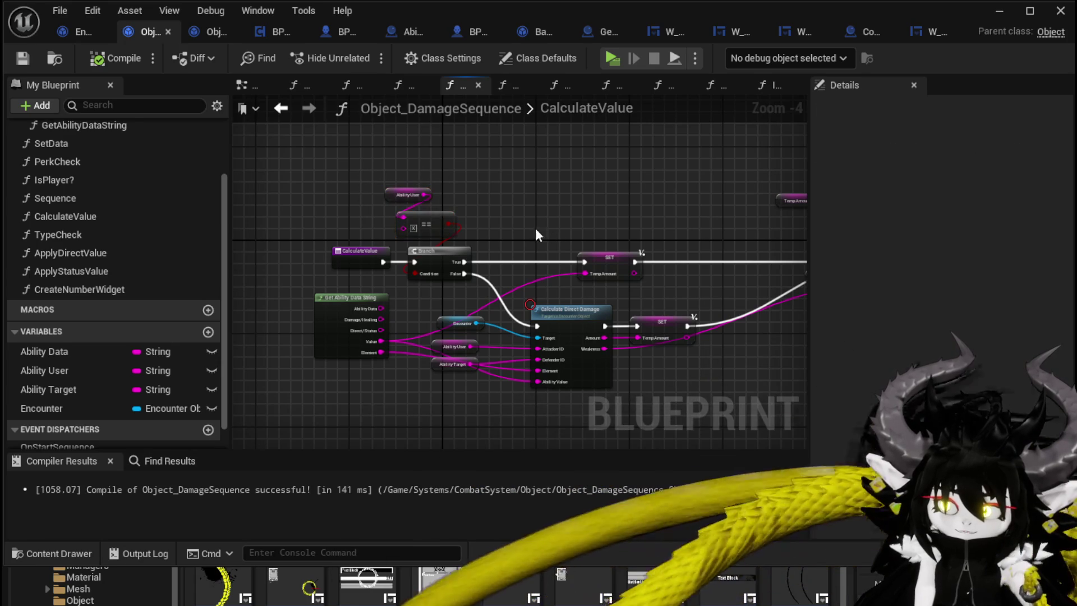
- Browse graph history back to PerkCheck and forward, then open Combat_Manager's Resolve Status Burn graph
left_click(281, 109)
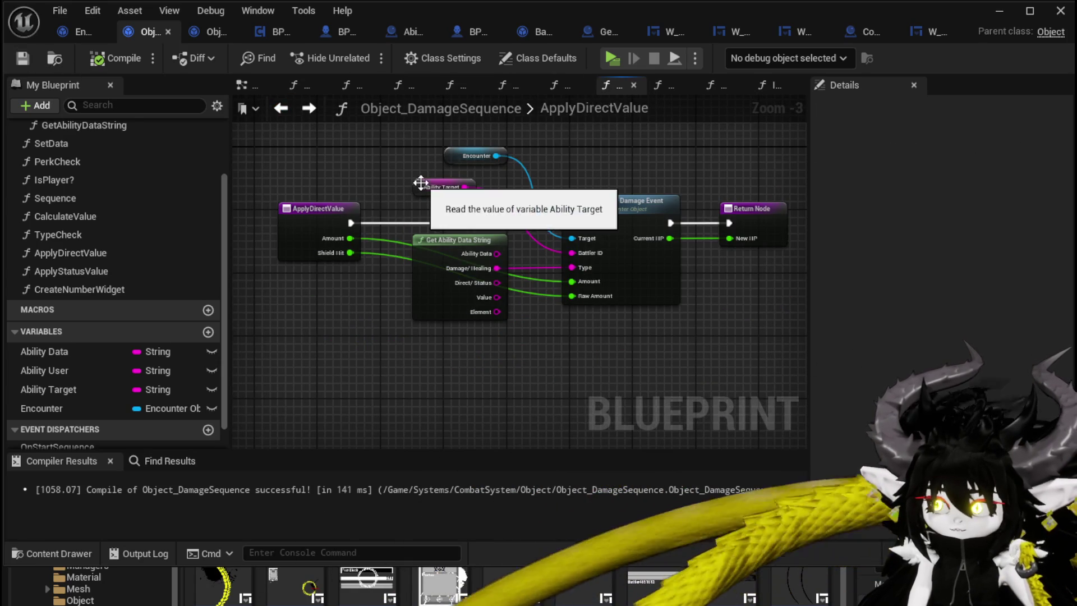
left_click(290, 109)
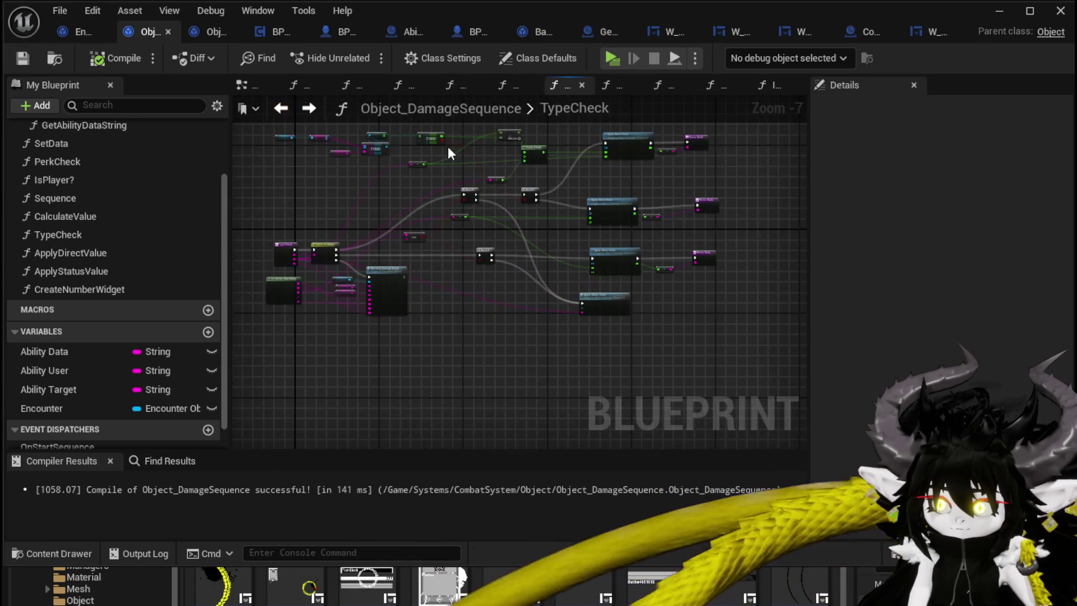
left_click(288, 107)
left_click(310, 110)
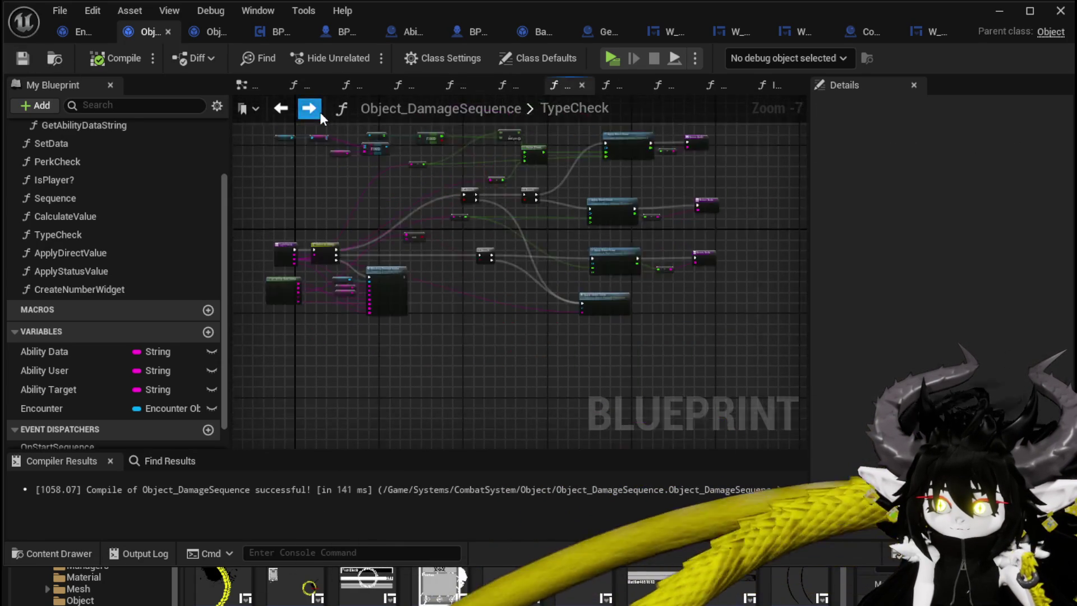
left_click(311, 111)
left_click(312, 111)
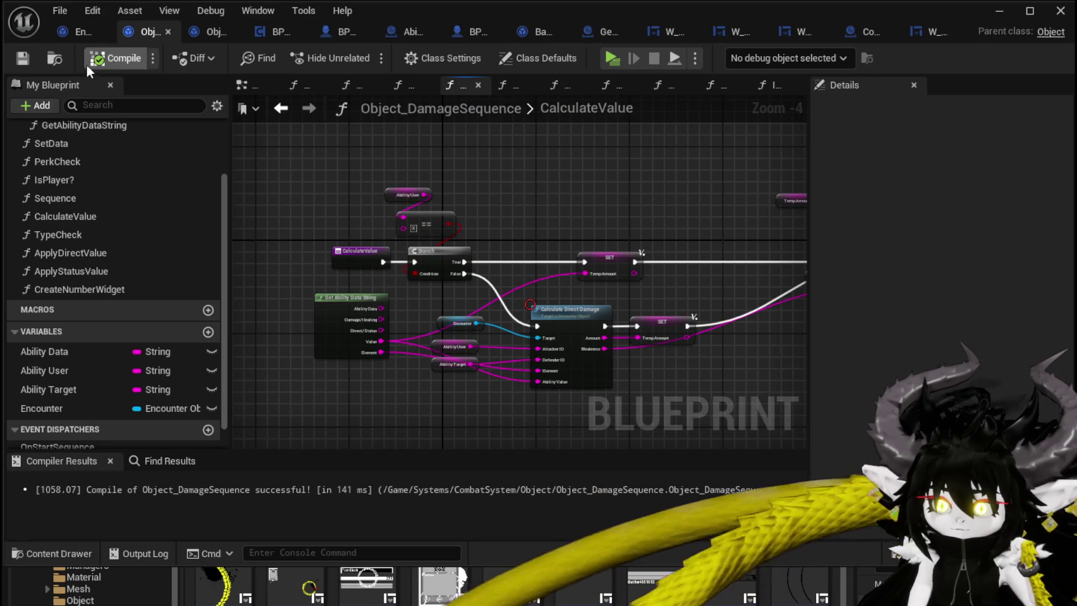
left_click(73, 38)
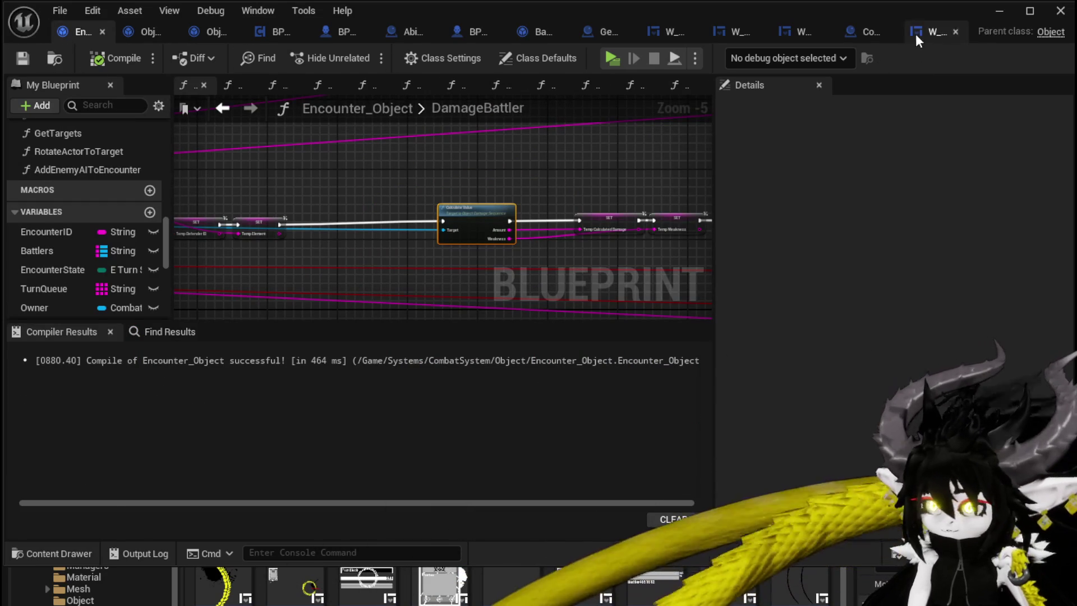
left_click(860, 34)
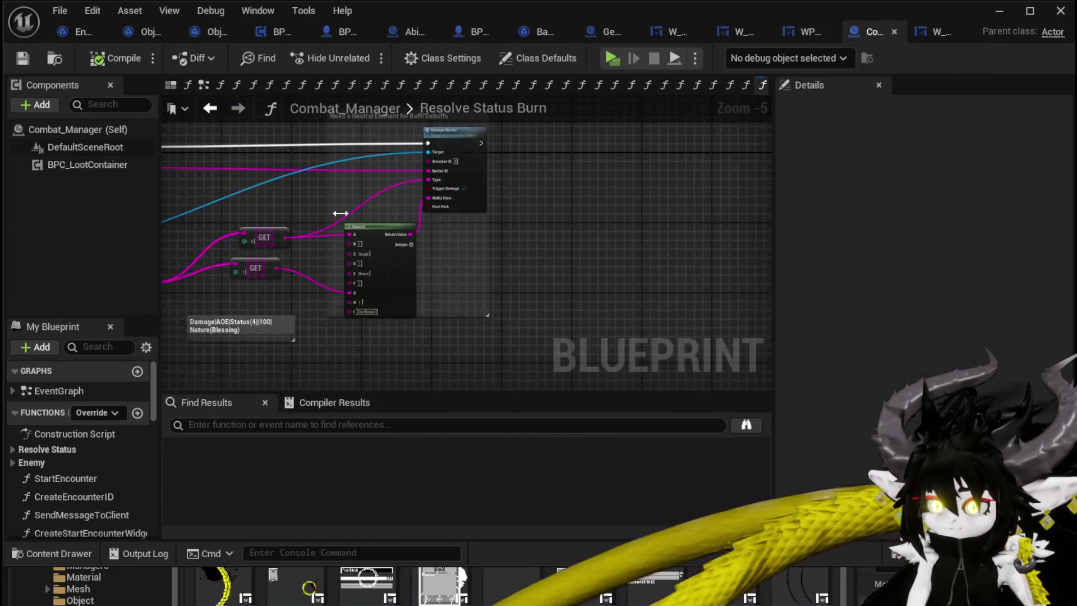
scroll(395, 220, "up", 2)
mouse_move(395, 221)
left_mouse_down()
mouse_move(379, 248)
mouse_move(388, 282)
left_mouse_up()
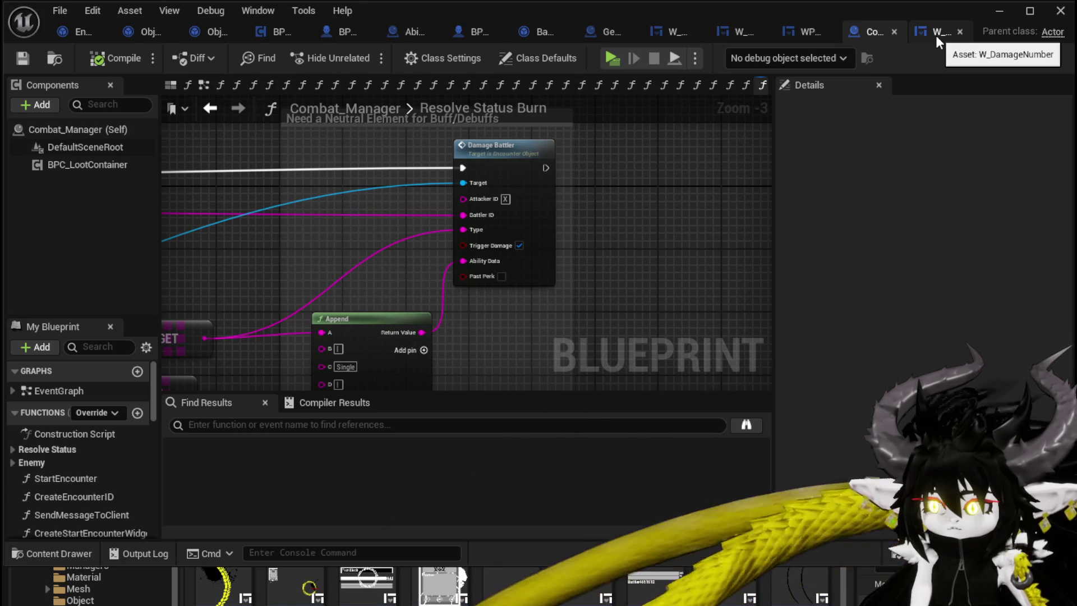
left_click(67, 29)
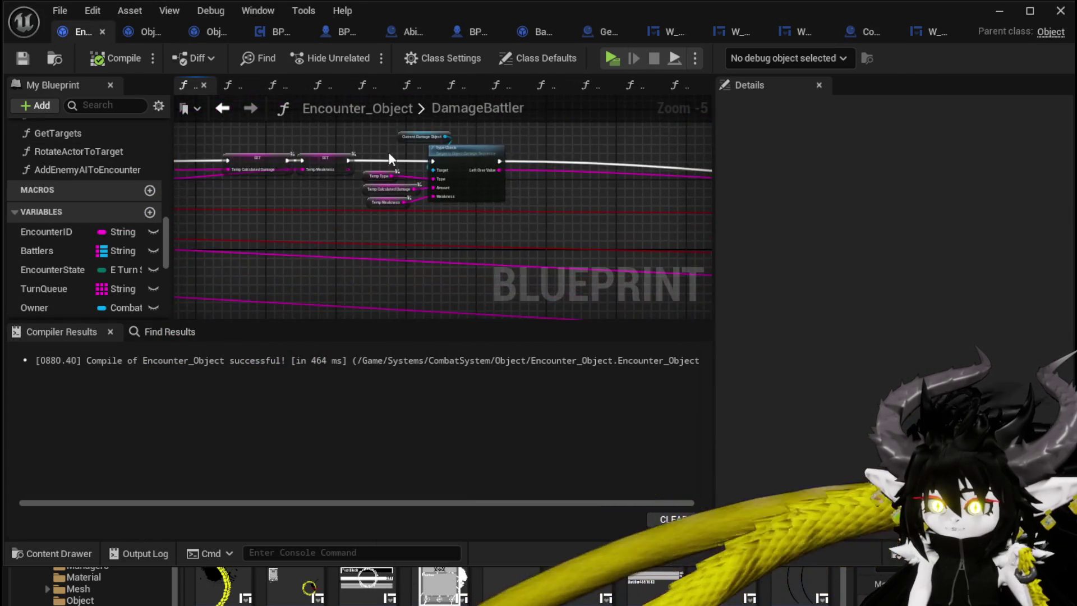
- Survey the DamageBattler graph around the Type Check node
scroll(596, 204, "up", 2)
scroll(587, 222, "down", 1)
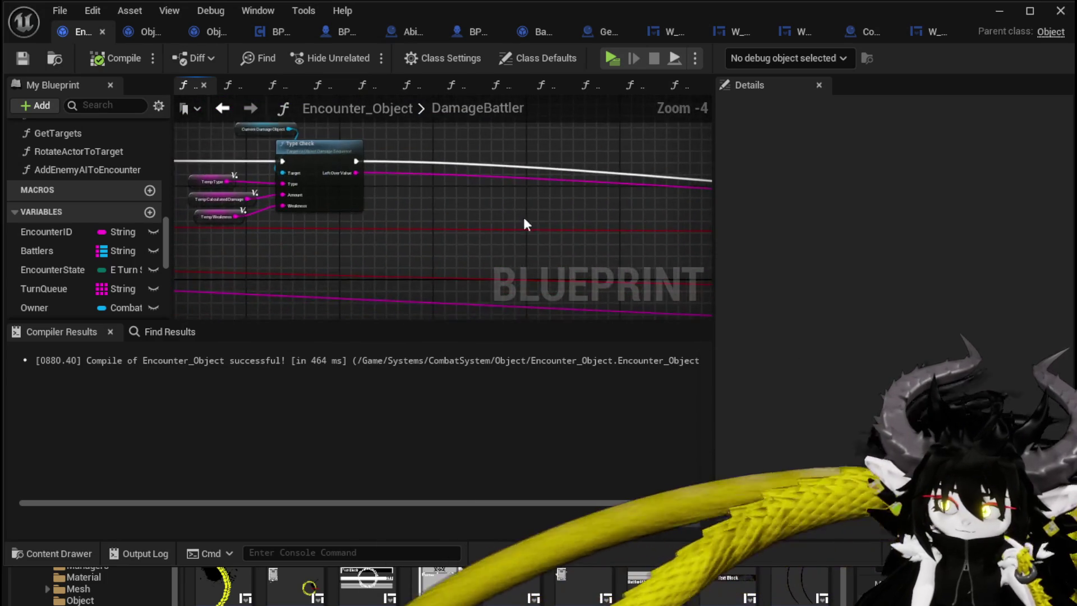
scroll(313, 201, "down", 1)
left_click_drag(313, 200, 433, 204)
scroll(594, 152, "up", 1)
mouse_move(594, 151)
left_mouse_down()
mouse_move(301, 176)
mouse_move(392, 247)
mouse_move(460, 264)
mouse_move(629, 271)
mouse_move(605, 237)
left_mouse_up()
scroll(606, 238, "down", 2)
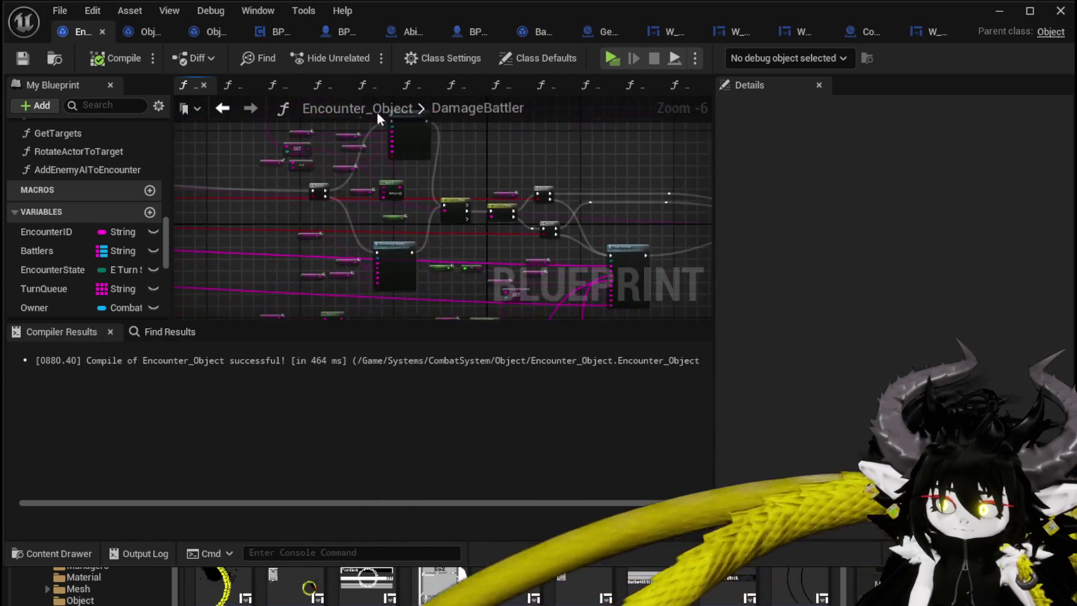
scroll(499, 191, "up", 2)
- Inspect the Show Damage Number wiring, the Trigger Damage node and the following Branch
left_click_drag(505, 197, 523, 137)
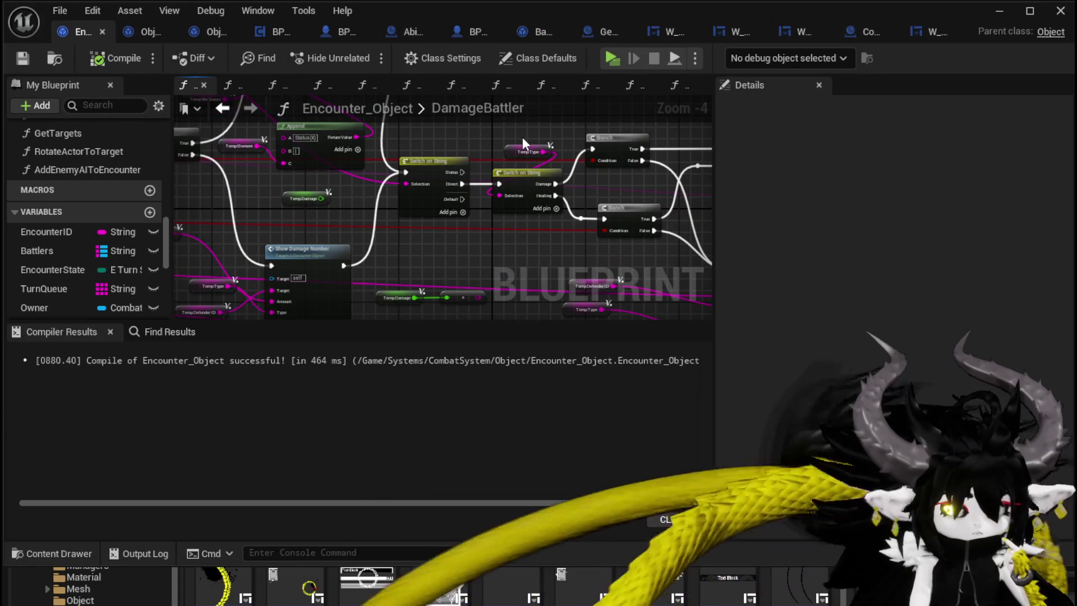
mouse_move(332, 211)
left_mouse_down()
mouse_move(337, 194)
mouse_move(455, 180)
mouse_move(427, 131)
left_mouse_up()
mouse_move(524, 169)
left_mouse_down()
mouse_move(336, 180)
mouse_move(297, 164)
mouse_move(269, 283)
left_mouse_up()
mouse_move(330, 143)
left_mouse_down()
mouse_move(547, 214)
mouse_move(243, 181)
mouse_move(538, 178)
left_mouse_up()
scroll(547, 214, "down", 1)
scroll(438, 199, "up", 1)
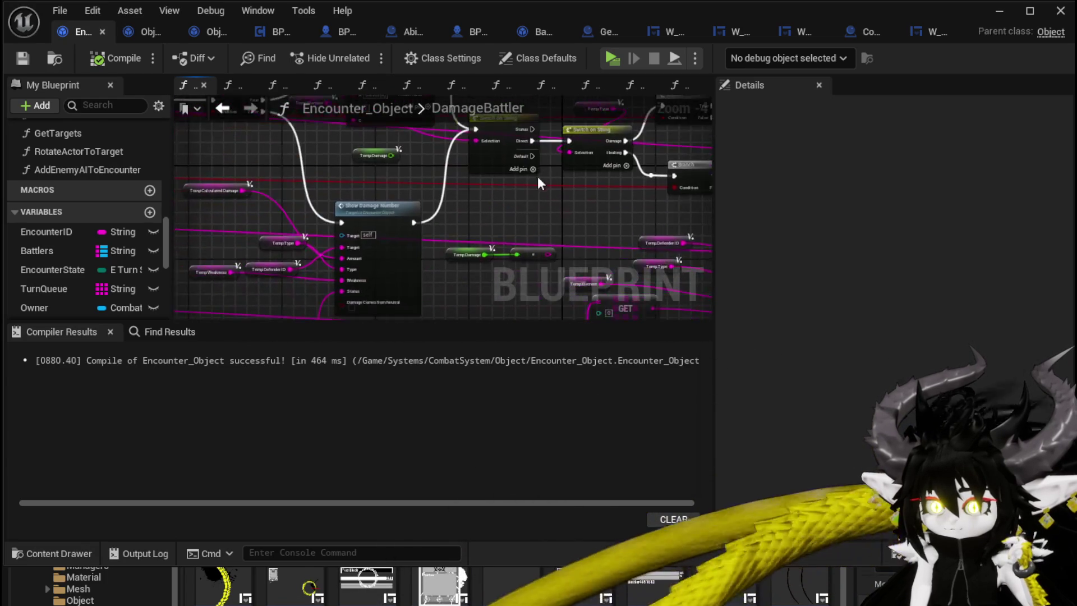
- Delete the TempDamage getter and multiply node, then save Encounter_Object
left_click_drag(454, 264, 531, 224)
key("Delete")
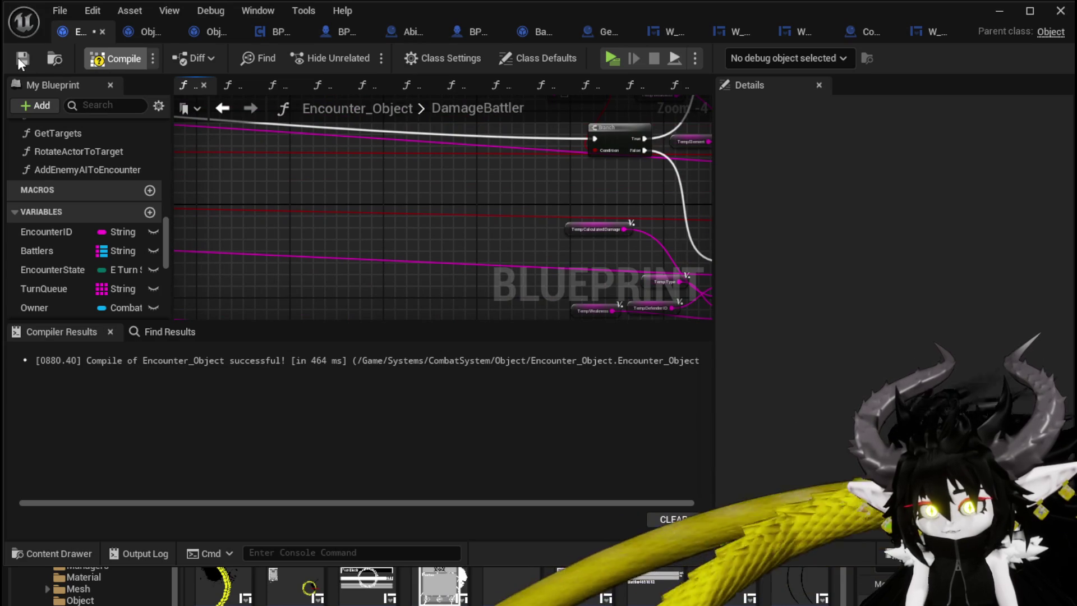
left_click(18, 57)
- Open the TypeCheck function from its call node in DamageBattler
left_click_drag(392, 220, 331, 207)
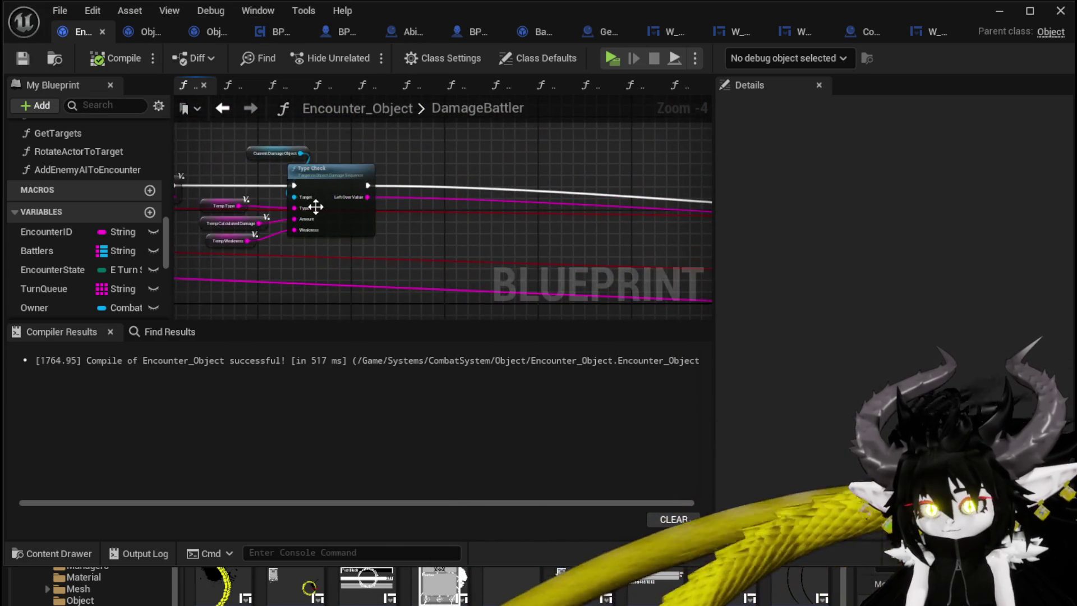
left_click_drag(375, 154, 526, 162)
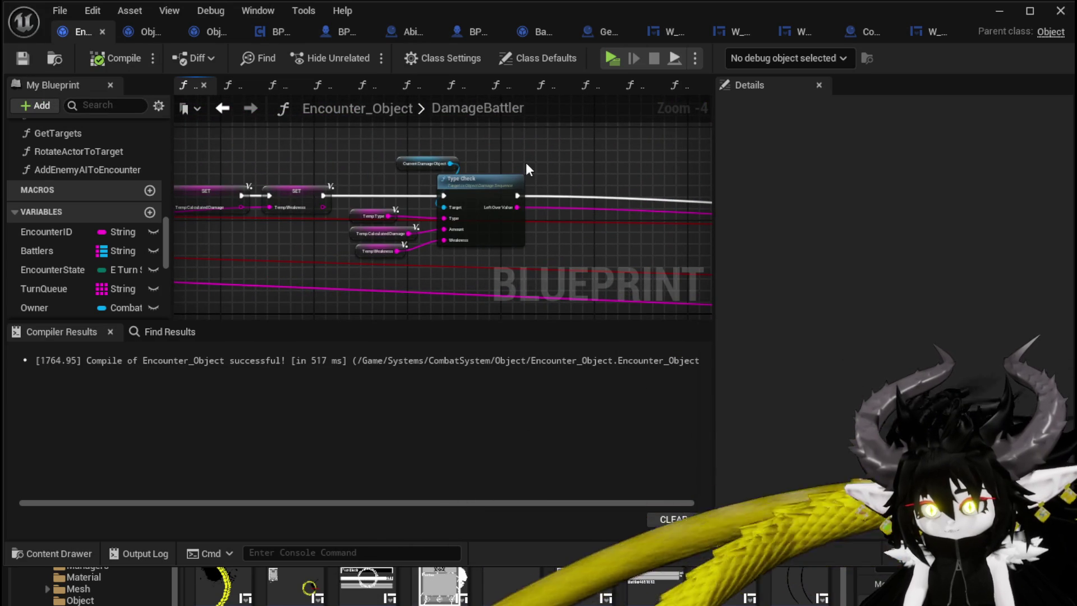
double_click(465, 182)
scroll(420, 211, "up", 3)
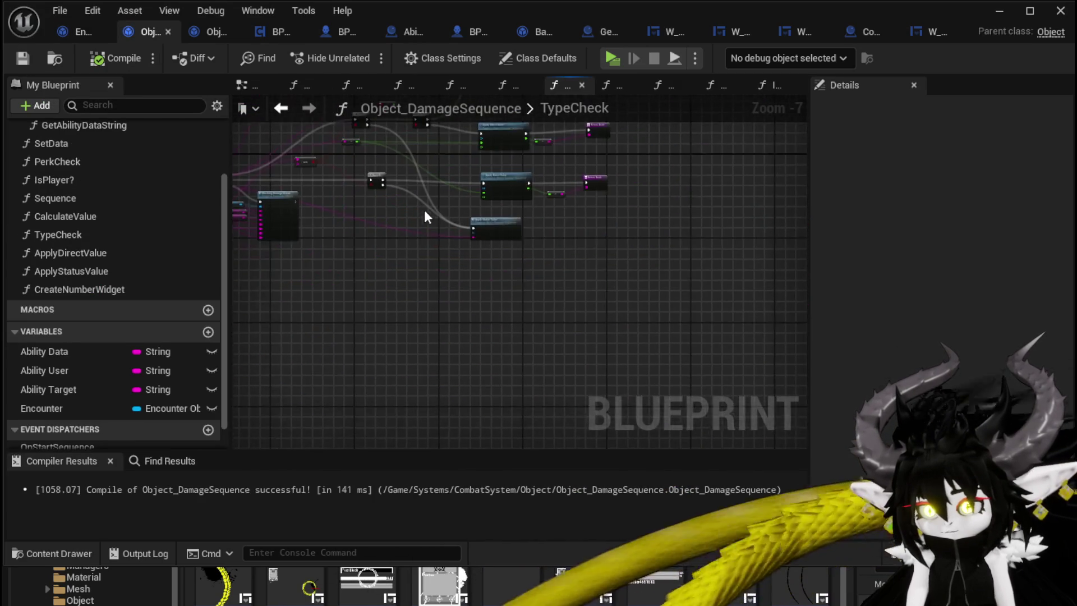
- Review TypeCheck's Apply Direct/Status Value, Switch and Branch nodes, then go back to DamageBattler
mouse_move(430, 209)
left_mouse_down()
mouse_move(392, 301)
mouse_move(404, 315)
left_mouse_up()
scroll(412, 252, "down", 1)
left_click_drag(412, 252, 740, 240)
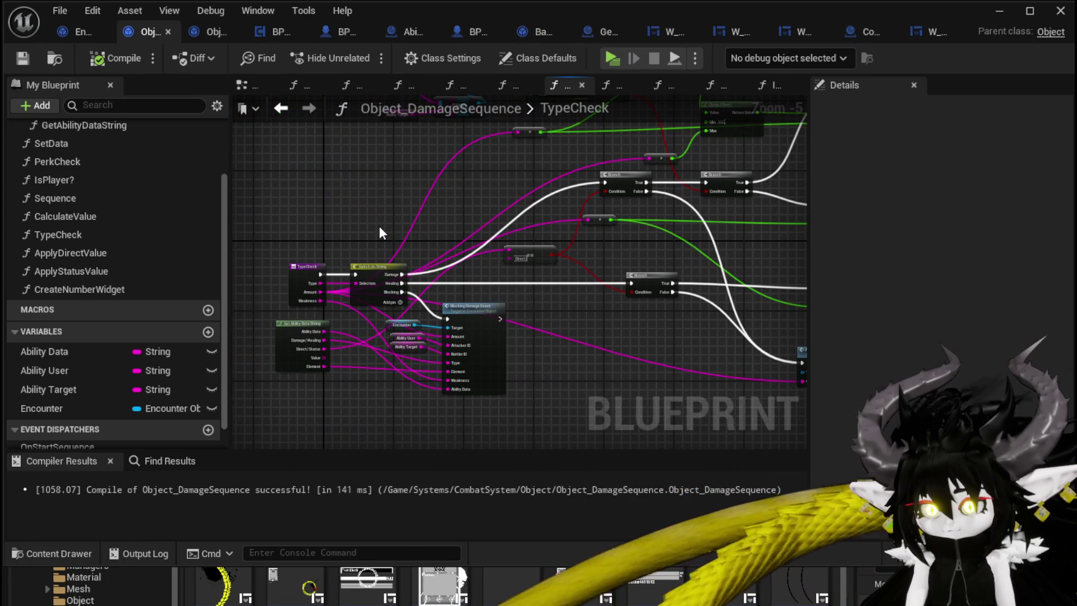
left_click(281, 108)
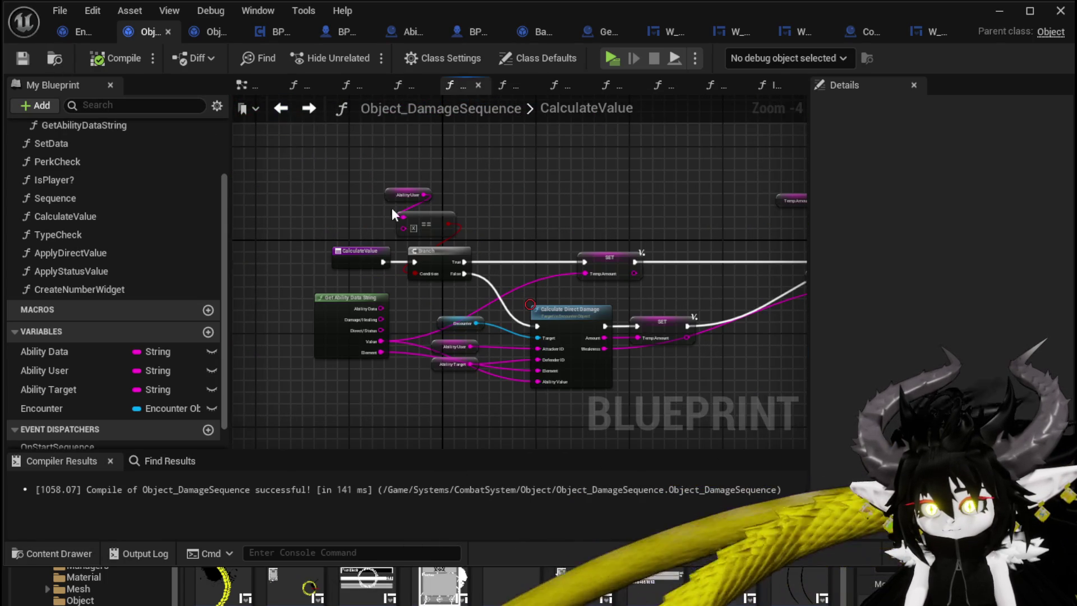
left_click(82, 33)
left_click_drag(605, 210, 468, 202)
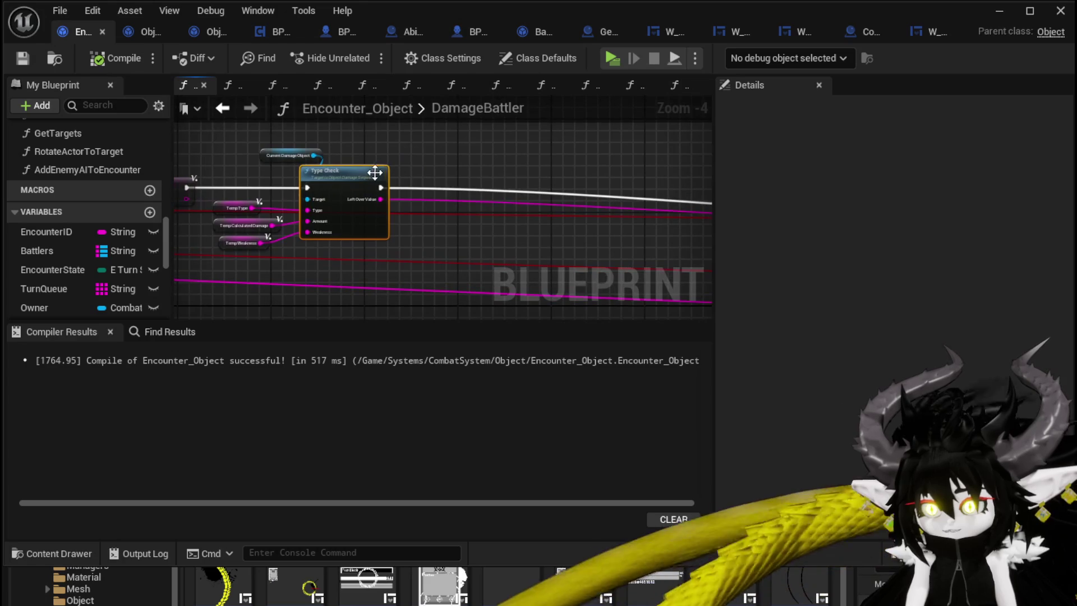
- Add a Print String after Type Check, wired to Owner and Temp Calculated Damage
left_click_drag(381, 188, 466, 169)
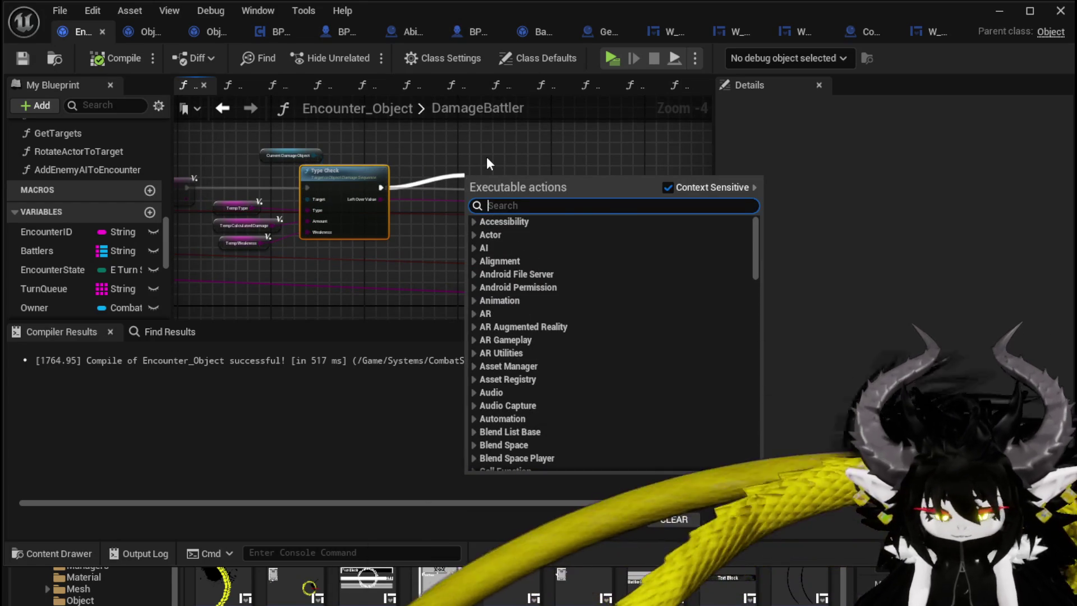
type("Pri")
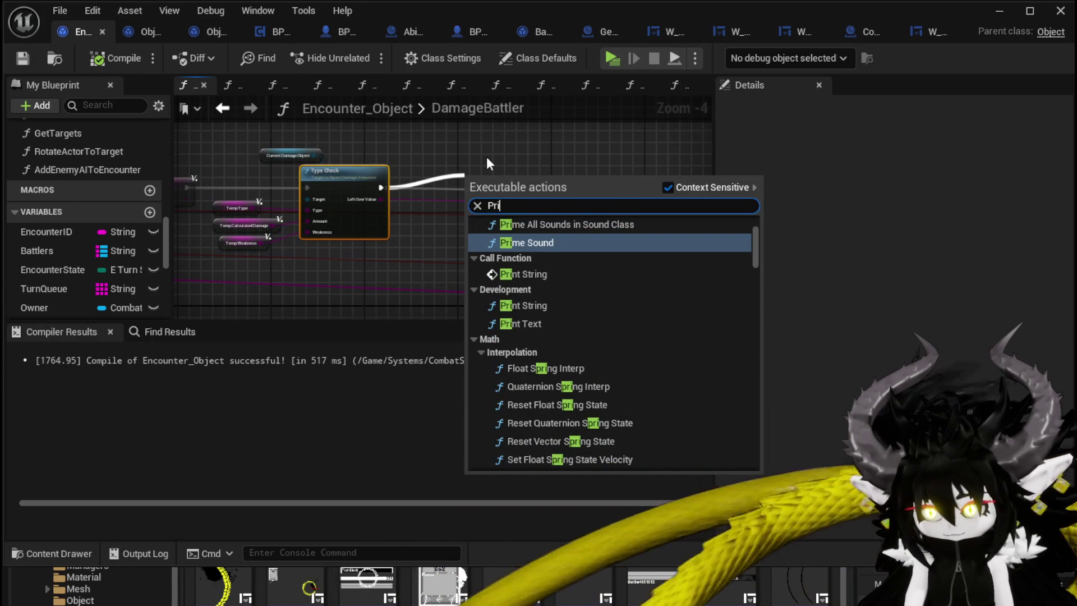
type("nt")
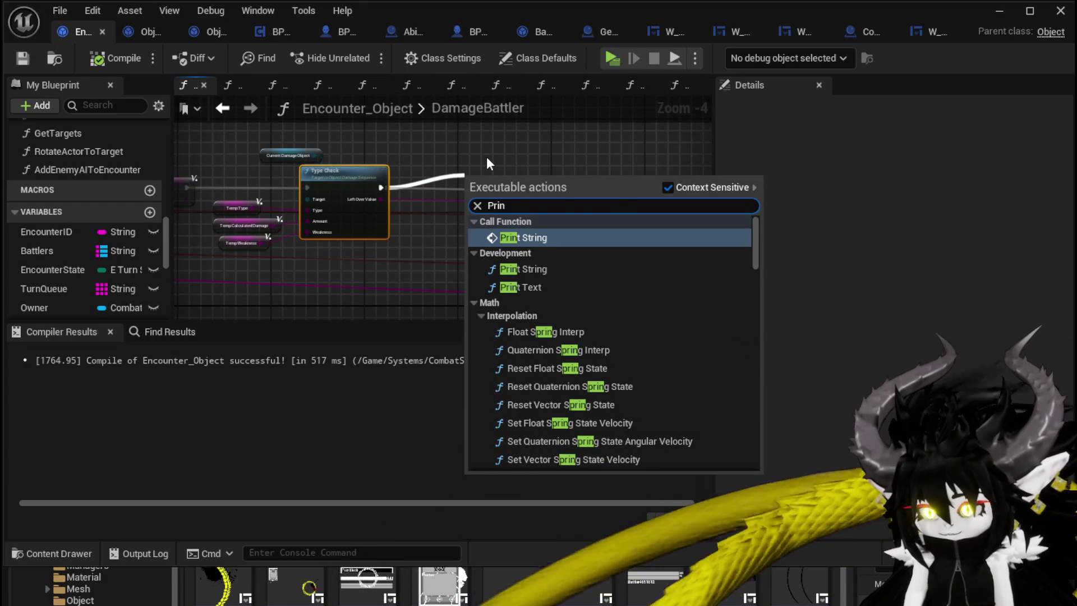
left_click(549, 267)
left_click_drag(497, 201, 553, 187)
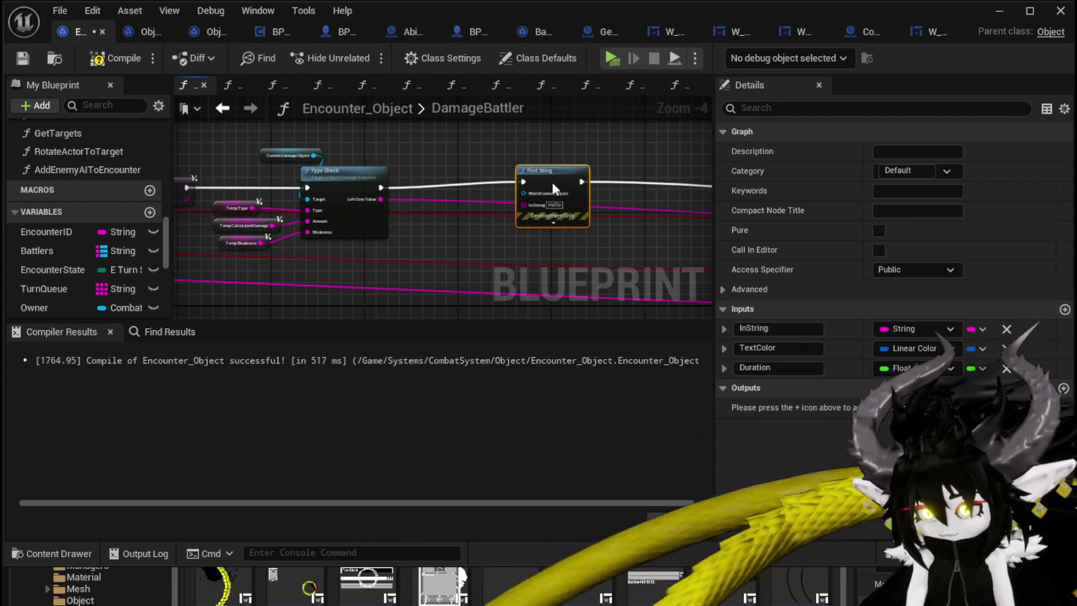
left_click_drag(36, 307, 523, 193)
scroll(343, 238, "up", 2)
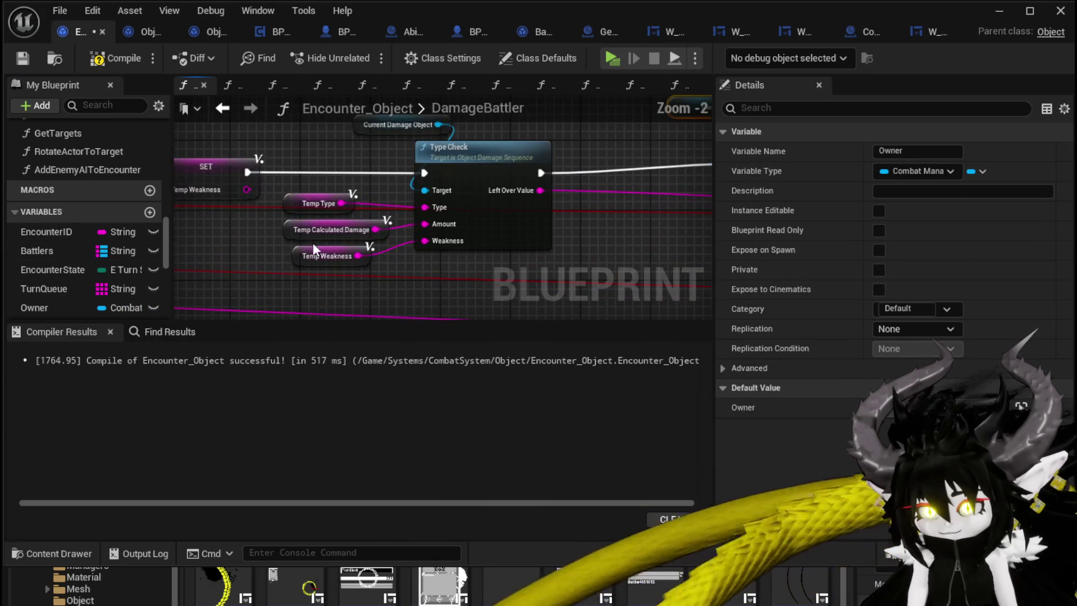
mouse_move(315, 224)
left_mouse_down()
mouse_move(377, 262)
mouse_move(352, 262)
mouse_move(451, 269)
mouse_move(439, 224)
mouse_move(463, 210)
left_mouse_up()
left_click(509, 236)
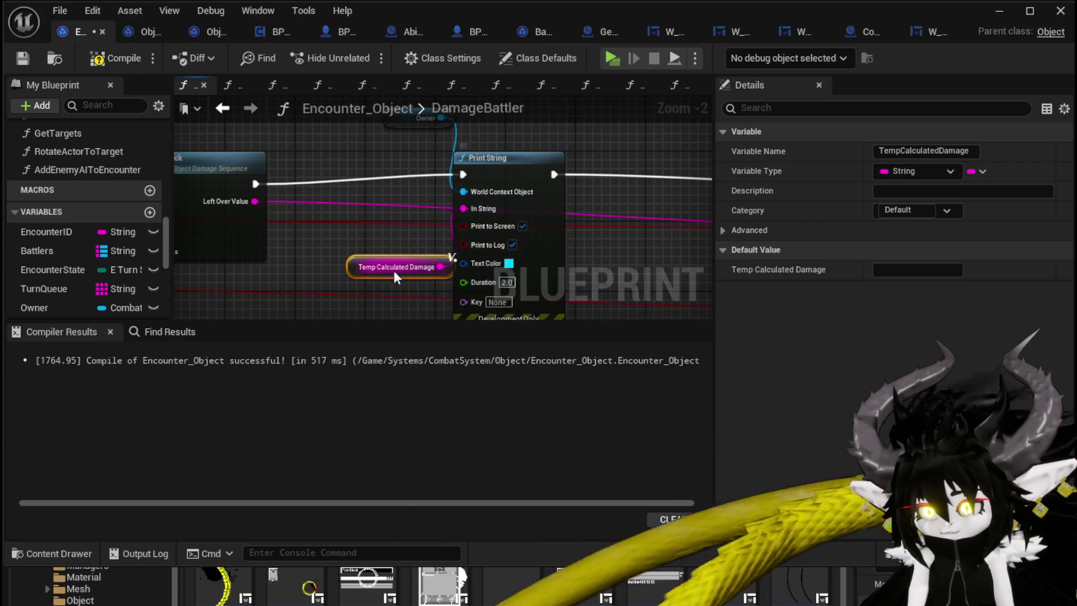
- Set the Print String text colour to red and duration to 20, then compile and save
left_click(508, 263)
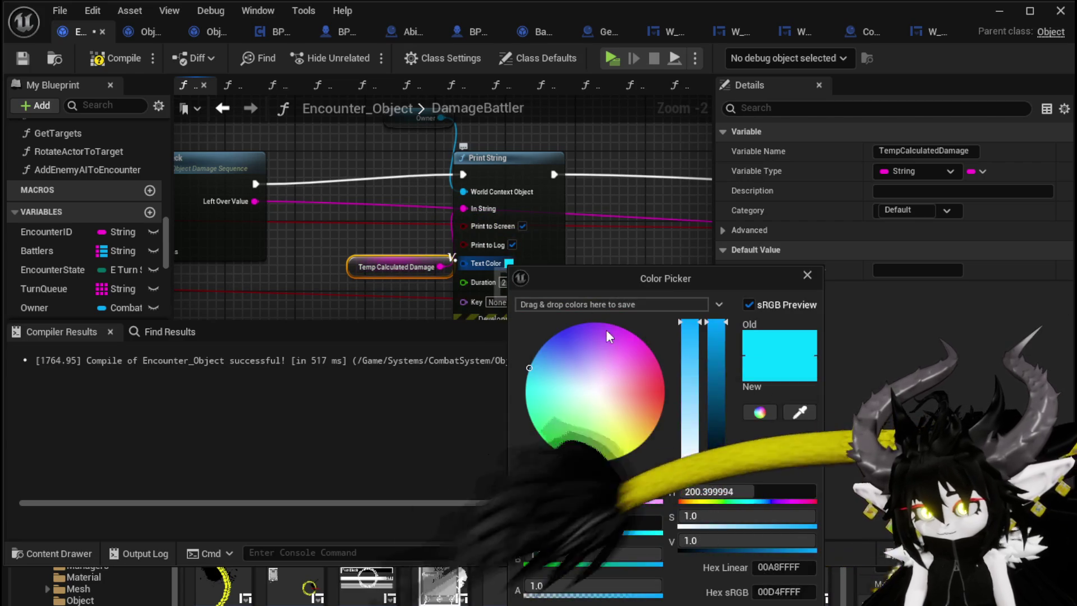
left_click(650, 368)
left_click_drag(650, 368, 681, 382)
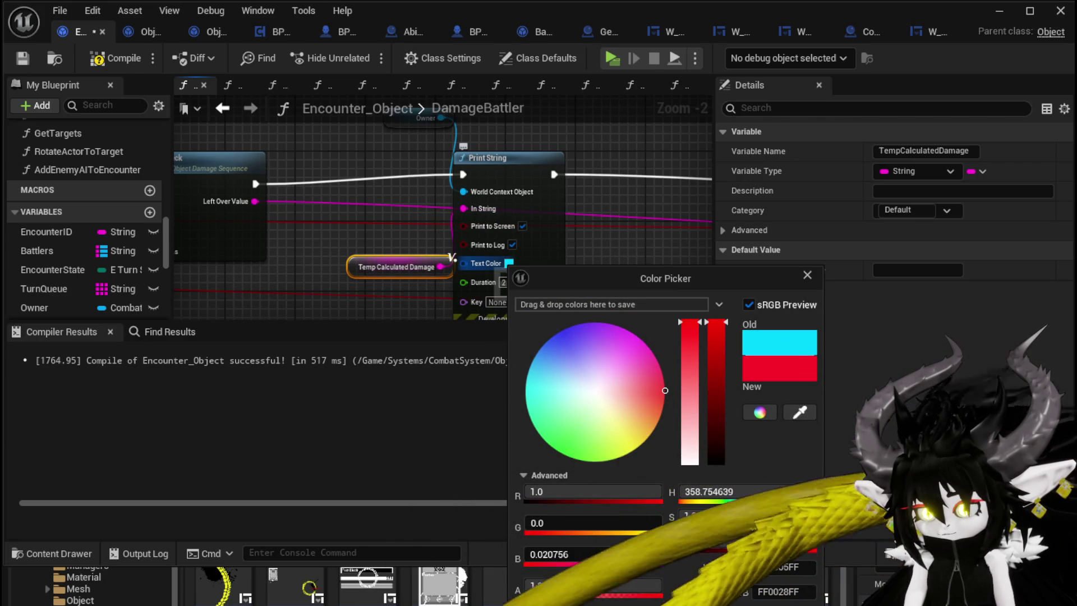
left_click(509, 298)
type("20")
left_click(334, 261)
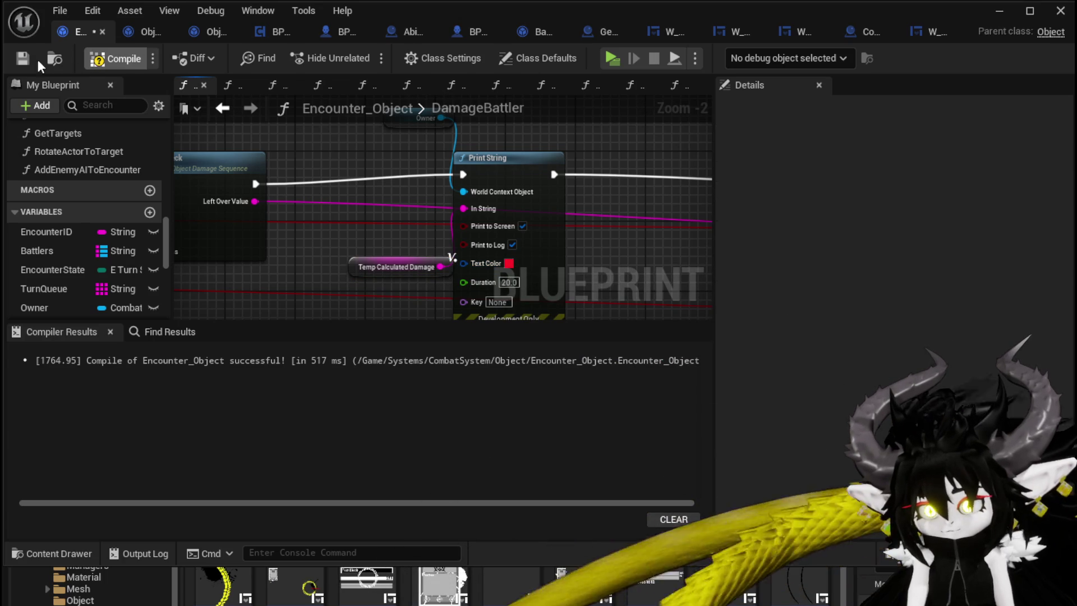
key("ctrl+s")
left_click(999, 11)
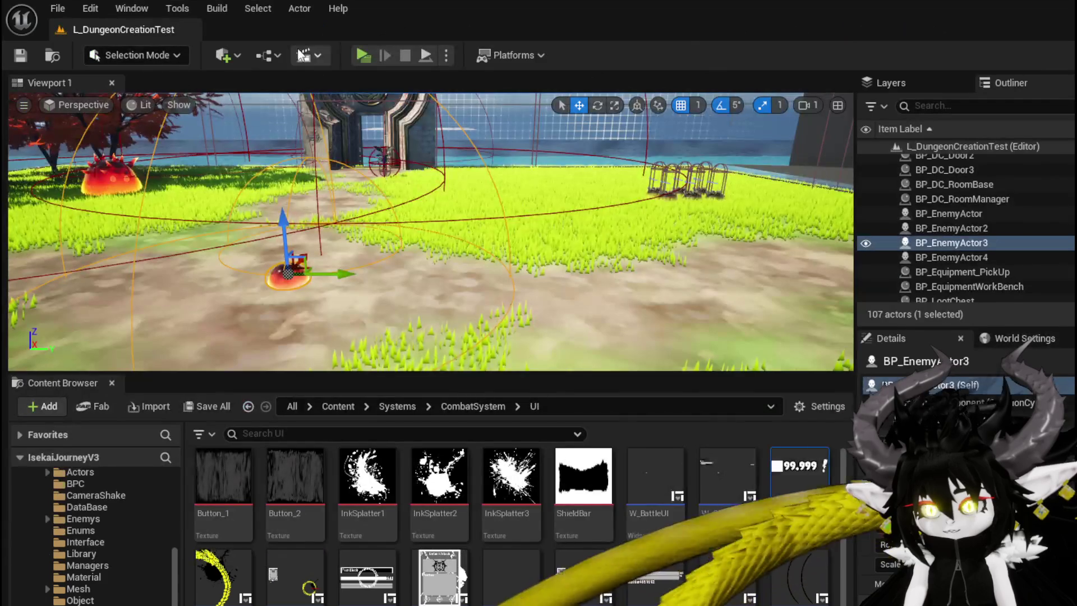
- Launch a standalone playtest and walk the character into a battle with the slime
left_click(362, 55)
key("w")
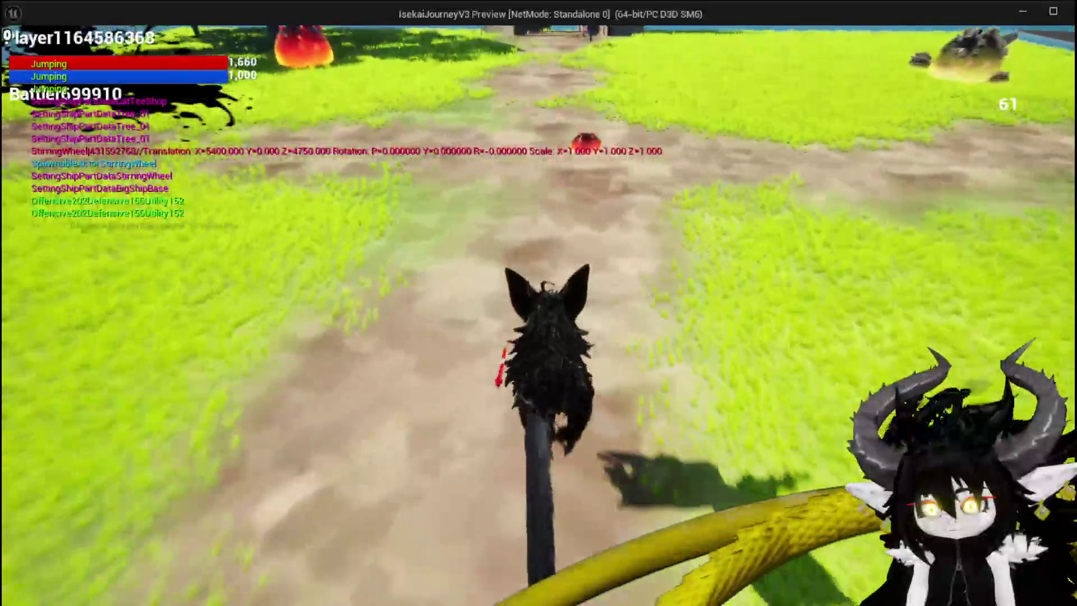
key("w")
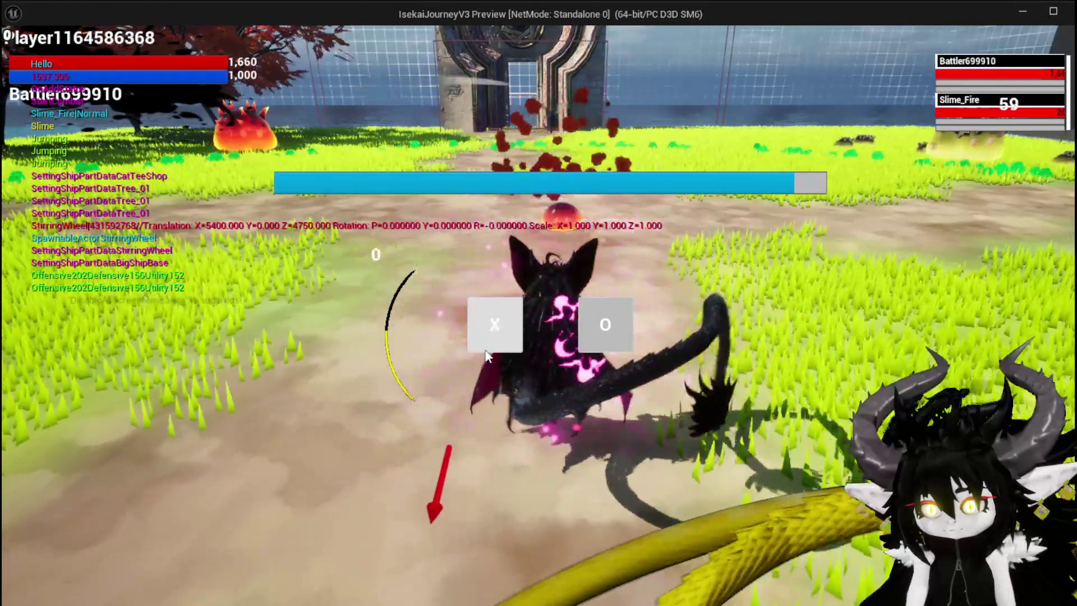
left_click(485, 351)
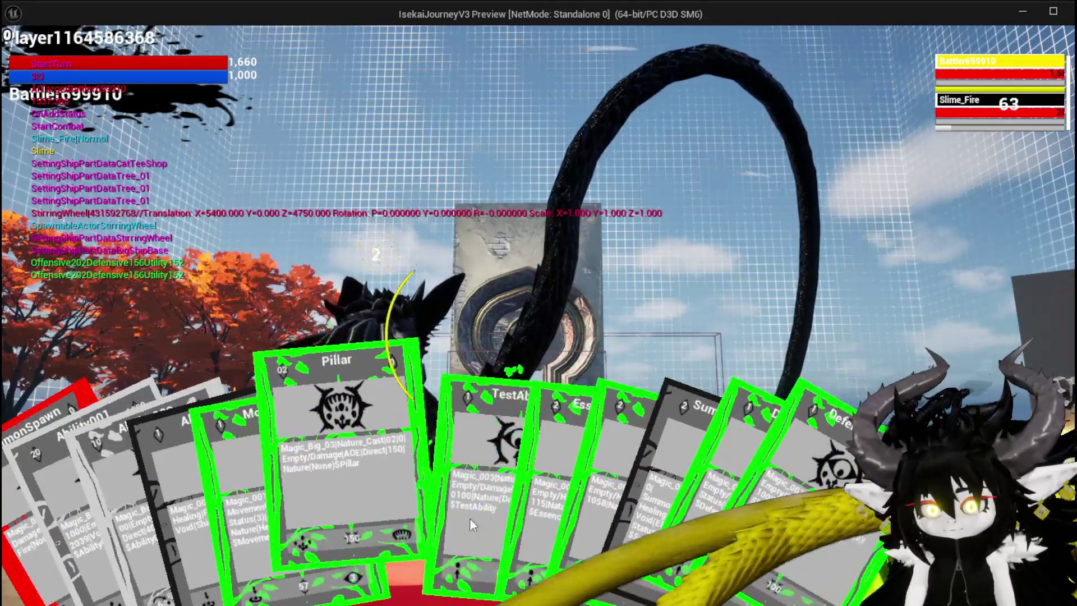
- Play the TestAbility card to defeat Slime_Fire, then stop the session and save the map
left_click(465, 521)
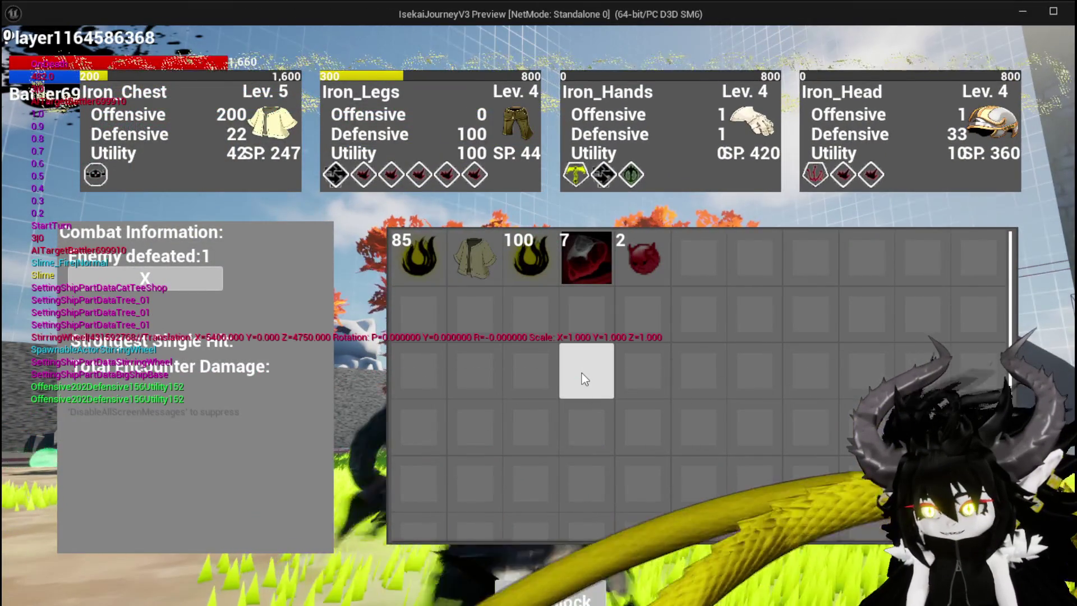
key("Escape")
key("ctrl+s")
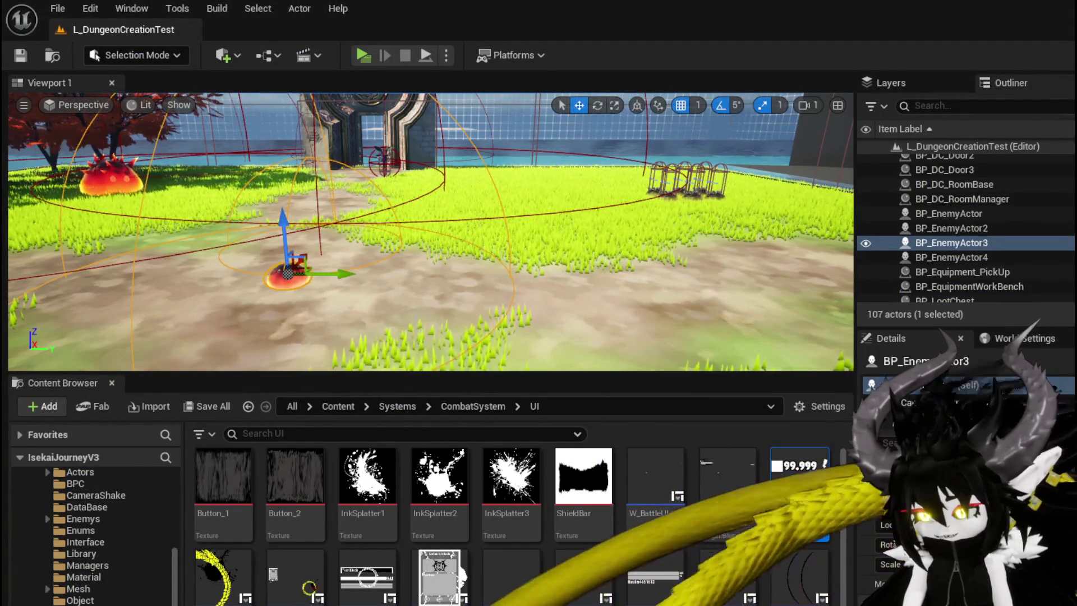
- In Encounter_Object's DamageBattler graph, move the Branch node left and up
key("alt+Tab")
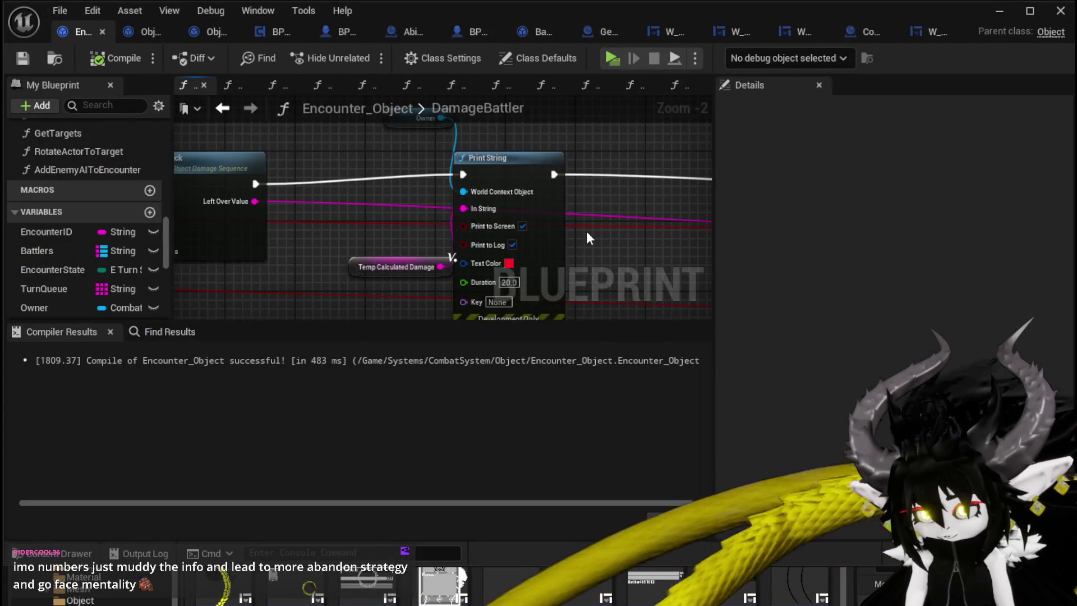
scroll(223, 212, "down", 2)
scroll(421, 241, "down", 1)
scroll(352, 231, "up", 2)
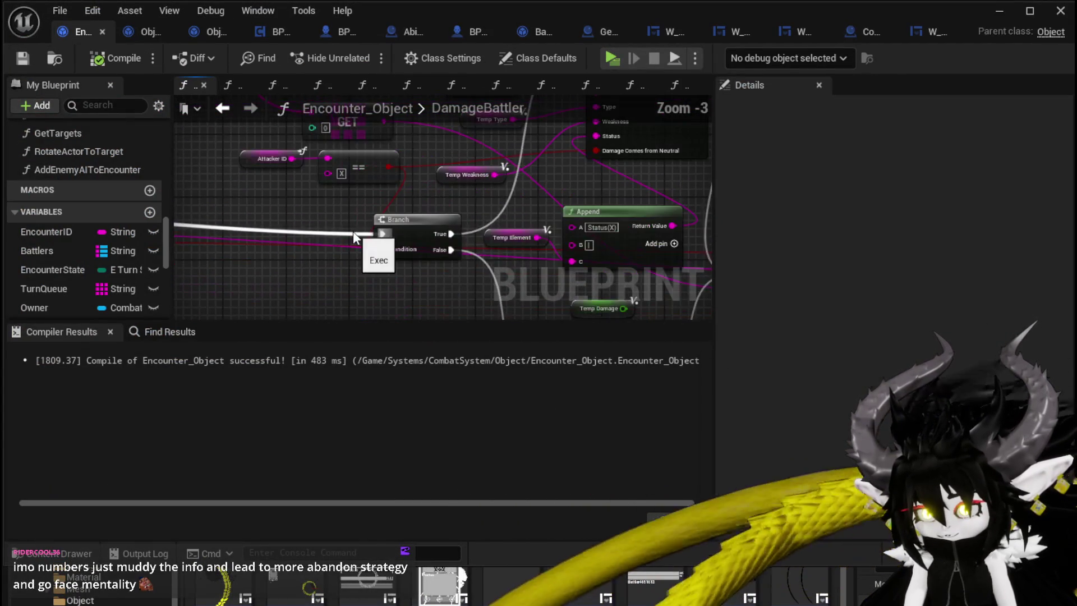
scroll(445, 271, "down", 2)
scroll(446, 271, "up", 2)
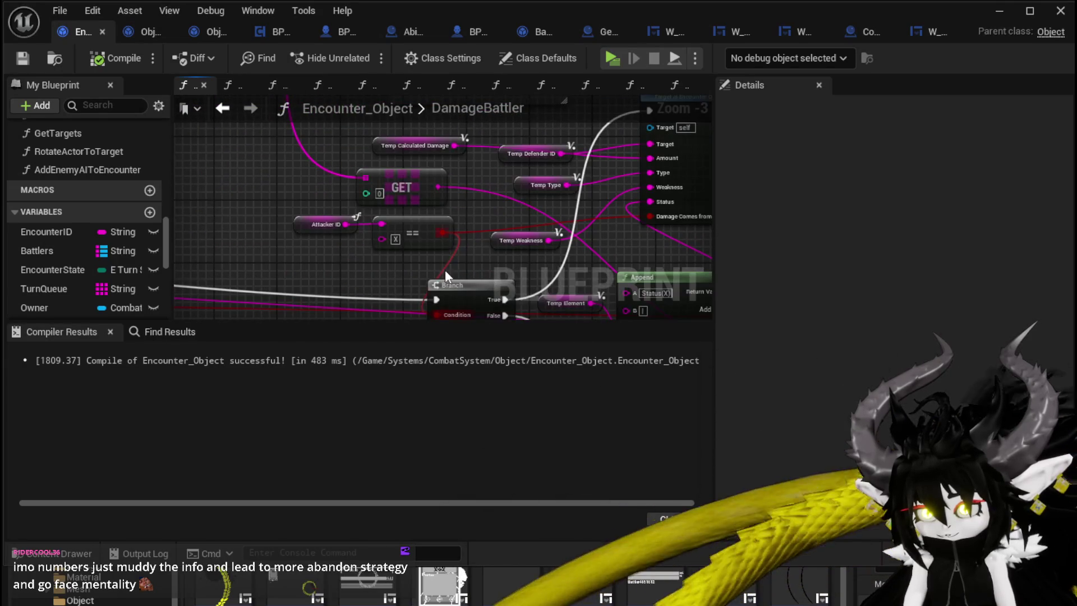
left_click_drag(474, 289, 327, 261)
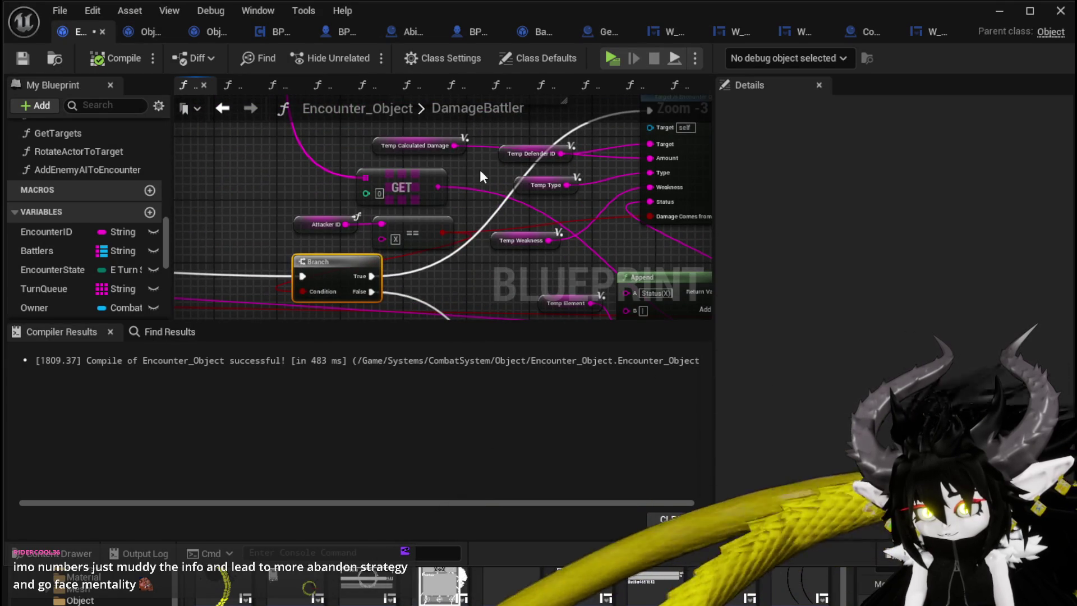
scroll(352, 210, "up", 2)
scroll(398, 231, "down", 2)
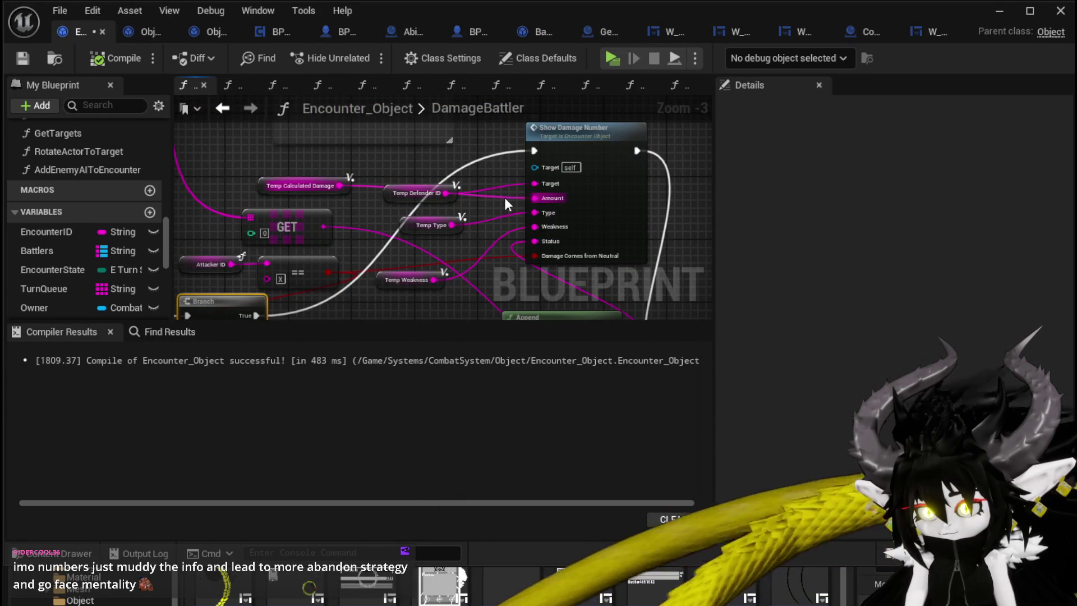
scroll(270, 193, "down", 1)
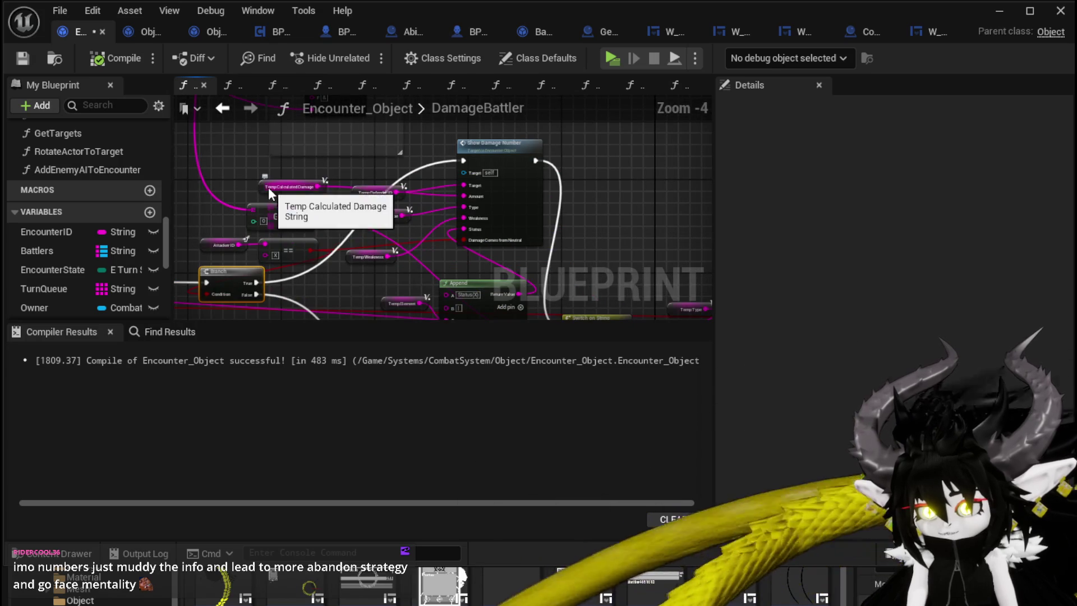
- Select the TempCalculatedDamage getter and open the ShowDamageNumber function graph
left_click(269, 193)
mouse_move(269, 192)
left_mouse_down()
mouse_move(395, 223)
mouse_move(619, 202)
mouse_move(522, 180)
mouse_move(315, 185)
mouse_move(627, 164)
mouse_move(381, 161)
left_mouse_up()
scroll(610, 151, "up", 2)
scroll(611, 150, "down", 1)
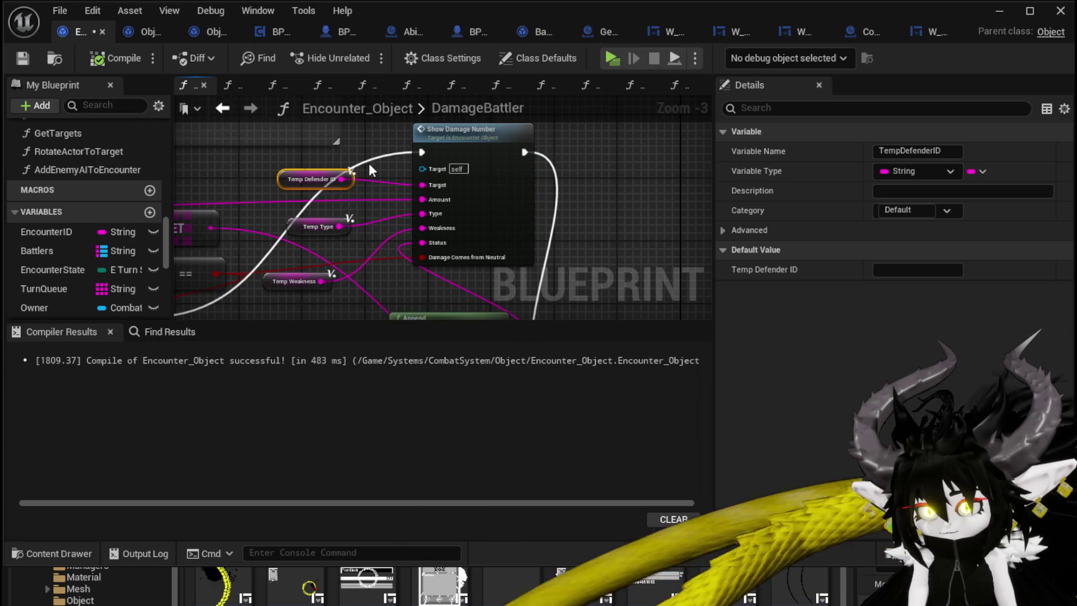
double_click(517, 177)
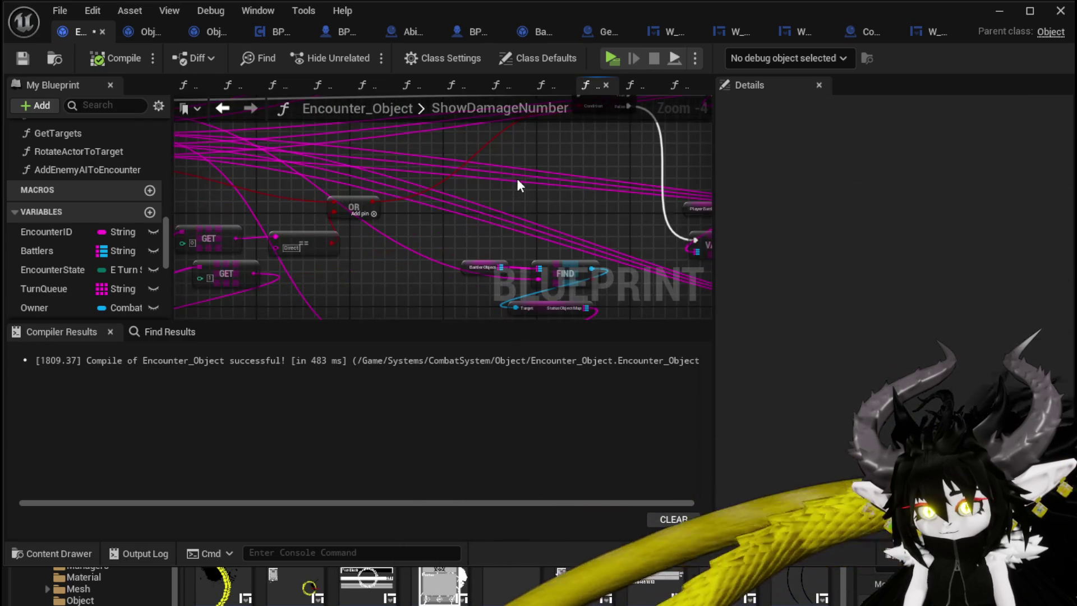
- Enlarge the graph area over Compiler Results and frame the For Each Loop and Show Damage Number nodes
scroll(529, 183, "up", 3)
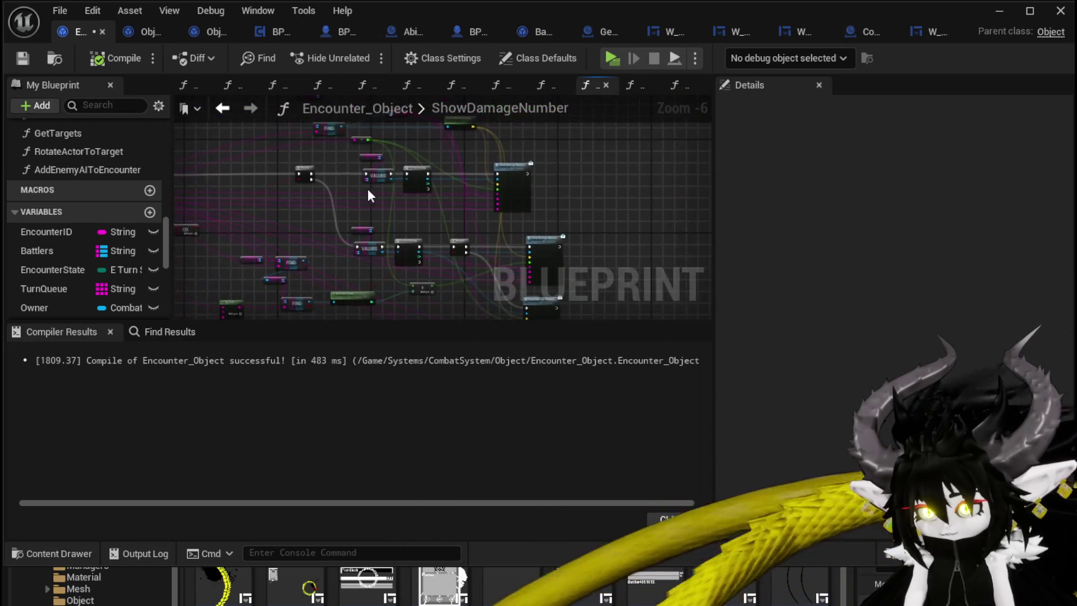
key("Home")
scroll(480, 207, "up", 2)
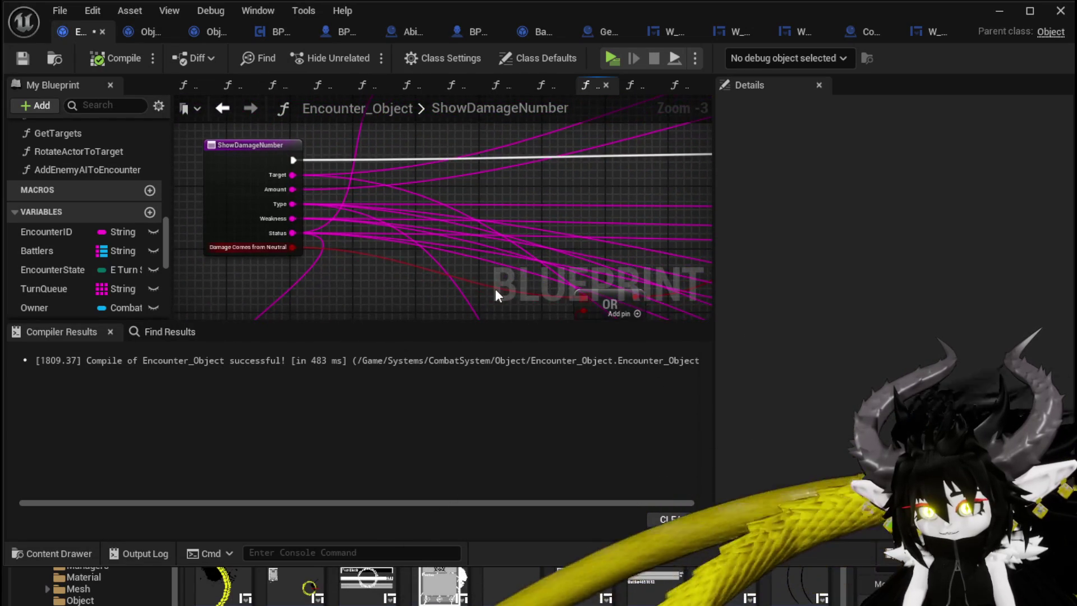
left_click_drag(498, 324, 491, 453)
left_click_drag(487, 243, 454, 344)
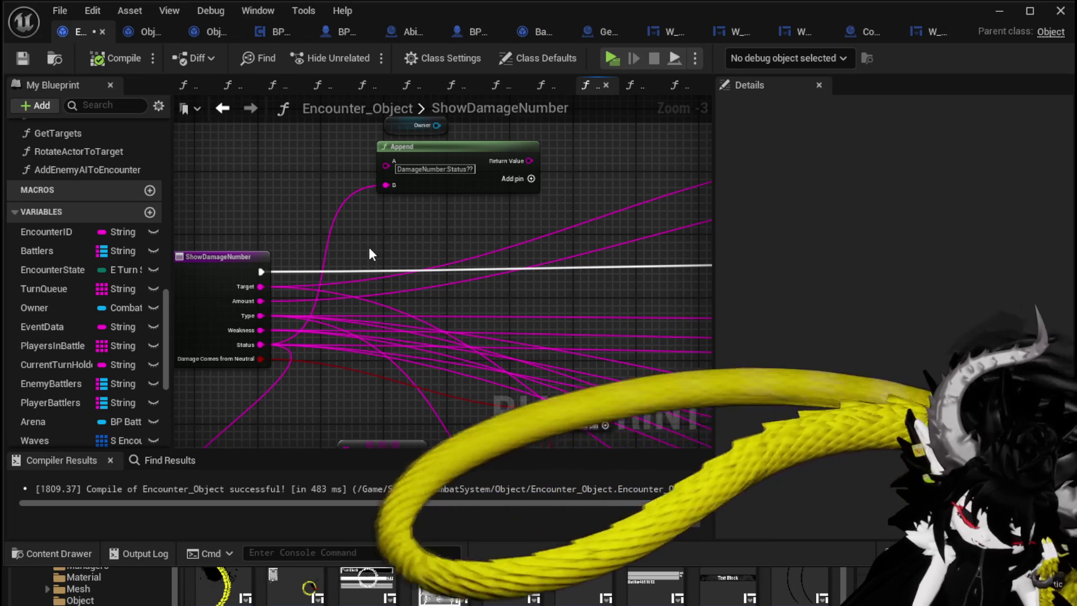
scroll(421, 258, "down", 1)
left_click_drag(420, 258, 355, 298)
mouse_move(472, 291)
left_mouse_down()
mouse_move(474, 250)
mouse_move(320, 233)
mouse_move(454, 219)
mouse_move(403, 191)
mouse_move(430, 212)
mouse_move(364, 213)
mouse_move(348, 252)
mouse_move(398, 197)
left_mouse_up()
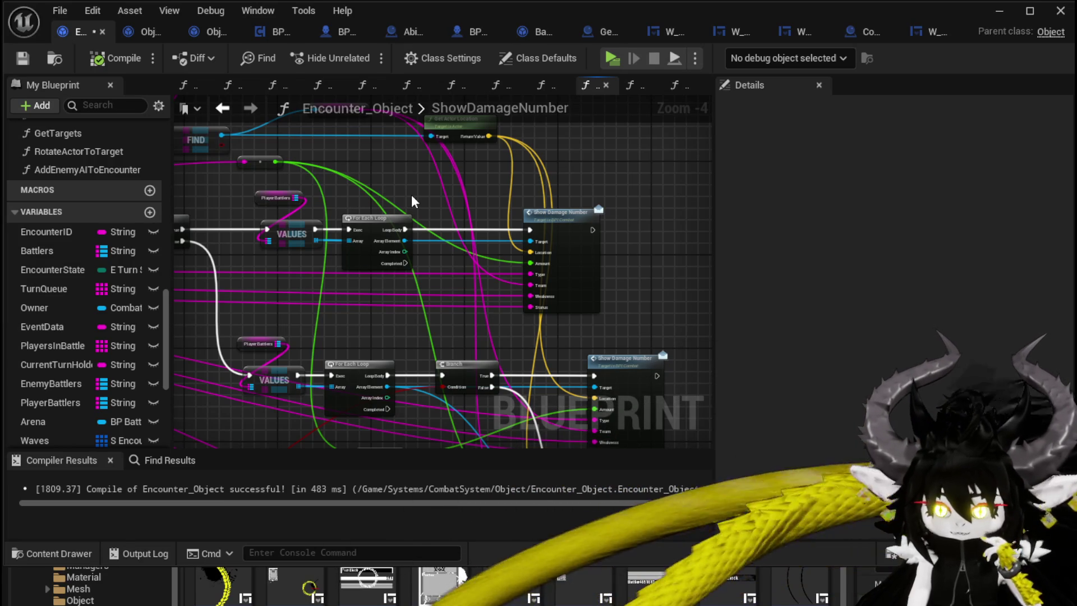
- Save the Encounter_Object blueprint while reviewing the ShowDamageNumber graph
left_click(22, 58)
mouse_move(513, 175)
left_mouse_down()
mouse_move(387, 160)
mouse_move(337, 24)
left_mouse_up()
mouse_move(601, 217)
left_mouse_down()
mouse_move(605, 170)
mouse_move(598, 248)
left_mouse_up()
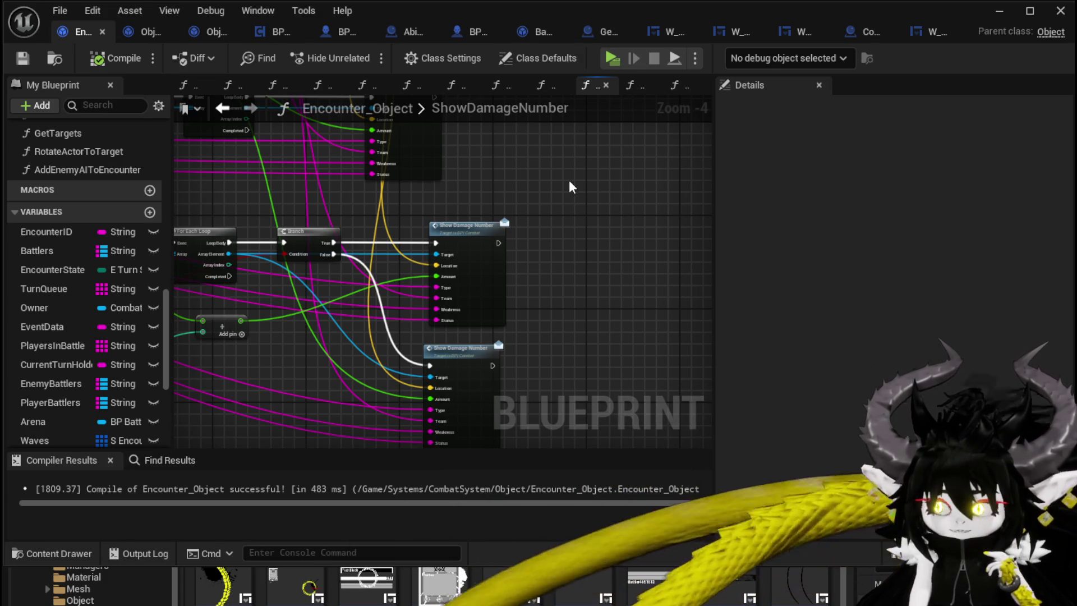
- Move Target/Team down, Get Actor Location left and Show Damage Number right
mouse_move(501, 174)
left_mouse_down()
mouse_move(570, 257)
mouse_move(582, 252)
left_mouse_up()
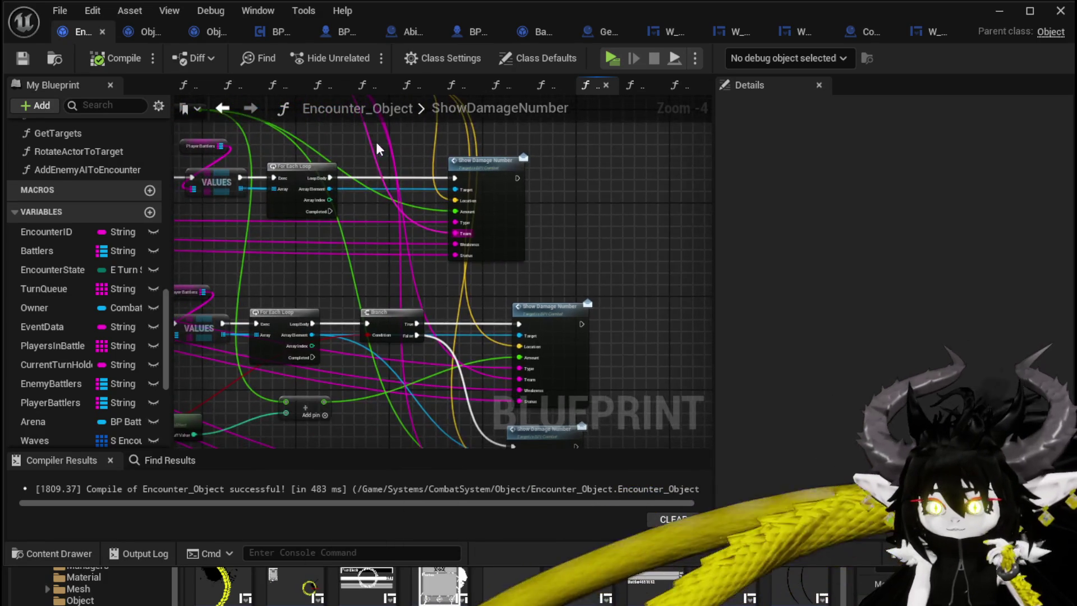
left_click_drag(374, 143, 452, 229)
scroll(339, 176, "up", 2)
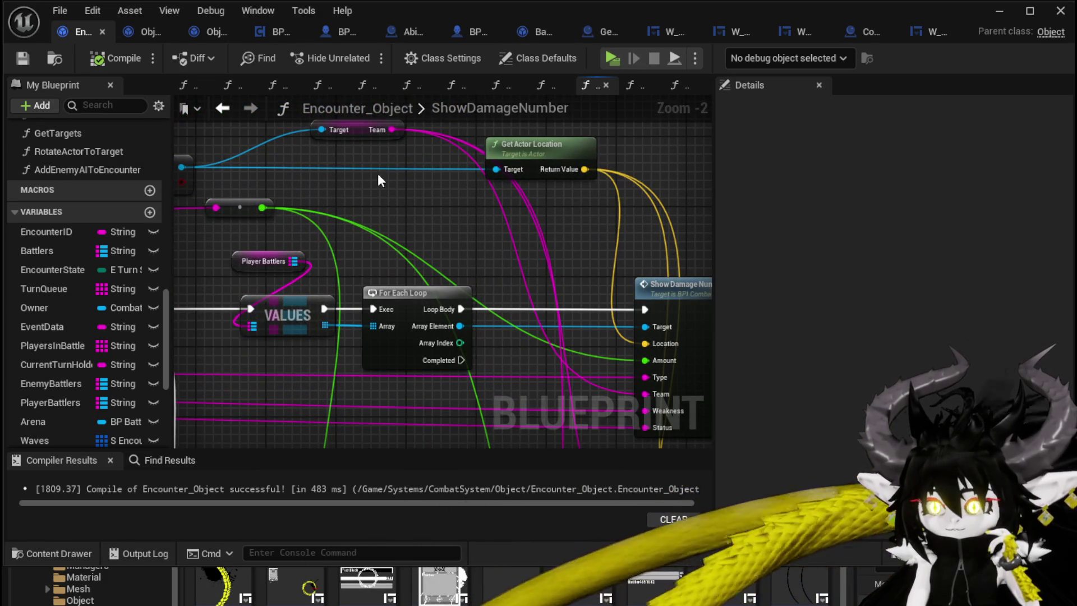
left_click_drag(358, 130, 360, 156)
left_click(435, 219)
left_click_drag(569, 204, 484, 197)
left_click_drag(479, 156, 443, 155)
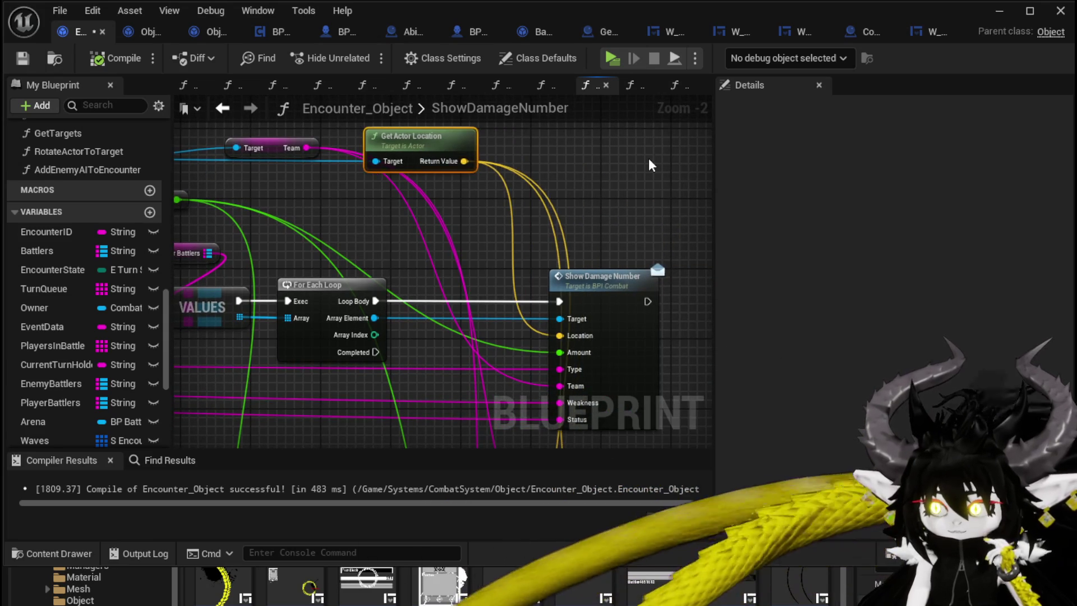
left_click_drag(651, 165, 524, 147)
left_click_drag(486, 273, 529, 273)
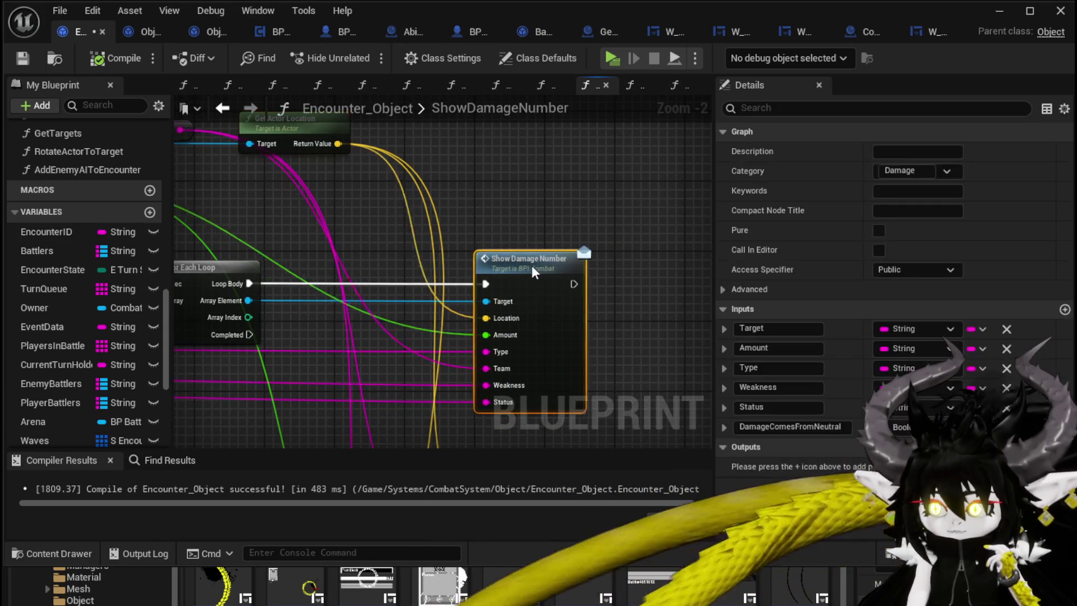
left_click_drag(516, 213, 522, 183)
left_click(523, 184)
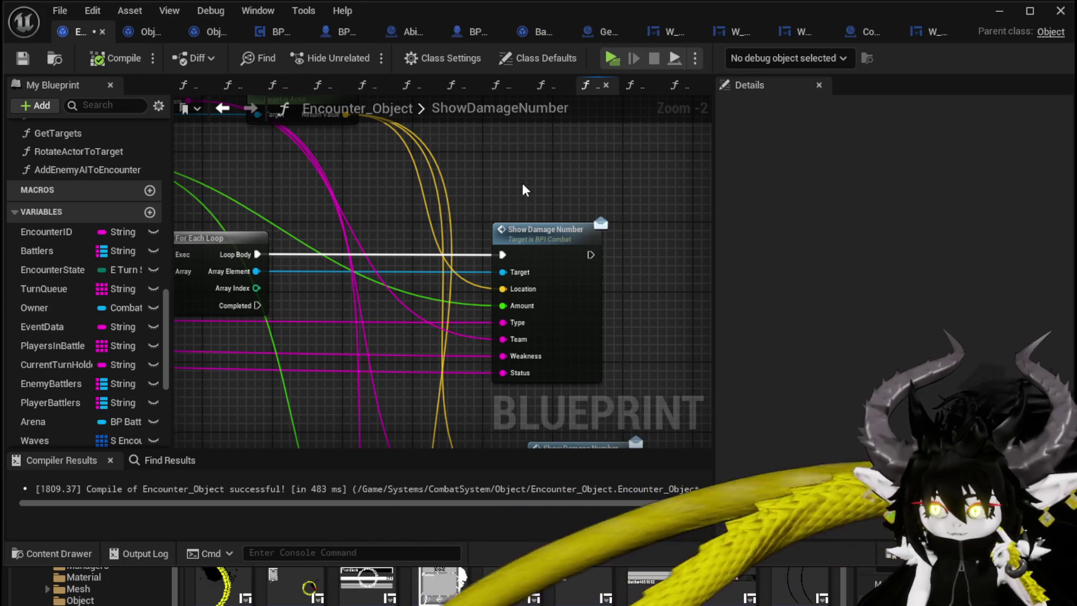
- Pan across the graph to review the FIND node and Show Damage Number wiring
scroll(523, 183, "down", 1)
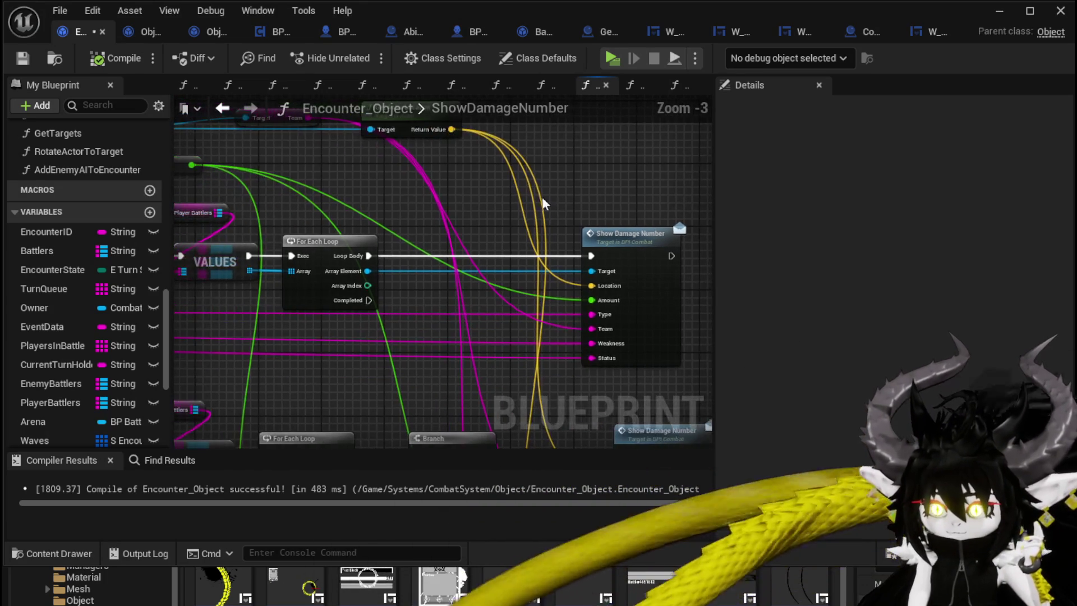
left_click_drag(381, 192, 452, 199)
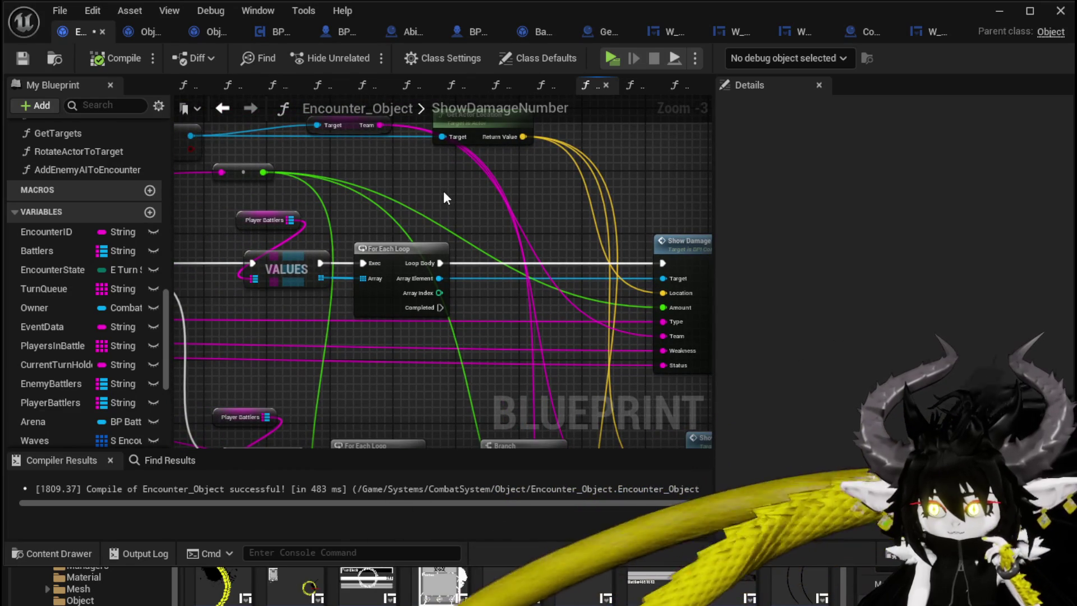
mouse_move(225, 203)
left_mouse_down()
mouse_move(347, 193)
mouse_move(371, 241)
left_mouse_up()
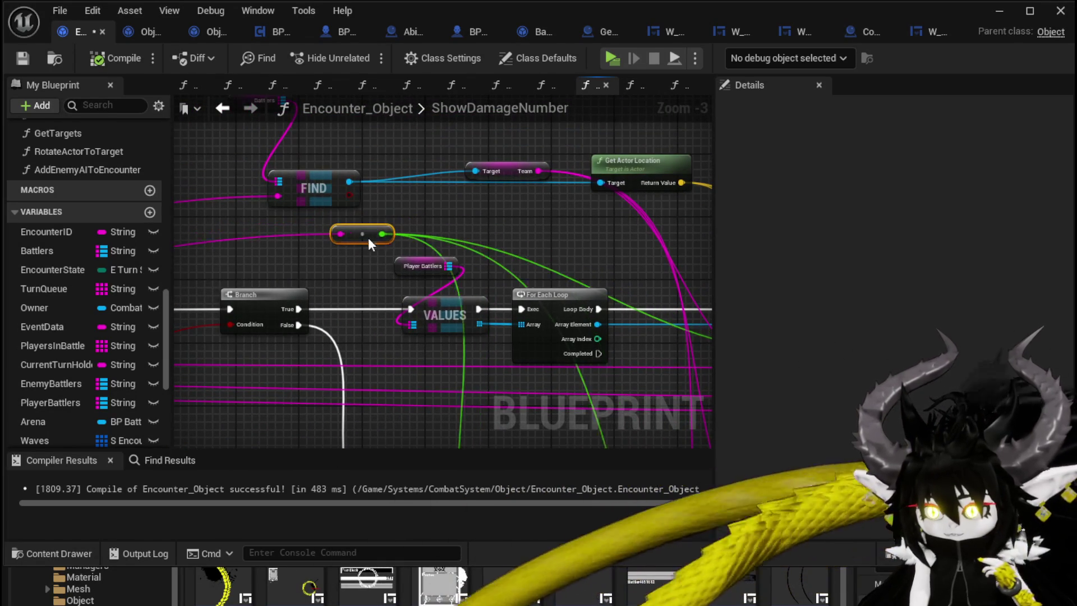
left_click_drag(494, 232, 317, 206)
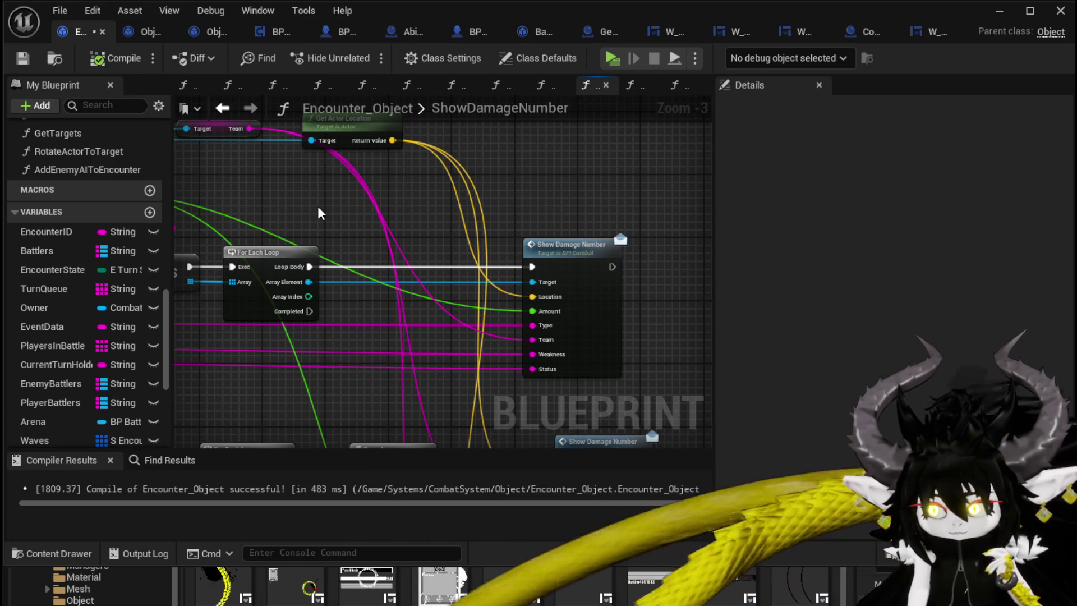
left_click_drag(319, 212, 343, 209)
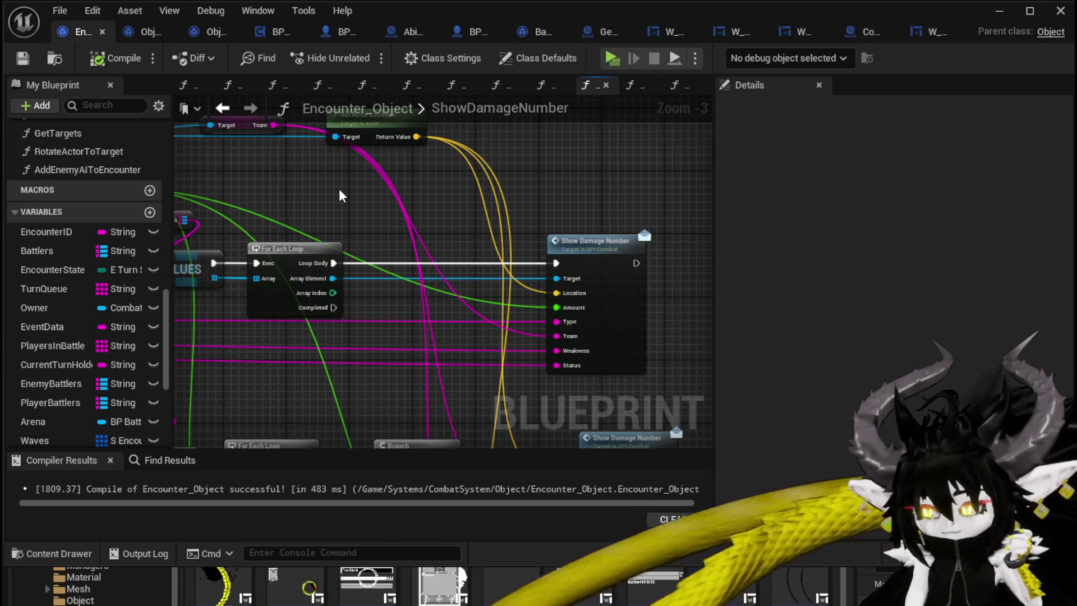
scroll(339, 188, "down", 1)
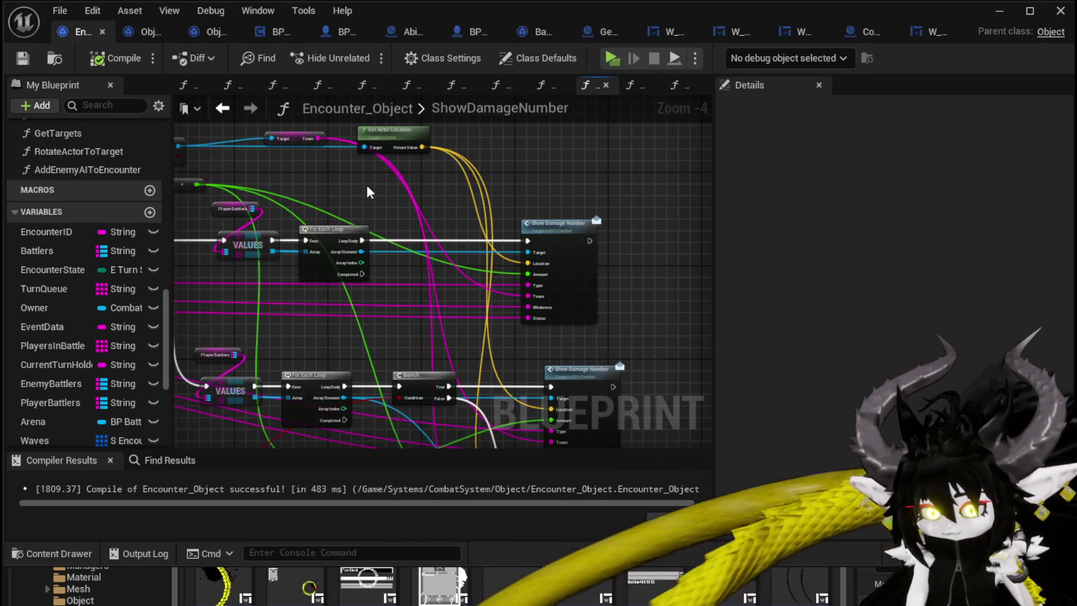